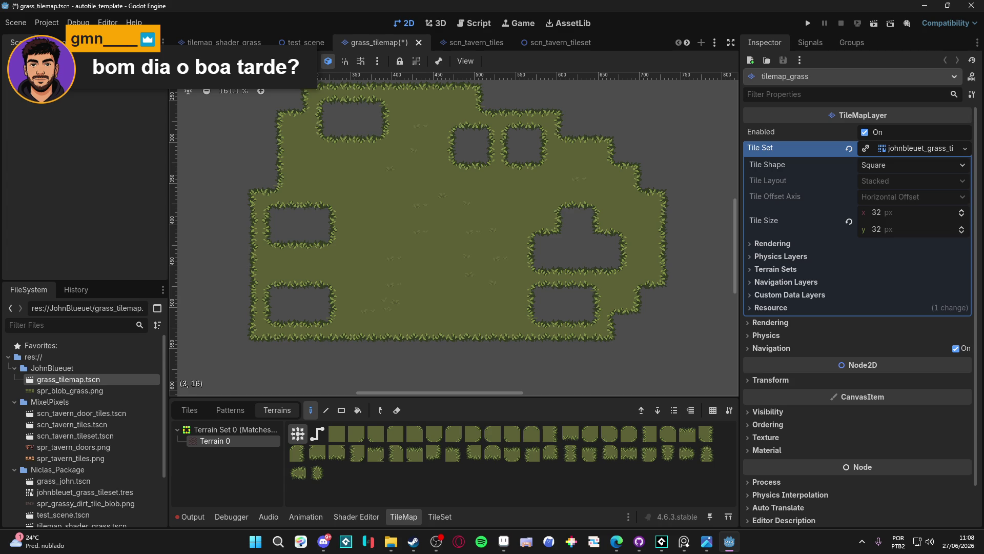
- Scroll over the painted grass tilemap in Godot, then bring Aseprite to the front
scroll(410, 297, "down", 3)
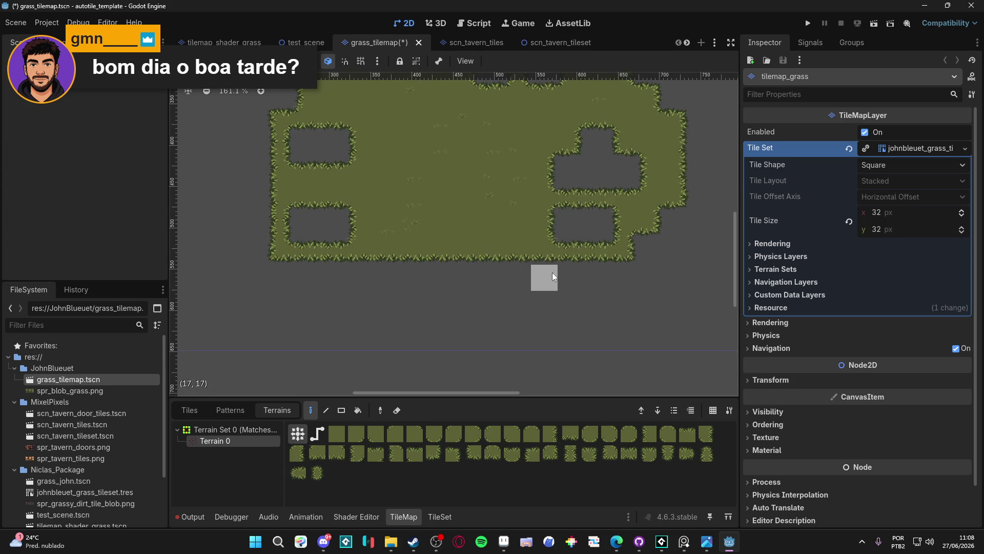
left_click(504, 542)
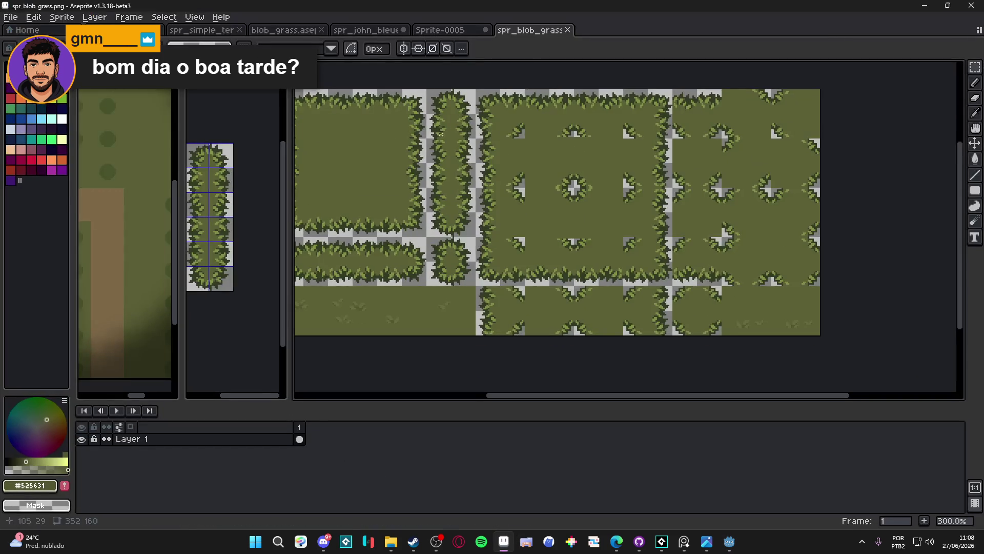
- Close the Sprite-0005 document without saving its changes
left_click(451, 31)
left_click(485, 30)
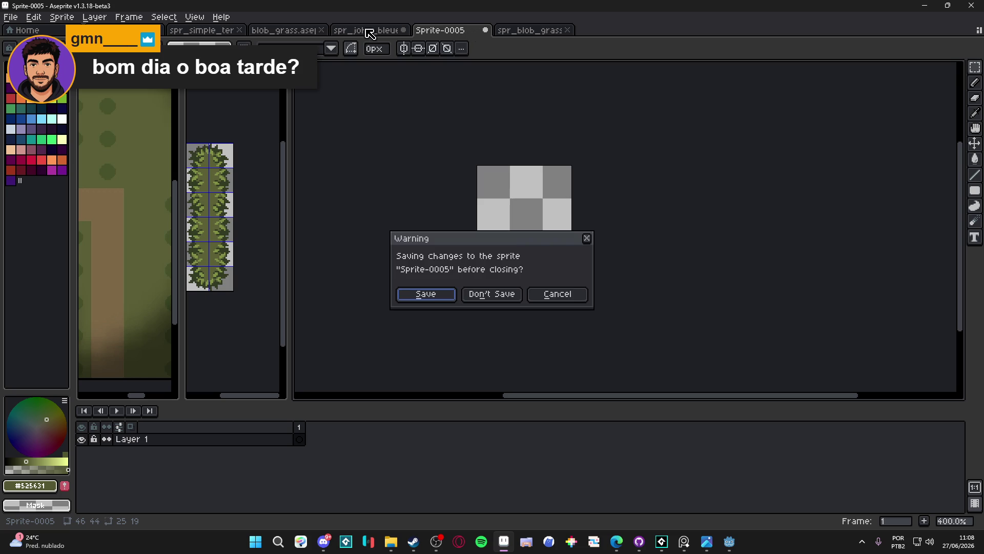
left_click(492, 294)
- Save the blob_grass sheet over TEMPLATES/template_1x_godot, confirming the overwrite, then return to Godot
left_click(284, 31)
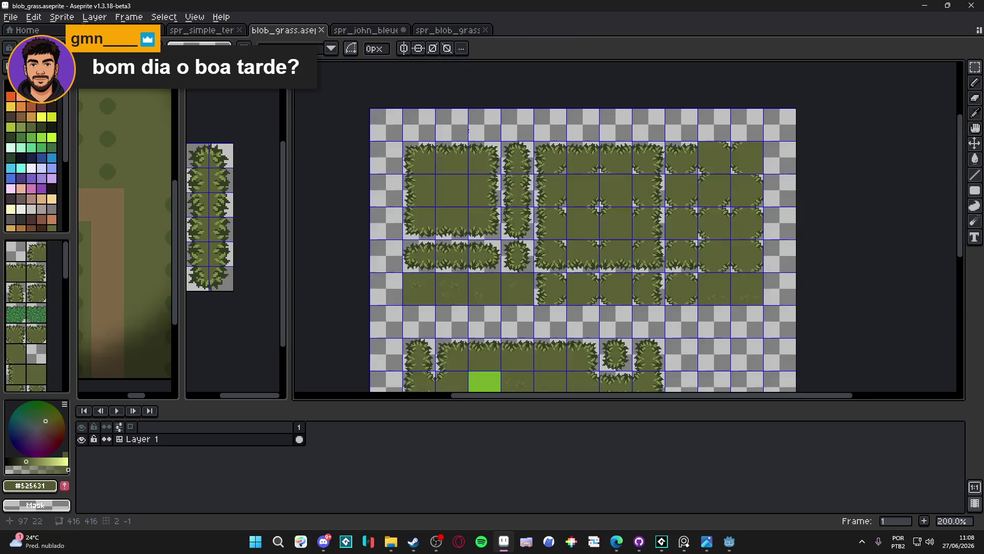
left_click(11, 17)
left_click(20, 92)
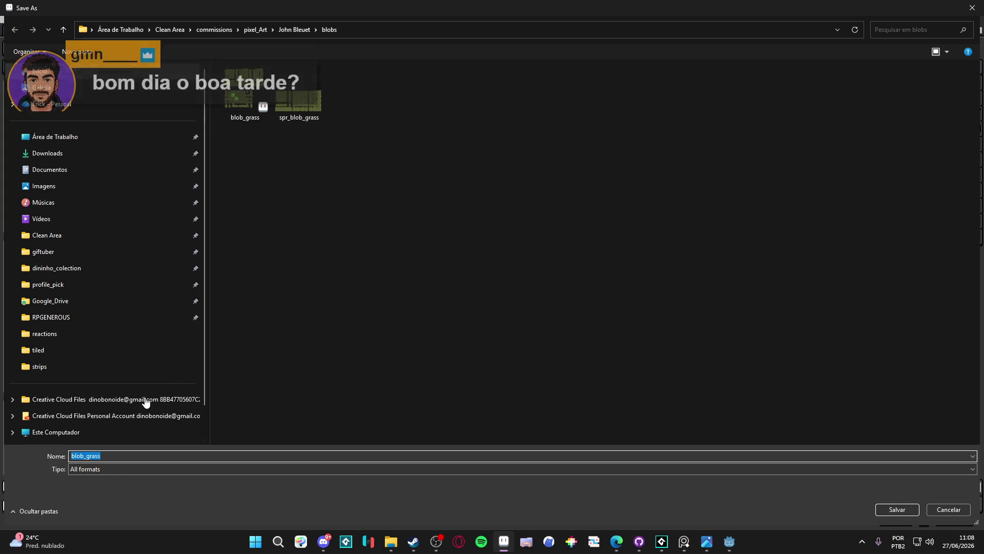
left_click(297, 31)
left_click(259, 32)
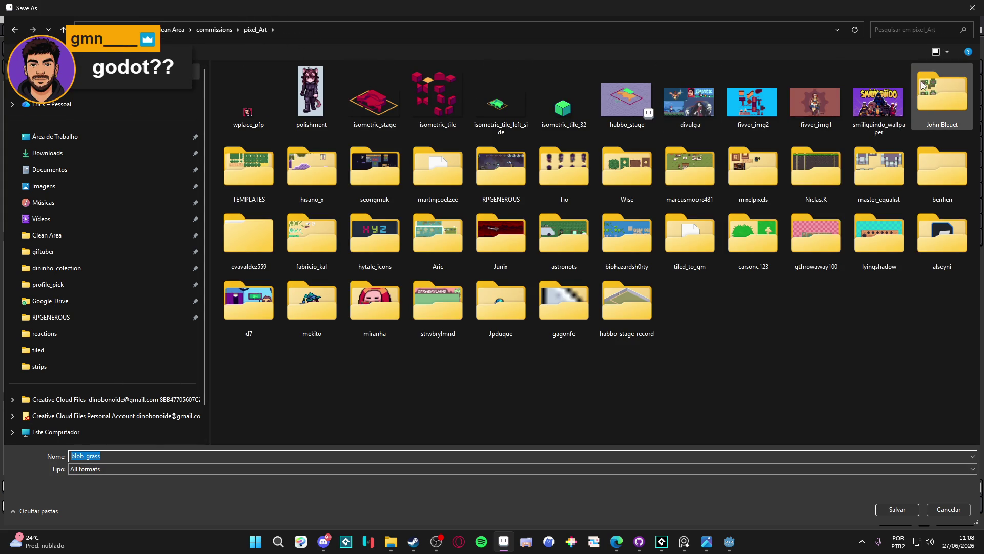
double_click(243, 184)
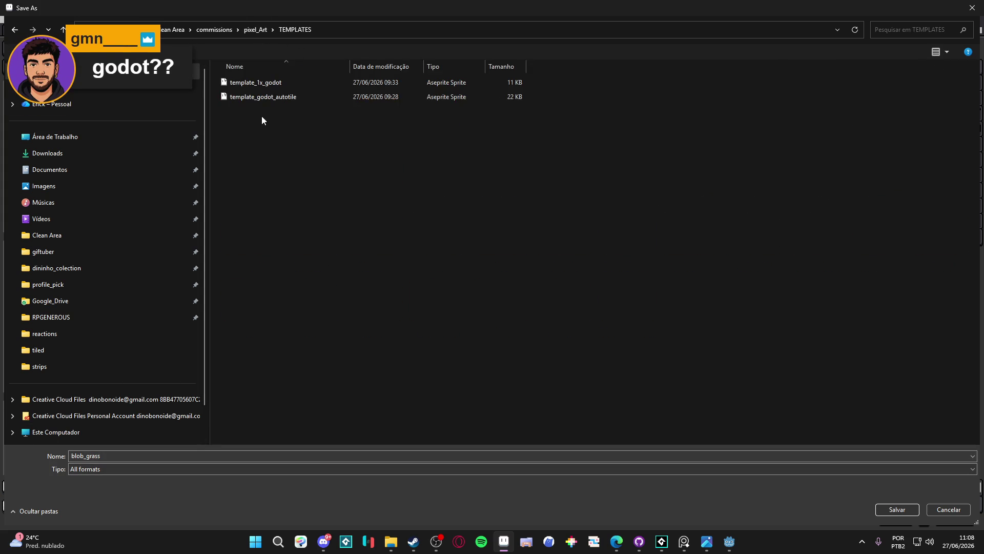
left_click(276, 99)
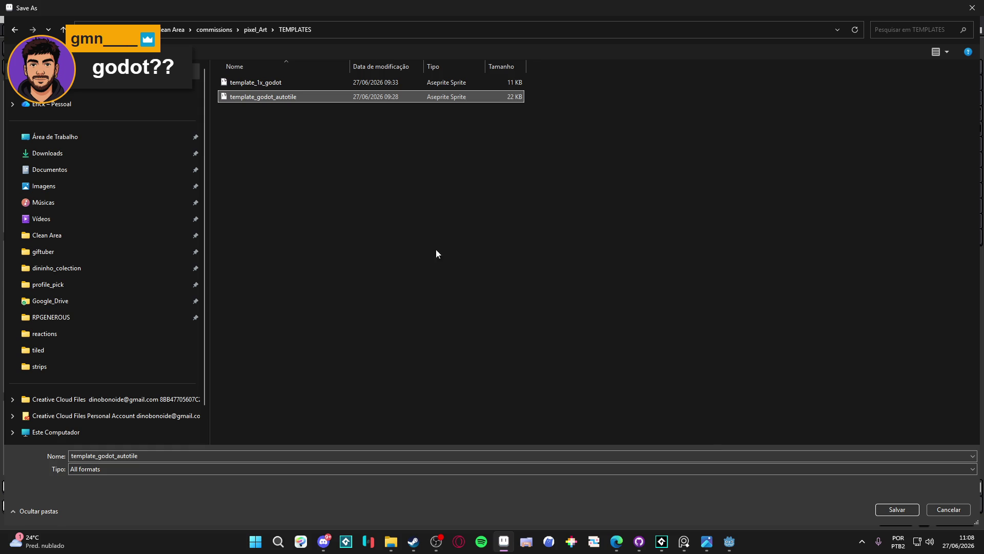
left_click(296, 85)
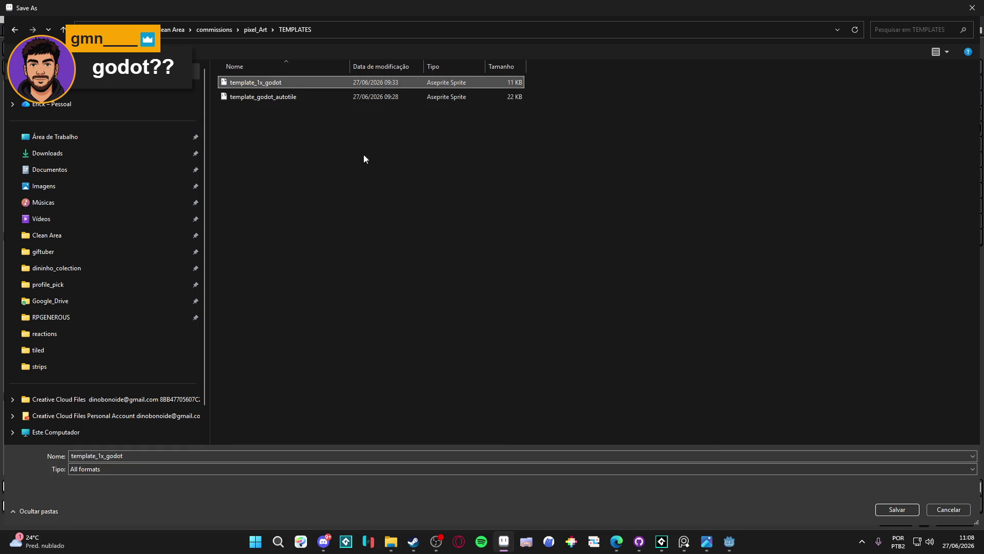
left_click(897, 504)
left_click(515, 269)
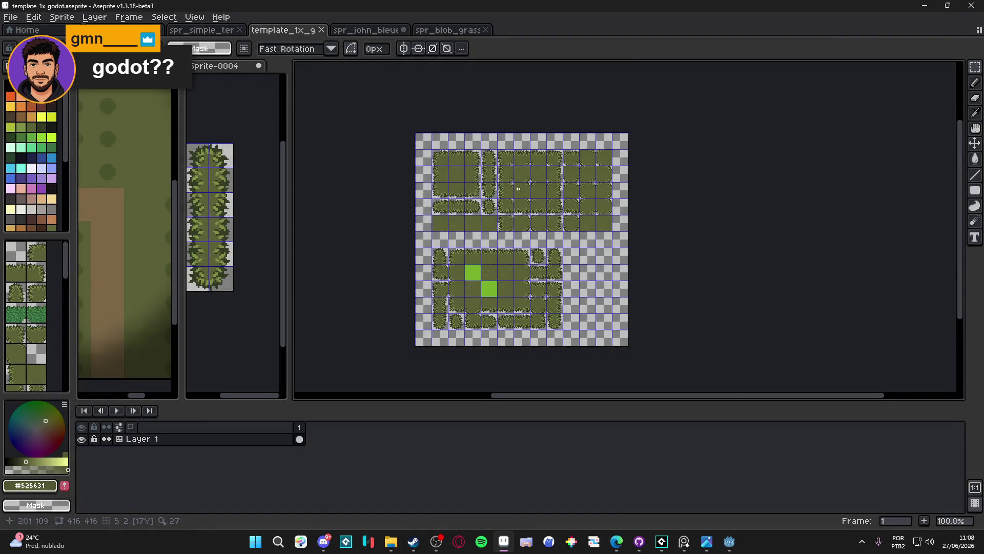
scroll(518, 191, "up", 1)
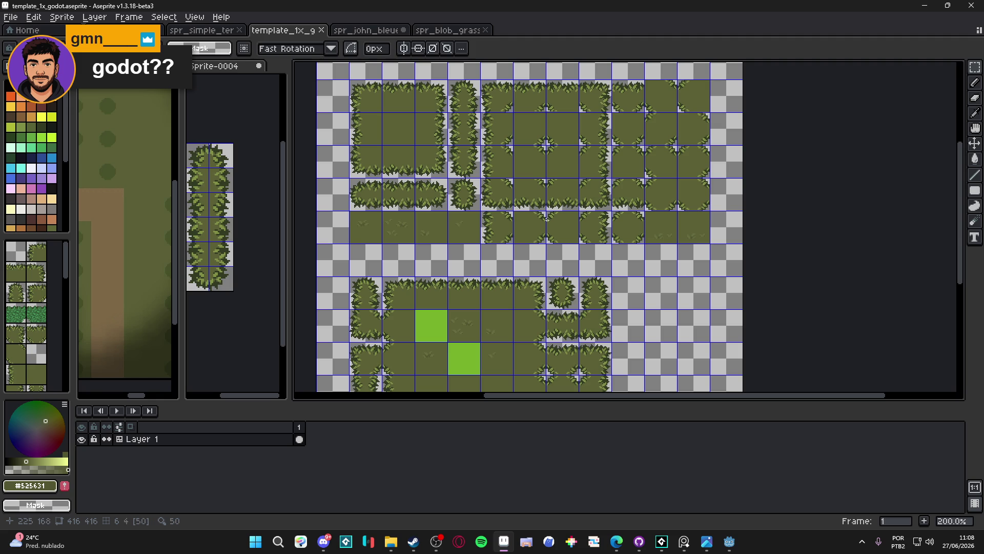
left_click(727, 542)
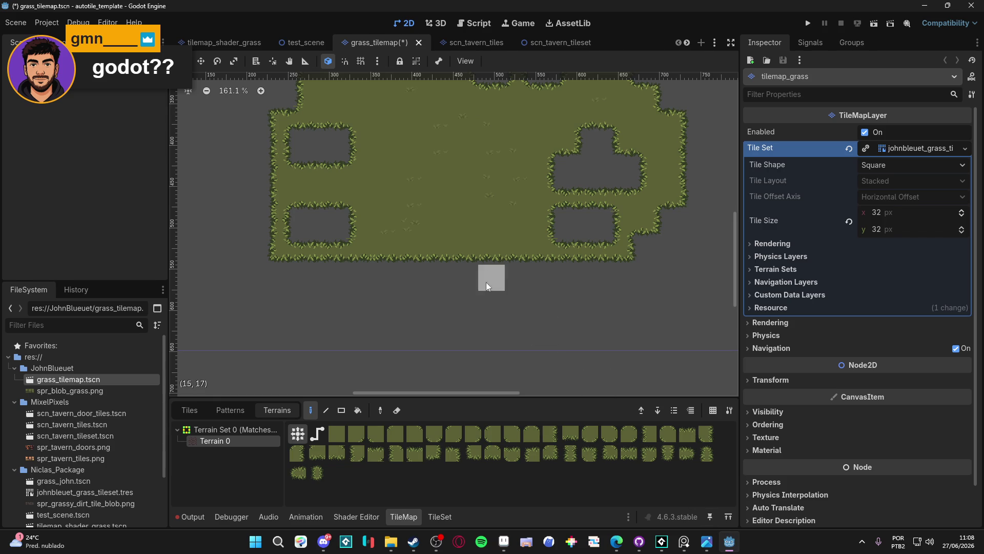
- Adjust the map view and switch the TileMap panel to rectangle terrain painting
left_click_drag(446, 341, 455, 340)
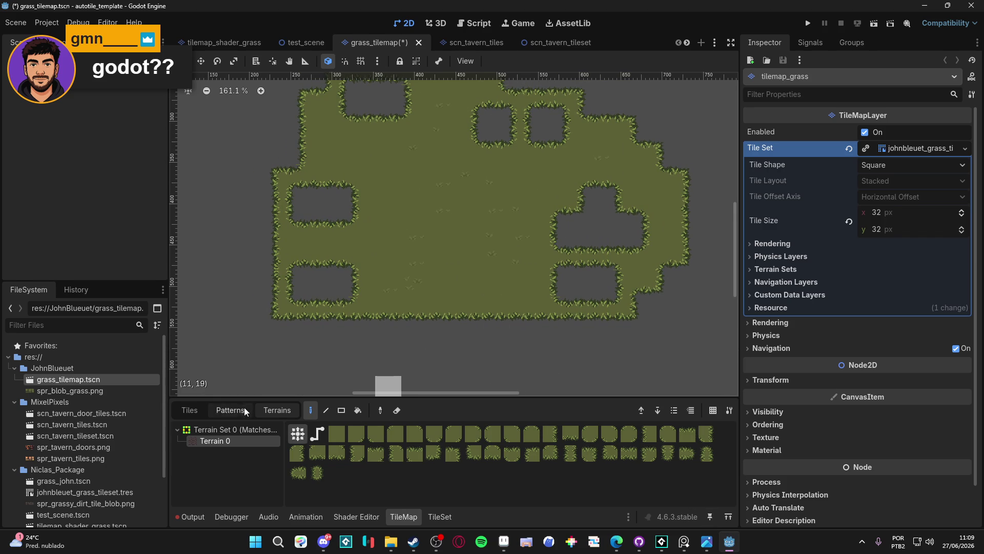
left_click(201, 409)
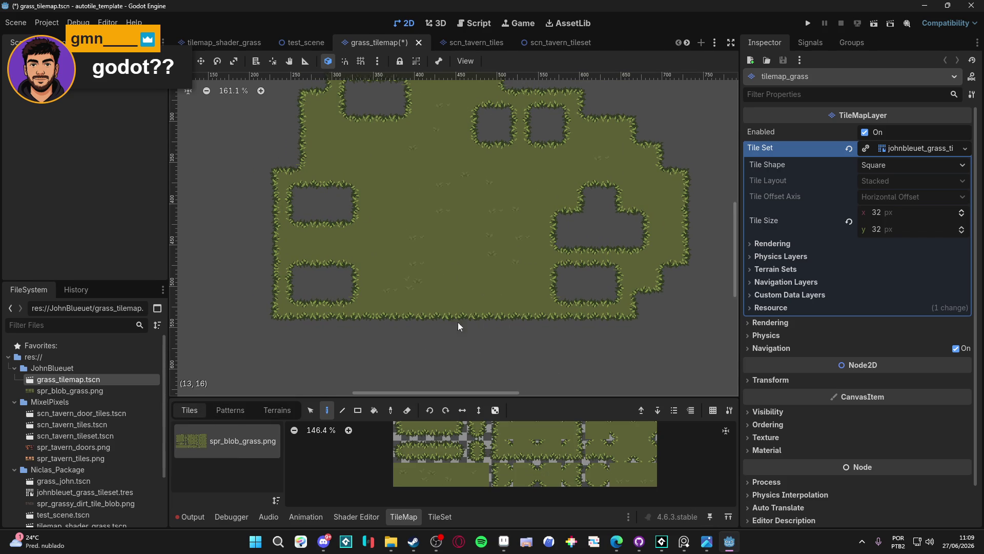
left_click_drag(451, 317, 456, 288)
left_click(277, 410)
left_click(342, 410)
- Paint grass along the bottom, a strip to the right, and a column on the left
left_click_drag(347, 327, 477, 354)
left_click_drag(460, 305, 559, 298)
left_click(265, 248)
mouse_move(233, 210)
left_mouse_down()
mouse_move(233, 190)
mouse_move(272, 206)
mouse_move(231, 90)
left_mouse_up()
left_click(378, 285)
left_click(292, 280)
left_click_drag(257, 269, 359, 328)
left_click_drag(452, 297, 561, 302)
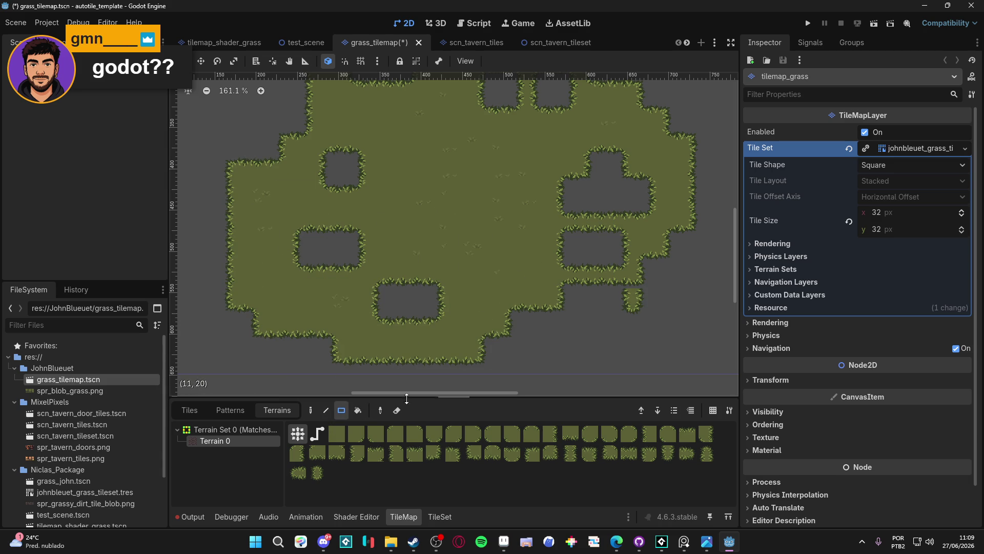
- Fill the right-side holes, narrow the lower and middle-left holes, and erase one grass block
left_click(639, 270)
left_click(621, 260)
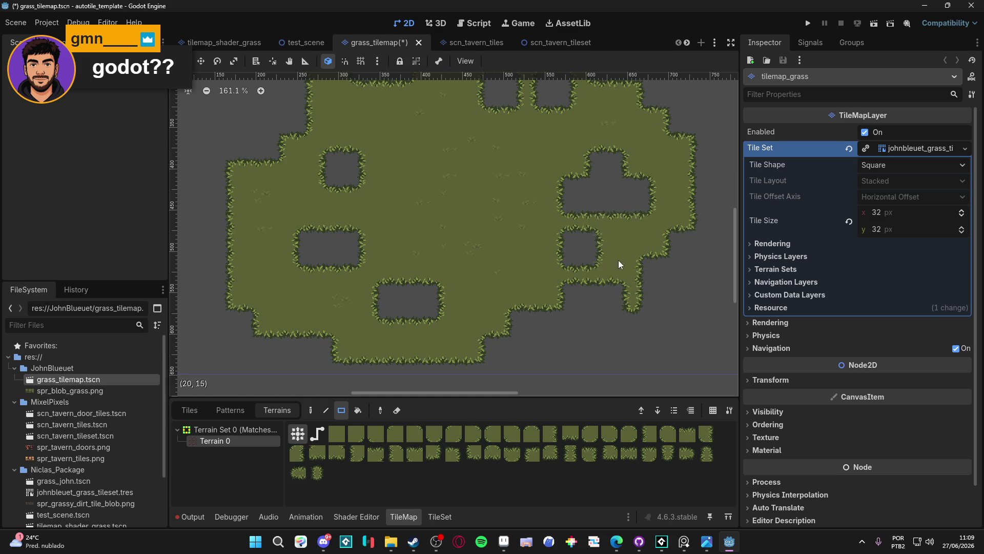
left_click_drag(611, 212, 634, 209)
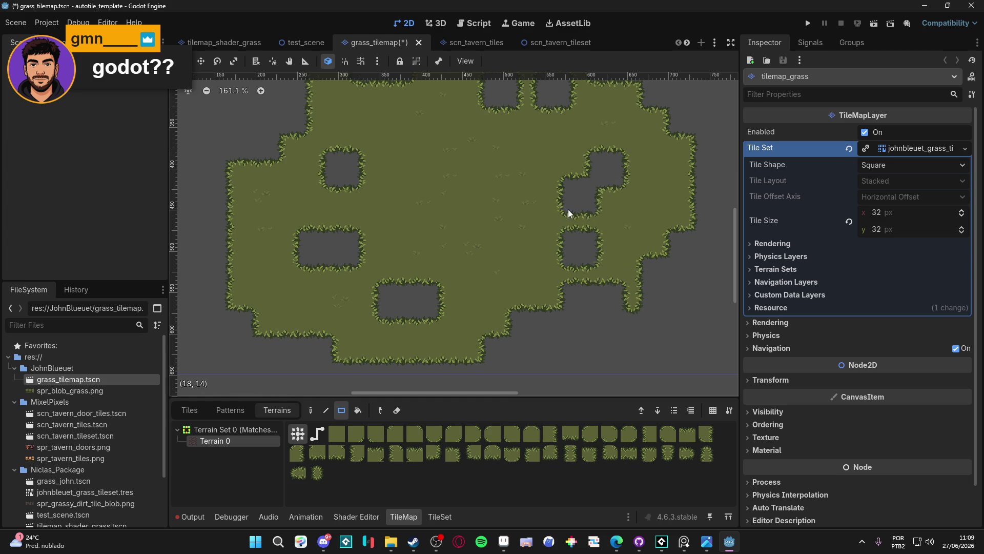
mouse_move(565, 207)
left_mouse_down()
mouse_move(601, 212)
mouse_move(570, 250)
left_mouse_up()
left_click_drag(591, 159, 618, 170)
left_click_drag(448, 275, 423, 319)
left_click_drag(363, 227, 340, 270)
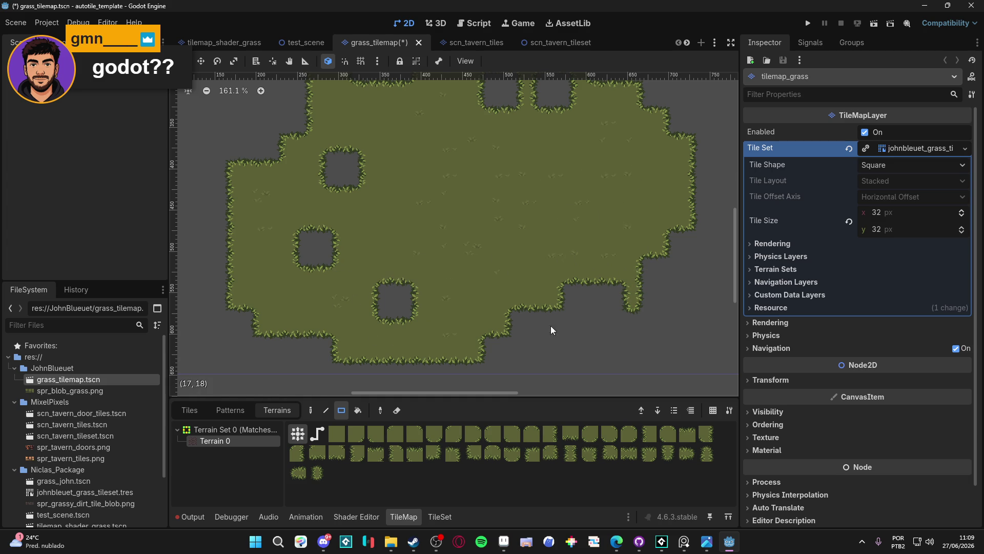
right_click(539, 308)
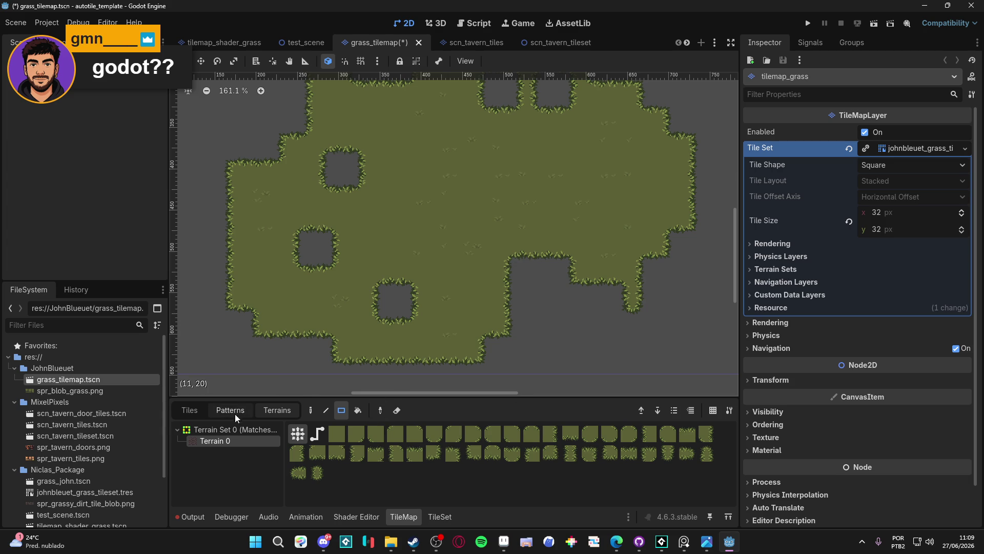
- Browse the Patterns and spr_blob_grass.png Tiles atlas, pick a tile, then return to Aseprite
left_click(231, 410)
left_click(189, 410)
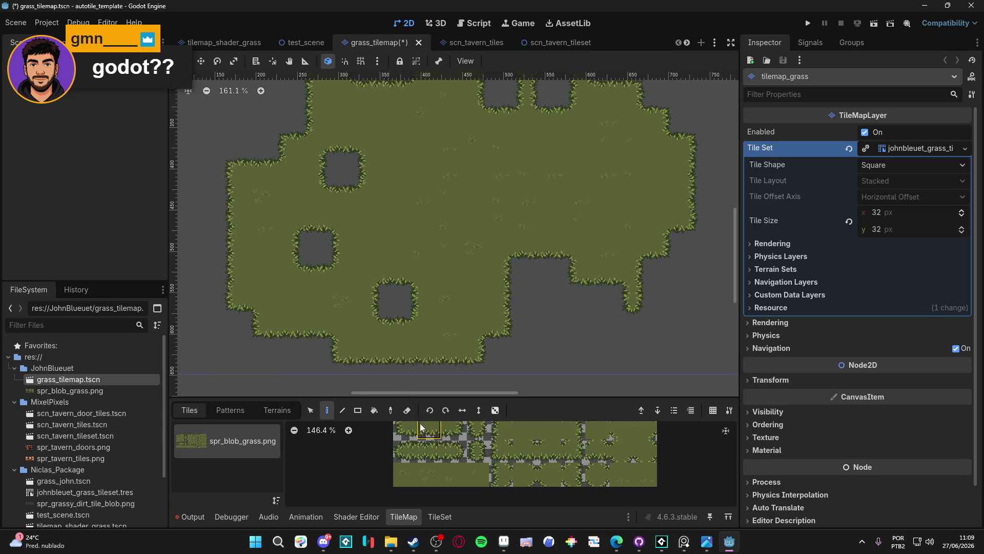
left_click(510, 455)
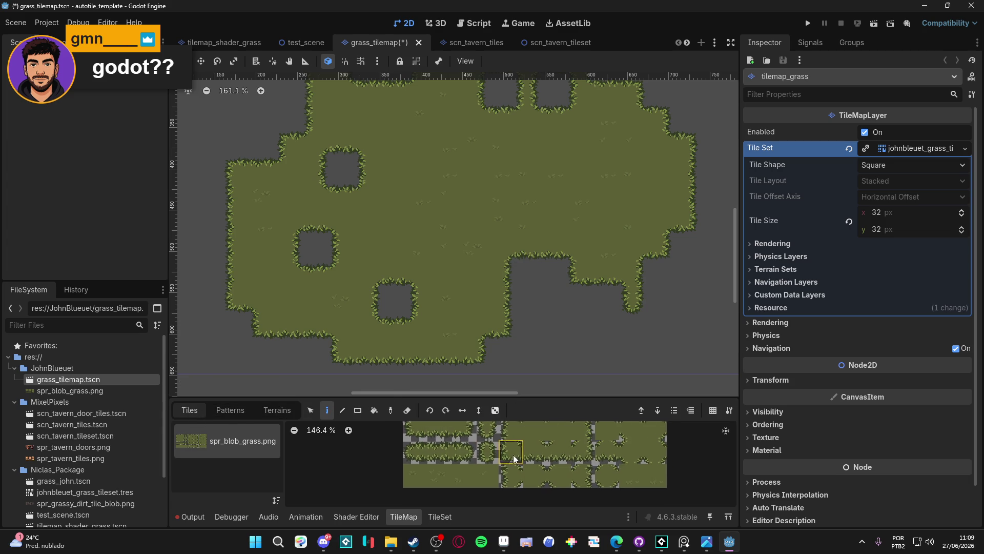
scroll(509, 455, "right", 2)
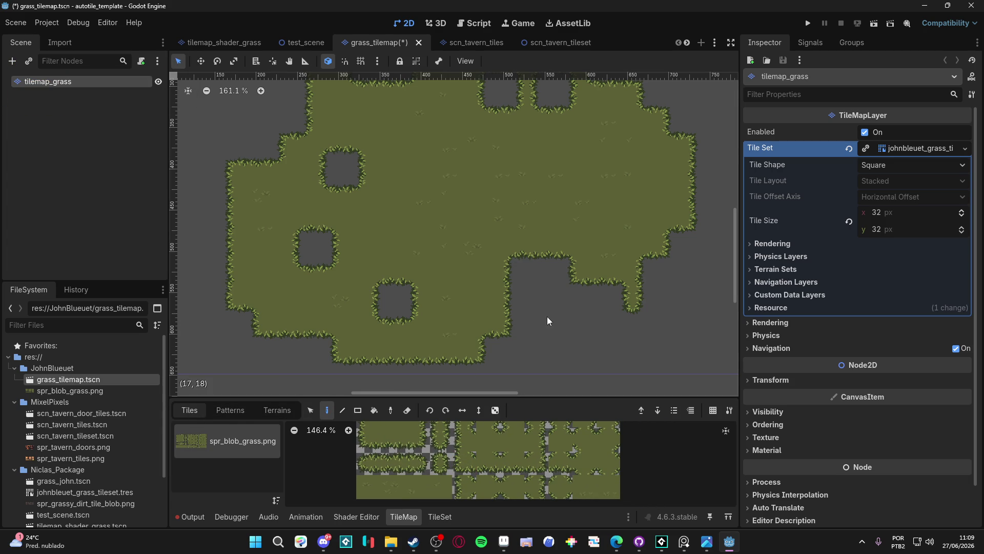
scroll(546, 323, "up", 4)
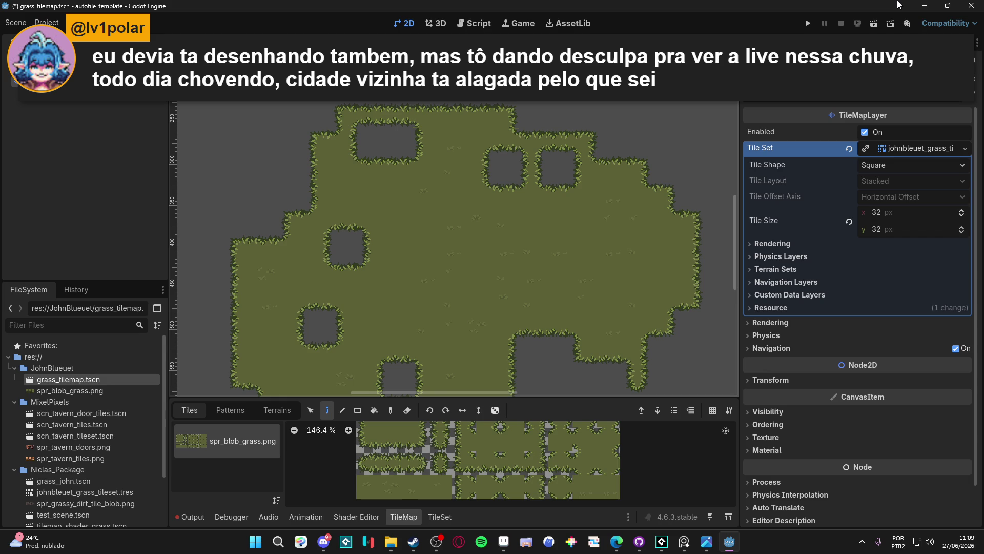
left_click(706, 543)
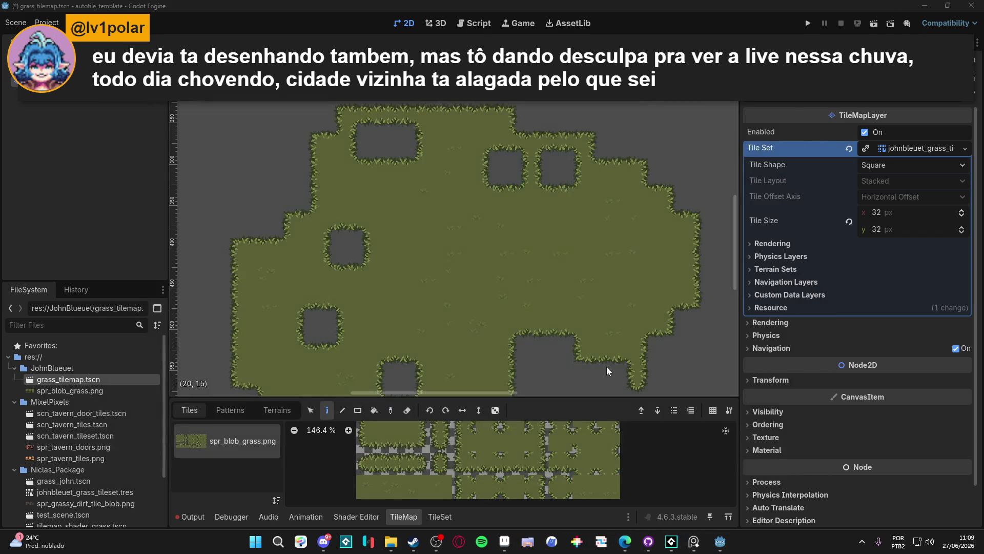
left_click(522, 542)
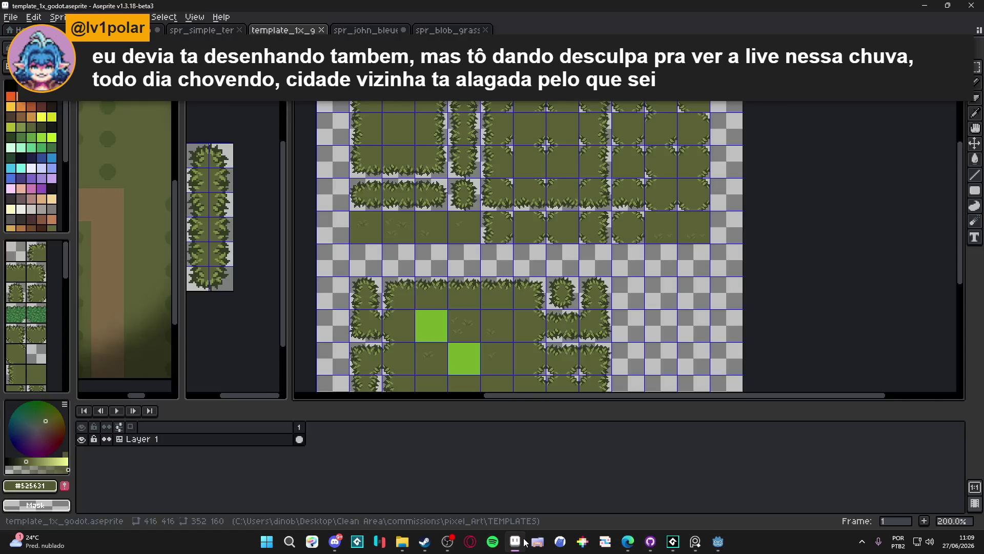
scroll(458, 249, "down", 2)
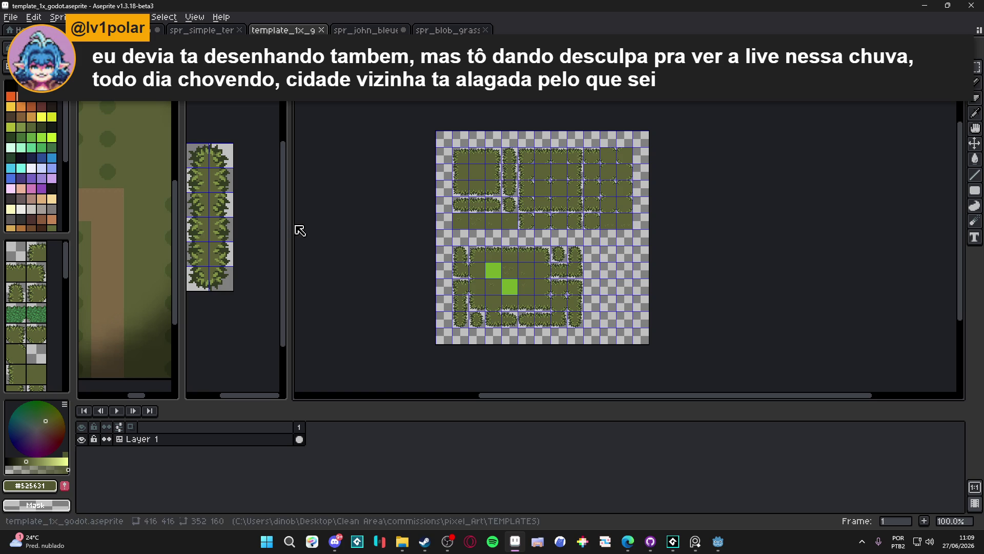
key("ctrl+w")
left_click(491, 292)
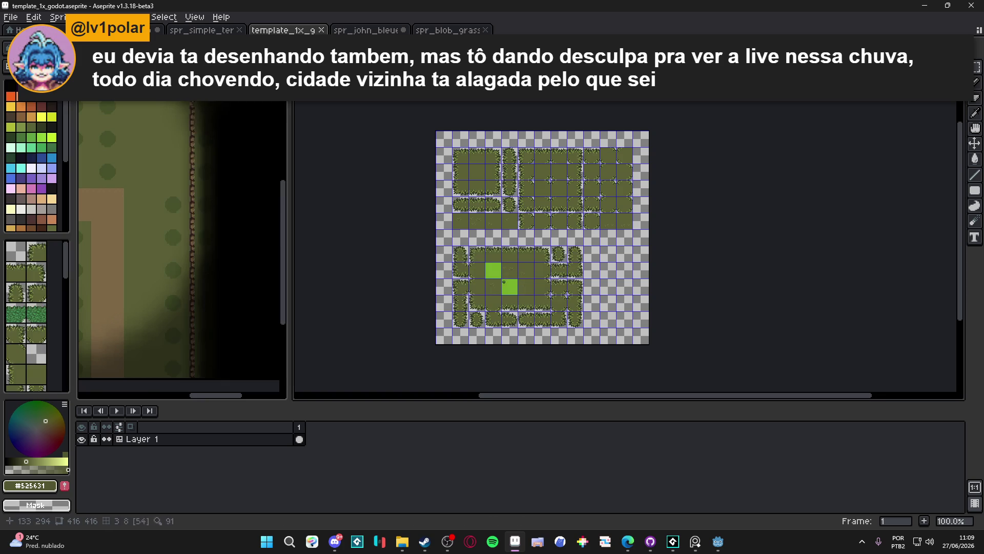
key("ctrl+Tab")
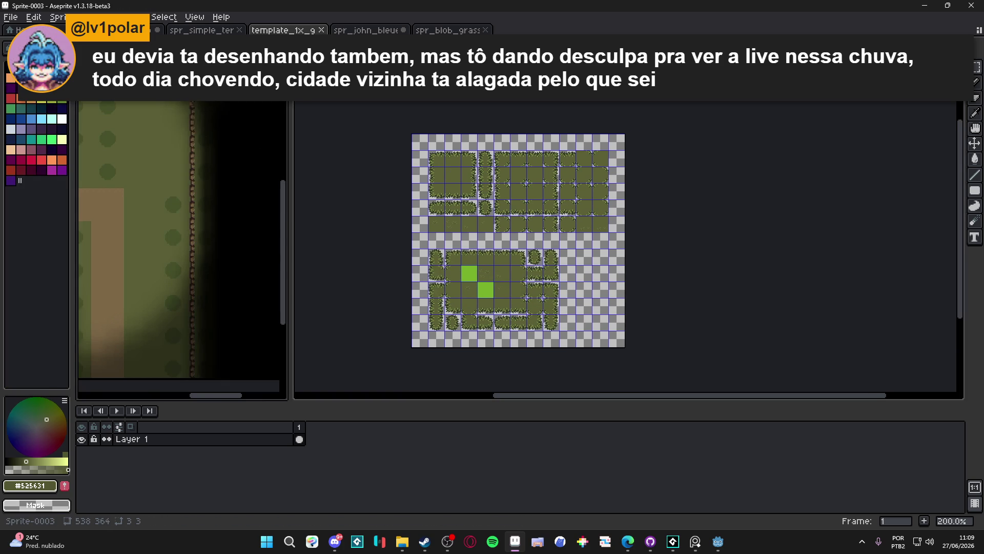
key("ctrl+Tab")
- Select the dirt tile in the reference sheet with the Rectangular Marquee
scroll(165, 190, "up", 2)
scroll(166, 190, "down", 2)
scroll(148, 324, "up", 4)
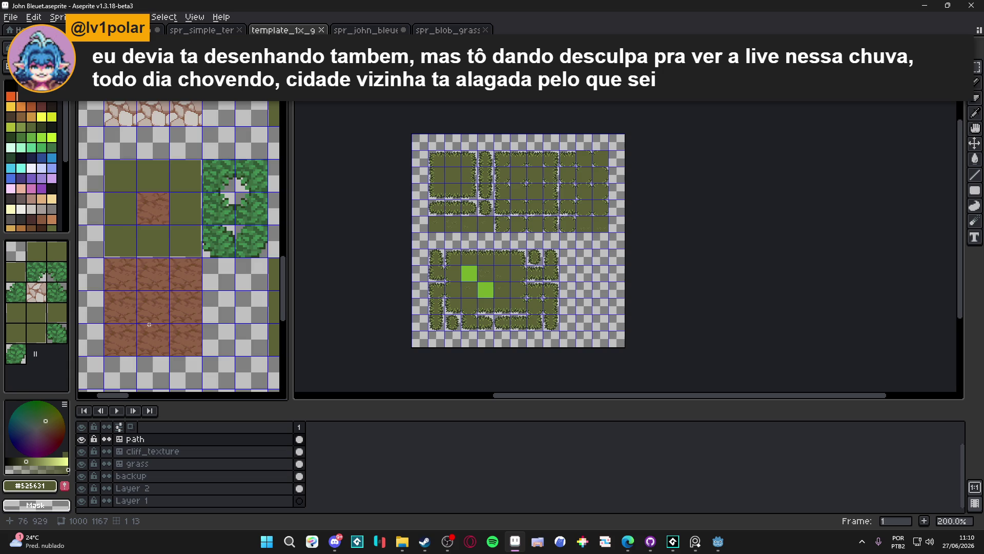
scroll(148, 324, "up", 1)
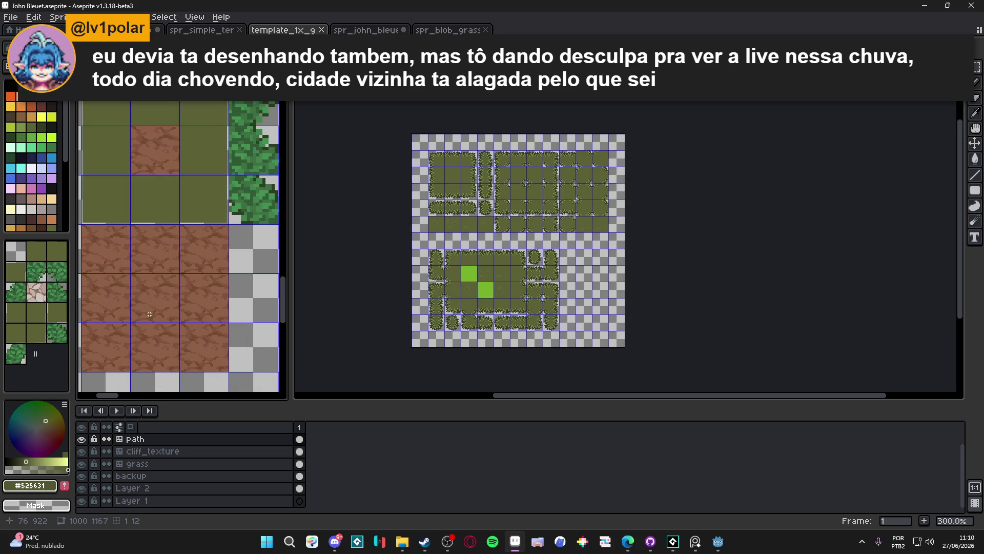
key("ctrl+z")
key("m")
left_click(169, 294)
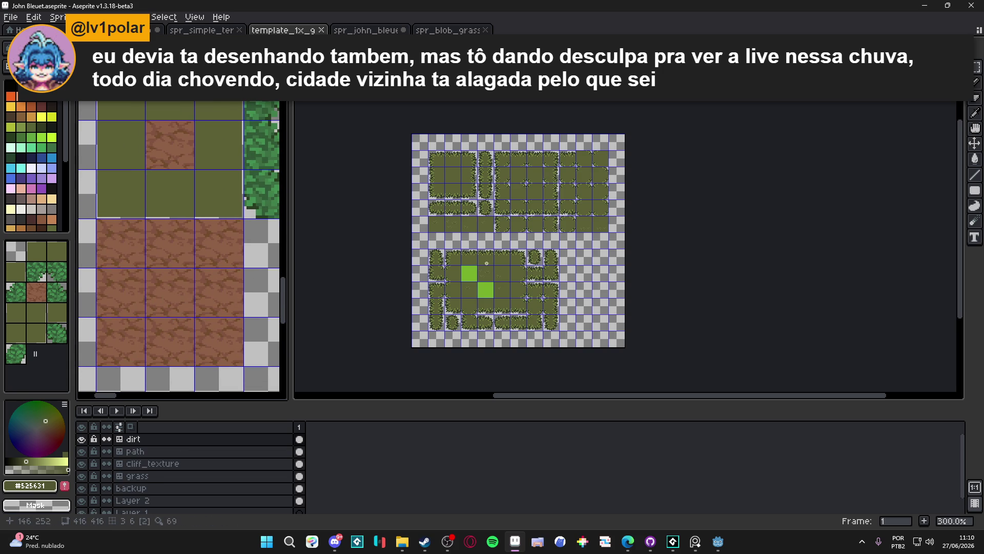
scroll(479, 189, "up", 3)
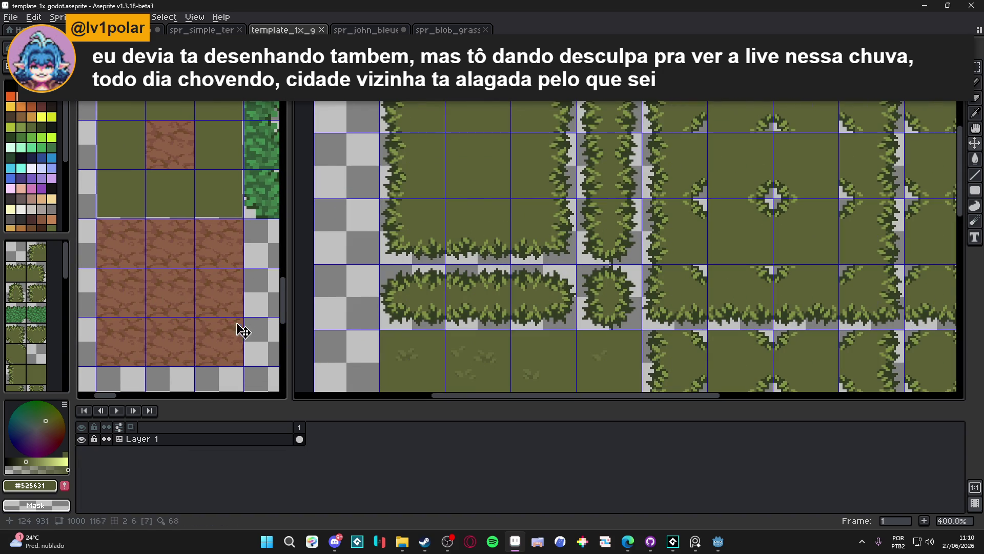
- Paste the dirt tile into the template and move it up one cell to the block centre
key("ctrl+v")
scroll(487, 169, "up", 2)
mouse_move(479, 214)
left_mouse_down()
mouse_move(488, 220)
mouse_move(479, 150)
left_mouse_up()
scroll(479, 152, "down", 6)
scroll(479, 154, "up", 4)
scroll(480, 158, "down", 1)
left_click_drag(450, 109, 458, 204)
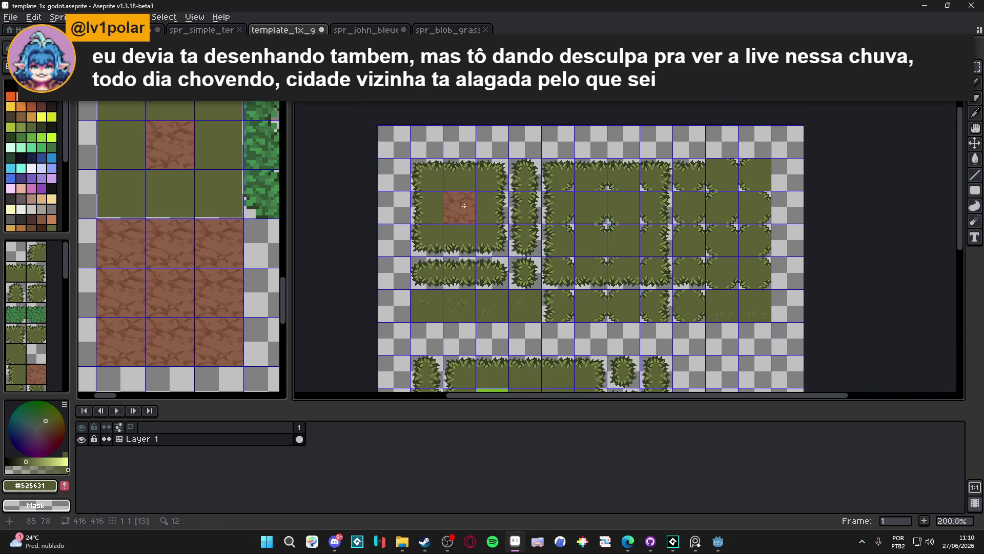
scroll(460, 206, "up", 2)
- Copy the centre dirt tile into the grass tile above it
key("m")
left_click(462, 207)
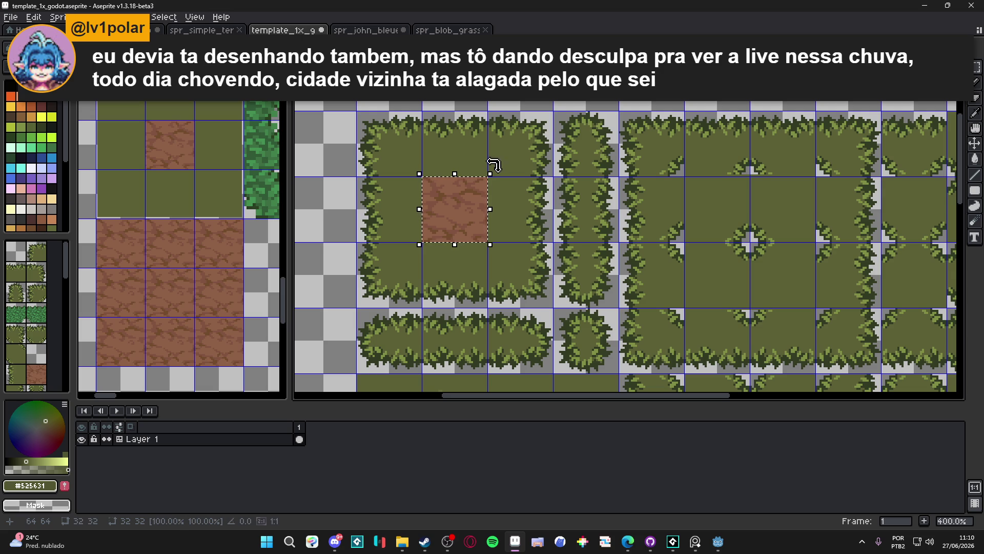
left_click_drag(490, 174, 490, 109)
left_click(494, 170)
scroll(494, 169, "down", 1)
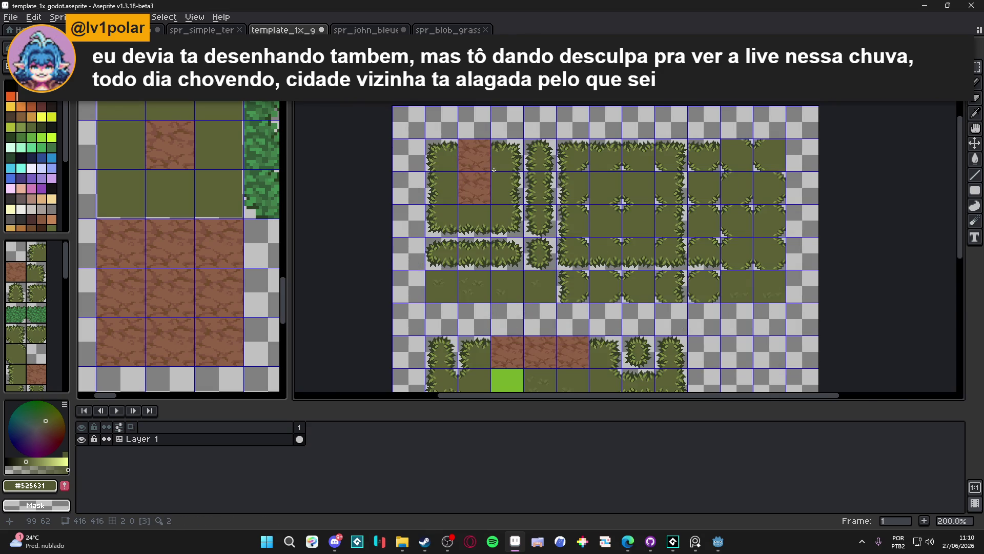
scroll(493, 169, "down", 1)
scroll(485, 178, "up", 2)
- Copy the dirt into the tiles below, right and left, then deselect to finish the plus
left_click(489, 186)
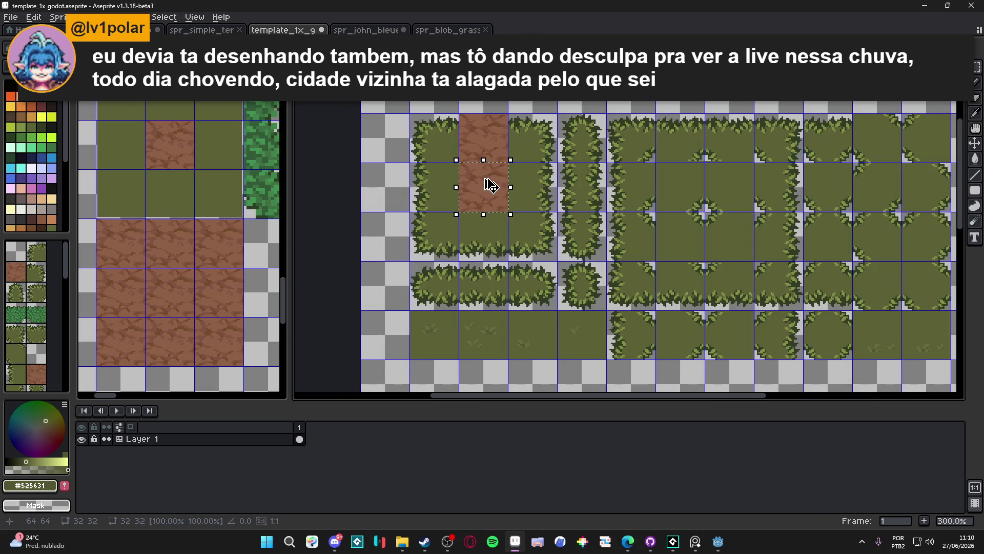
left_click_drag(489, 185, 490, 235)
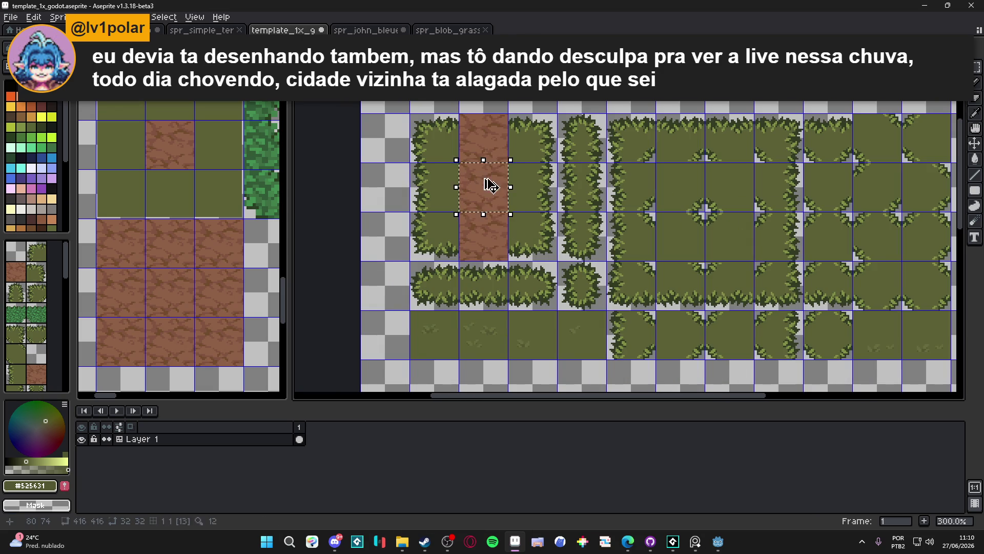
left_click_drag(490, 185, 534, 192)
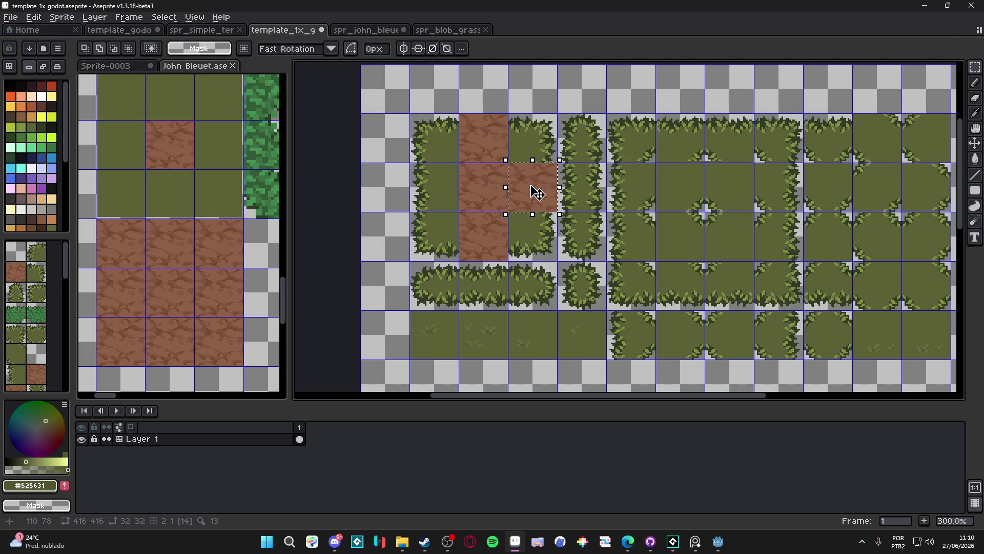
key("Left")
key("Left")
key("ctrl+d")
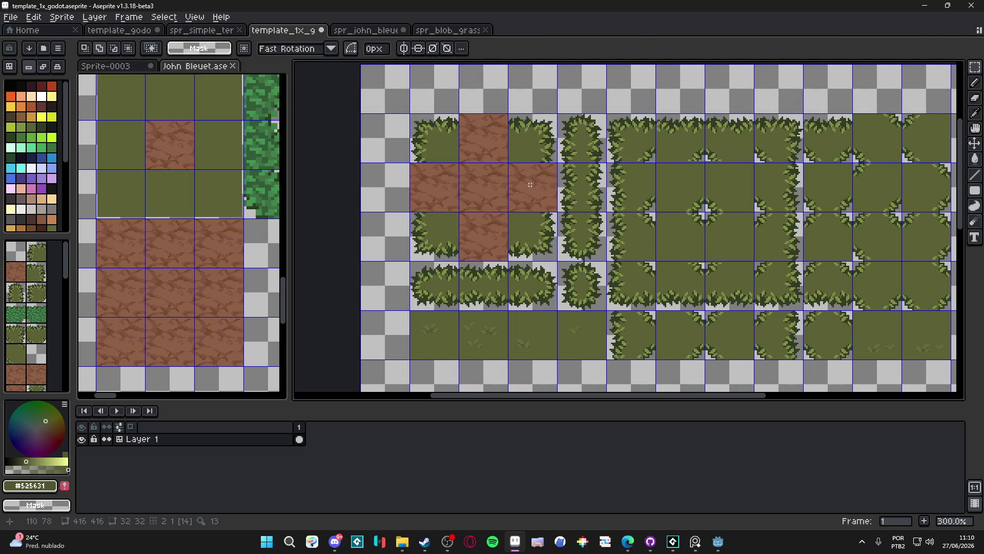
scroll(512, 189, "right", 1)
scroll(504, 192, "down", 1)
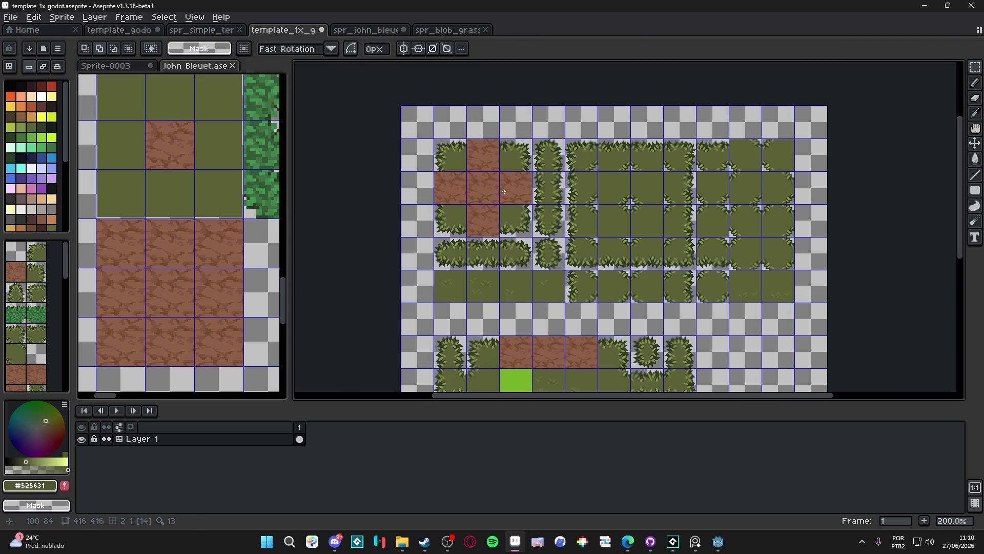
scroll(504, 192, "right", 1)
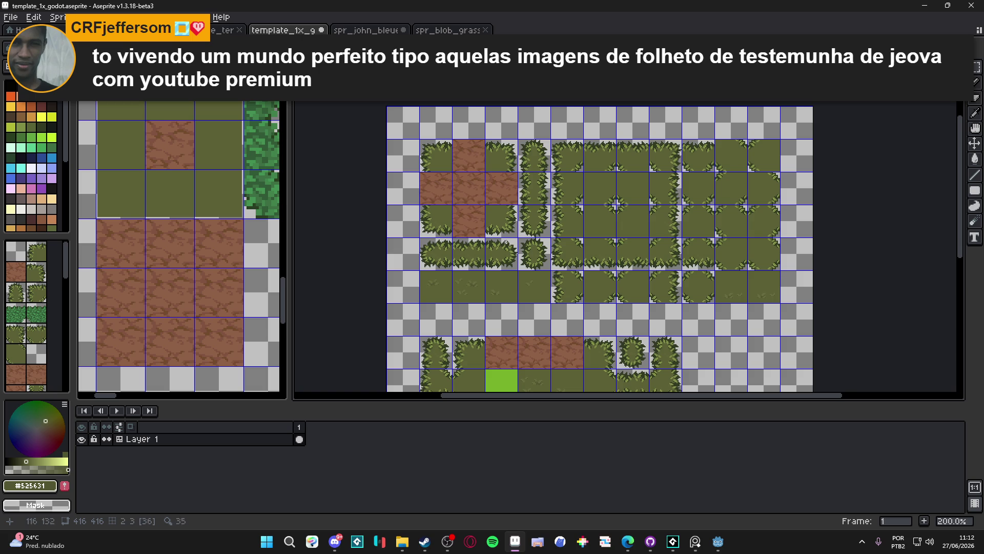
left_click_drag(487, 311, 442, 211)
- Paint dark brown #724b2c pixels along the dirt tiles' top edge
scroll(495, 239, "up", 6)
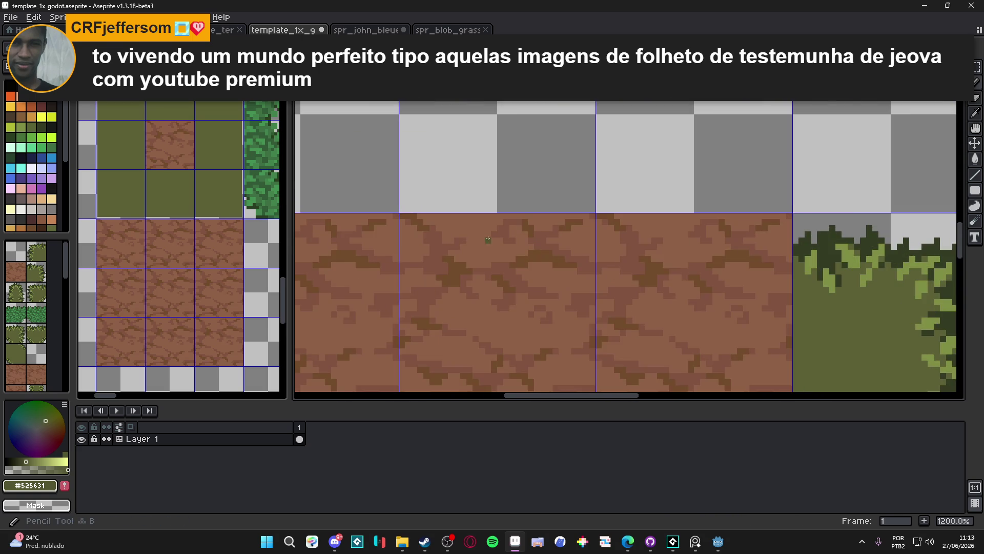
left_click(534, 229)
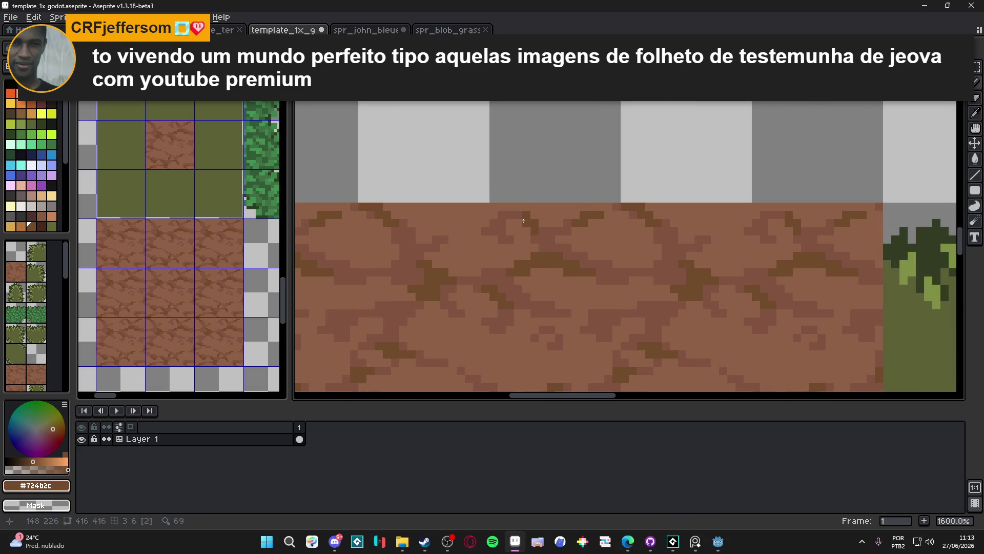
mouse_move(525, 217)
left_mouse_down()
mouse_move(505, 210)
mouse_move(485, 230)
mouse_move(409, 223)
mouse_move(420, 224)
left_mouse_up()
left_click(483, 220)
left_click_drag(537, 224, 574, 223)
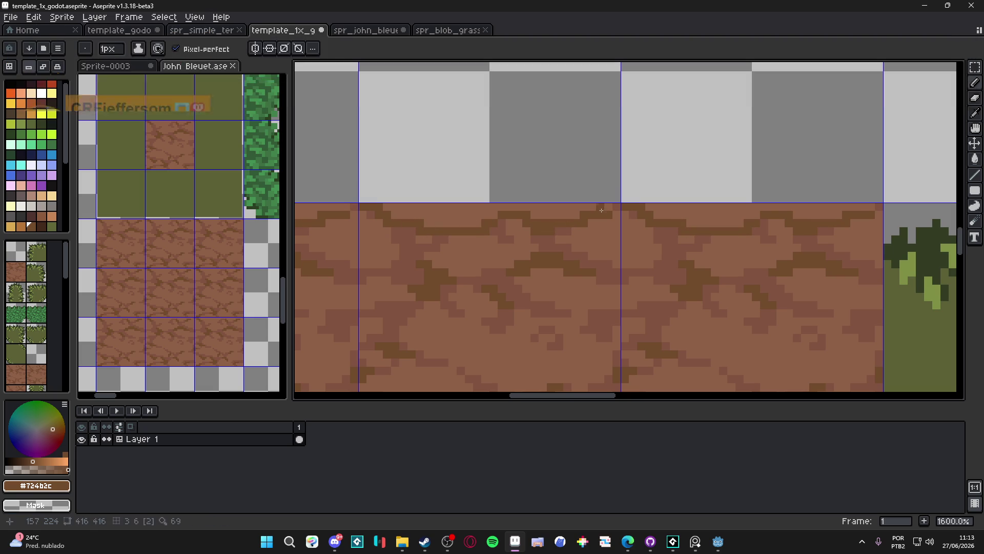
scroll(582, 213, "down", 3)
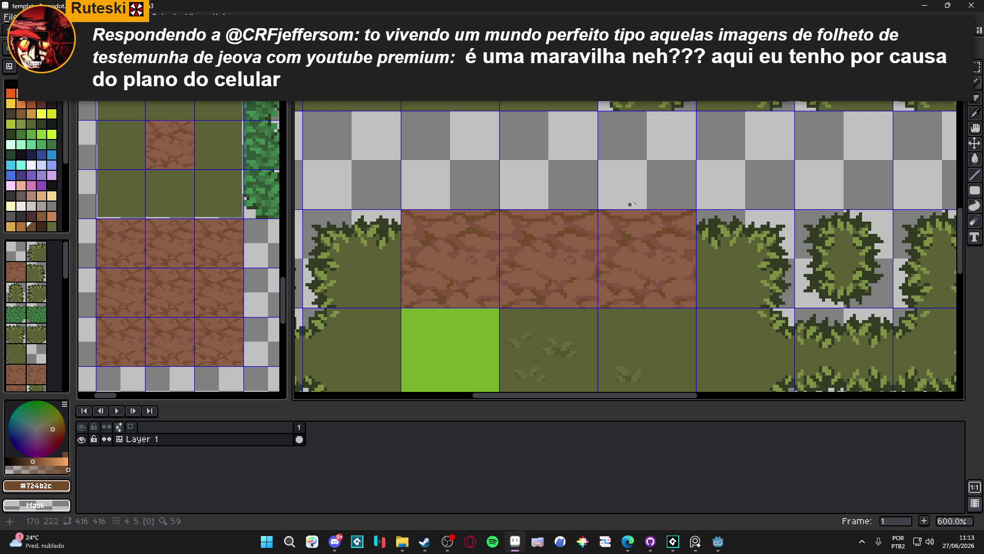
scroll(618, 204, "up", 3)
- Erase stray pixels and strips along the dirt's top edge
left_click(573, 225)
mouse_move(572, 221)
left_mouse_down()
mouse_move(375, 221)
mouse_move(475, 228)
mouse_move(416, 237)
left_mouse_up()
left_click(383, 229)
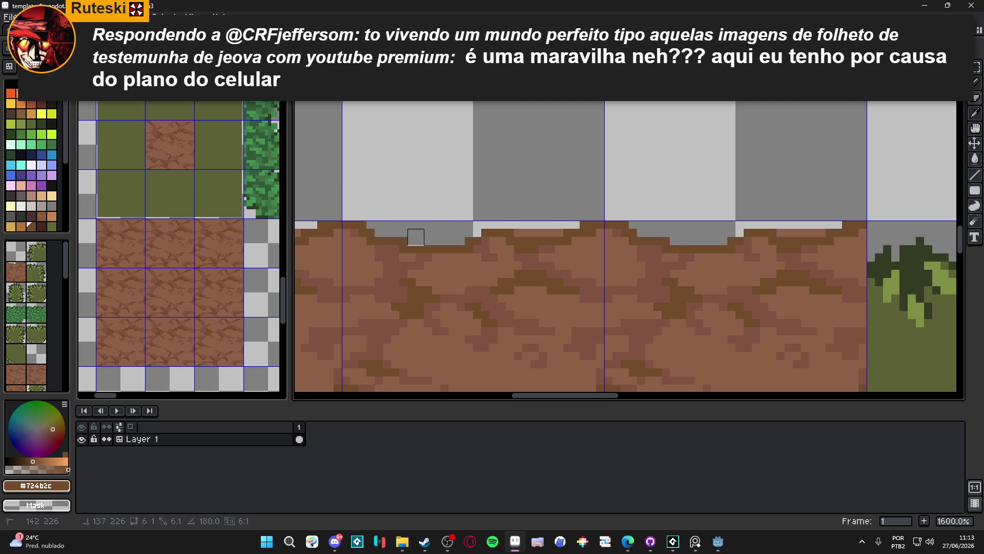
left_click_drag(514, 233, 564, 233)
scroll(498, 269, "down", 2)
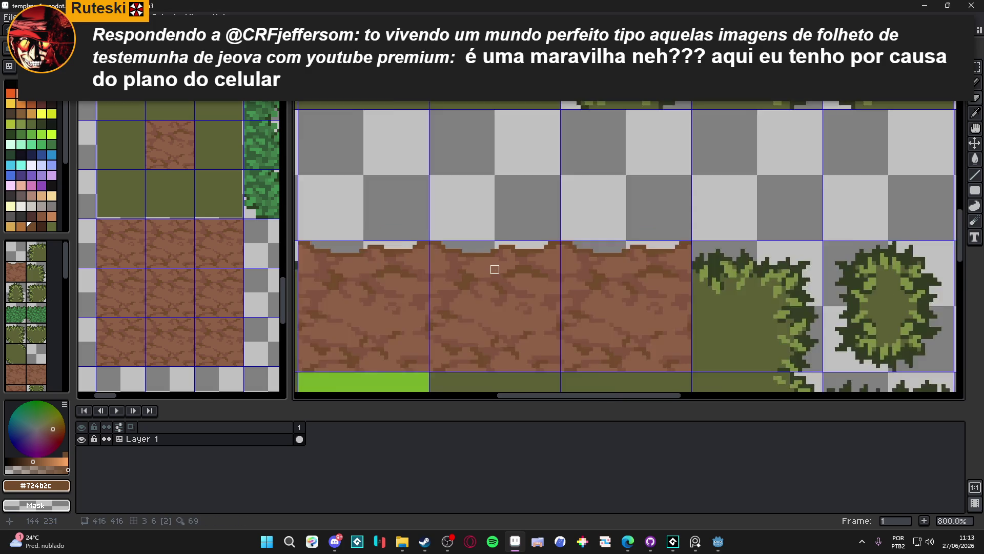
scroll(499, 269, "up", 2)
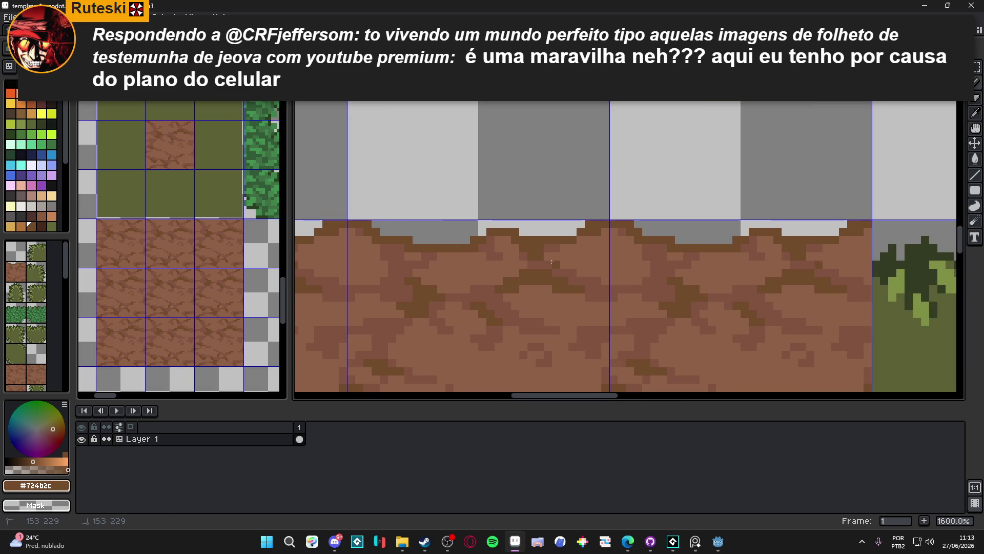
scroll(548, 259, "down", 3)
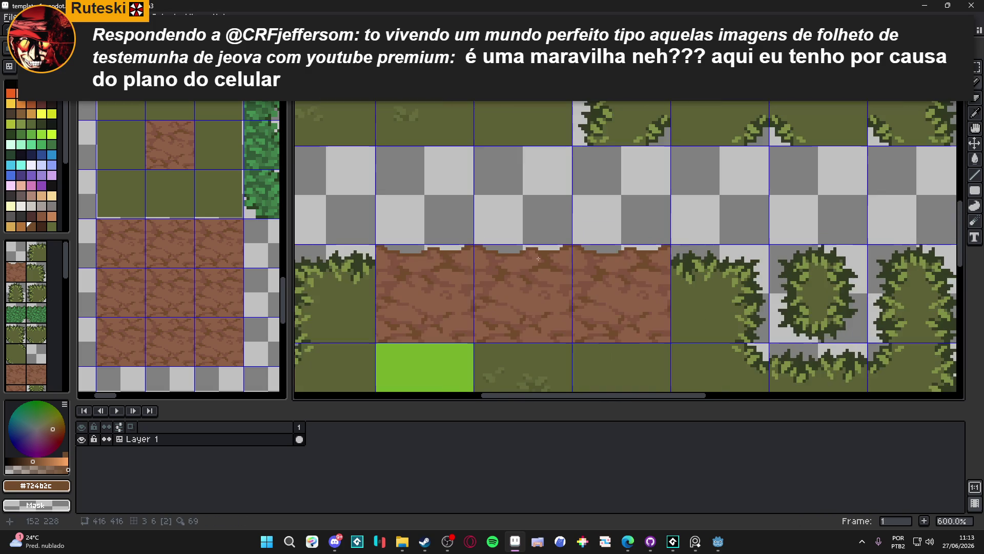
scroll(548, 259, "up", 3)
scroll(520, 264, "down", 4)
scroll(524, 266, "down", 1)
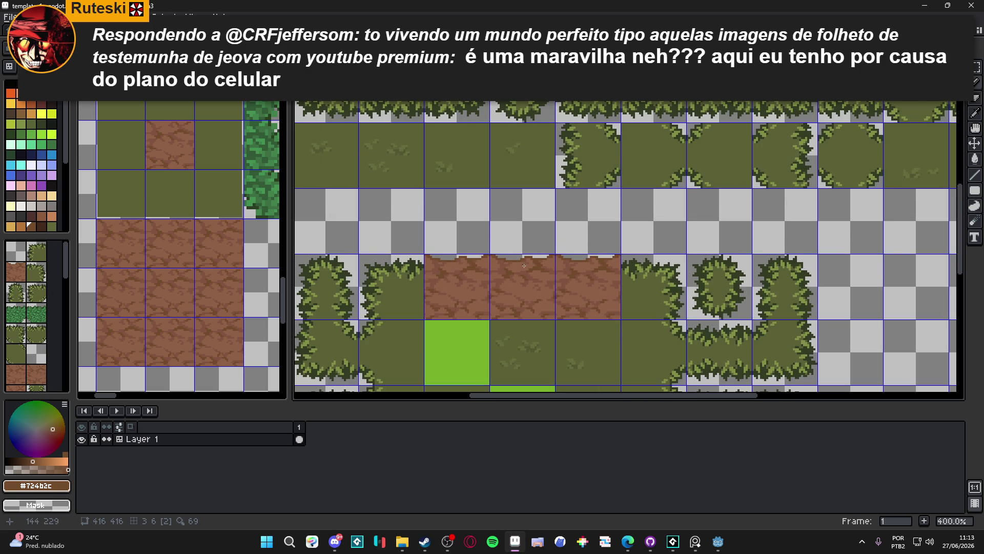
scroll(518, 258, "up", 5)
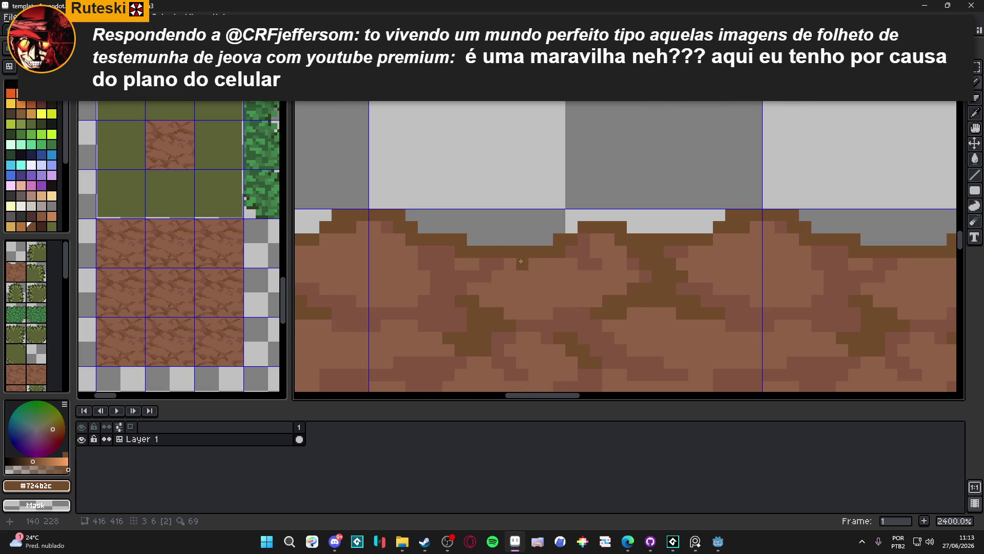
- Fill grey notches in the dirt edge with lighter brown #815440, undoing the last stroke
left_click(501, 255, "alt")
mouse_move(498, 228)
left_mouse_down()
mouse_move(510, 228)
mouse_move(505, 215)
left_mouse_up()
left_click(523, 228)
left_click(523, 215)
left_click(536, 228)
scroll(540, 259, "down", 6)
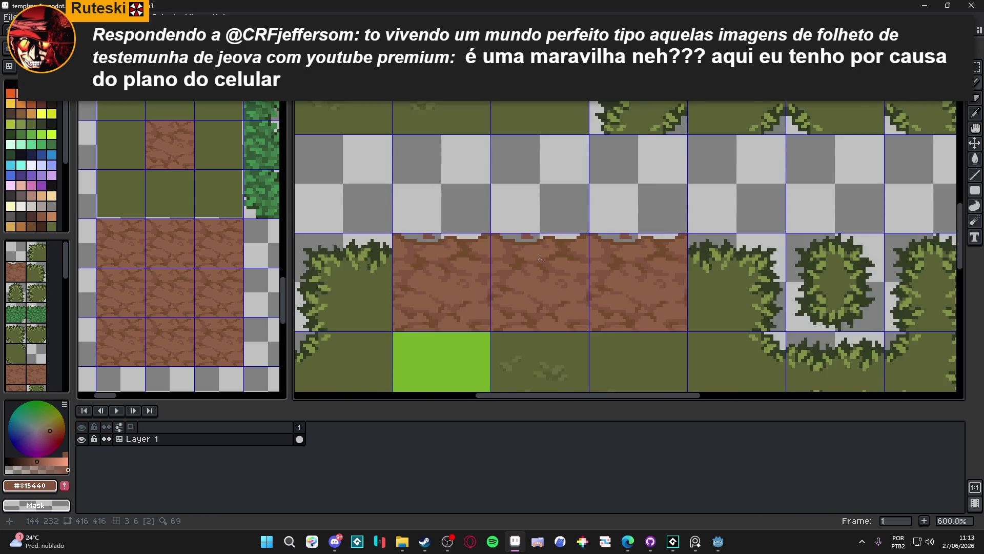
scroll(539, 259, "down", 2)
scroll(540, 260, "up", 4)
scroll(541, 259, "down", 3)
scroll(541, 256, "down", 2)
key("ctrl+z")
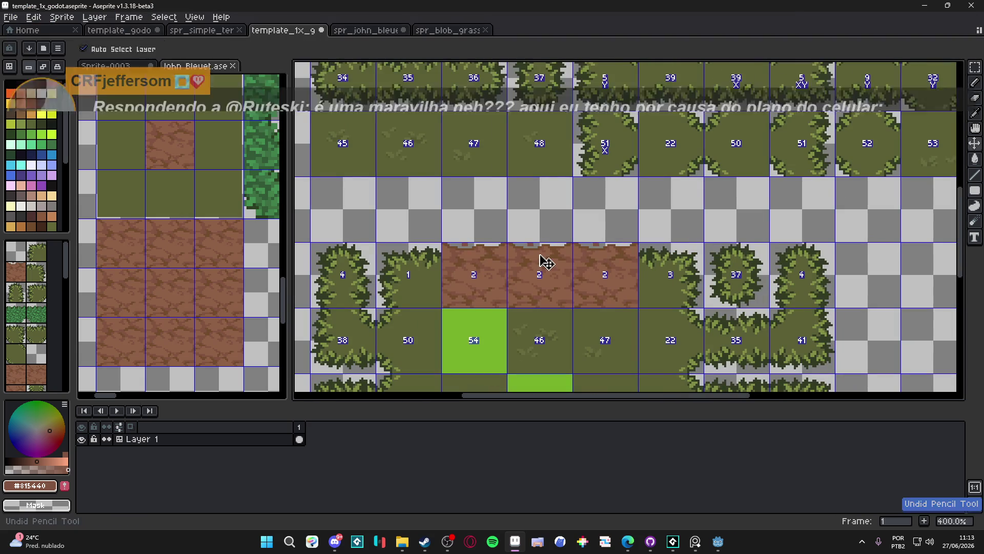
scroll(535, 259, "up", 6)
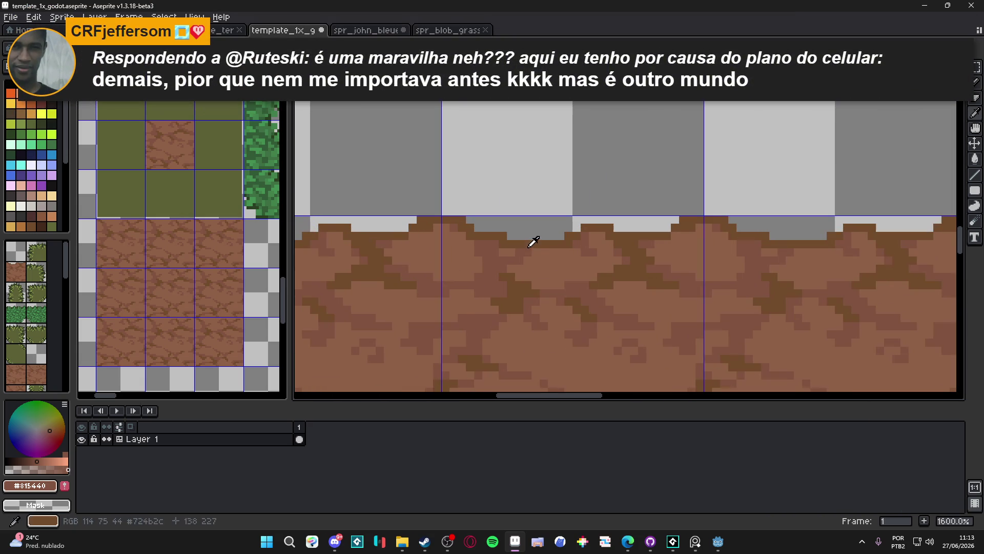
- Carve a notch into the dirt's top edge and restore brown pixels around it
left_click(534, 242, "alt")
key("e")
left_click_drag(523, 240, 488, 241)
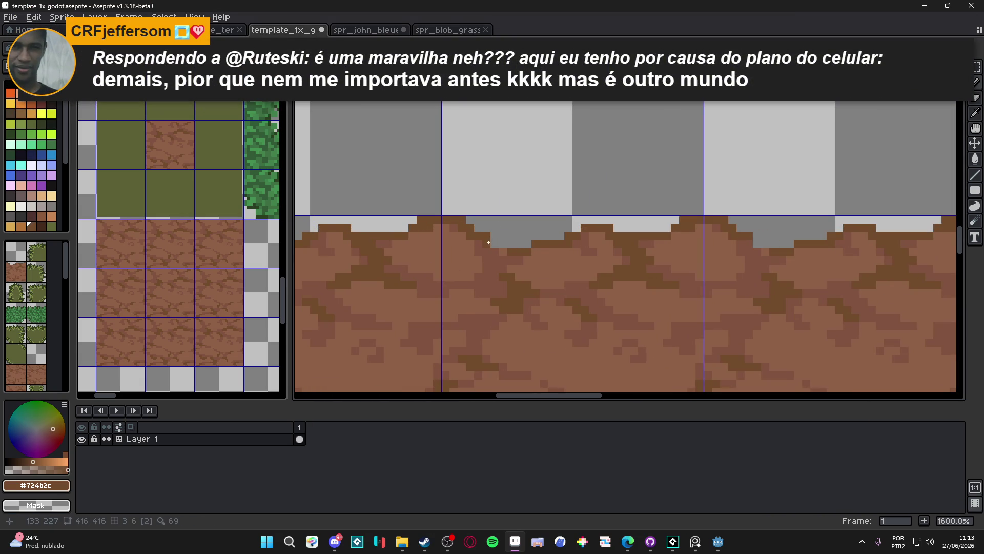
left_click_drag(493, 240, 486, 236)
left_click(495, 245)
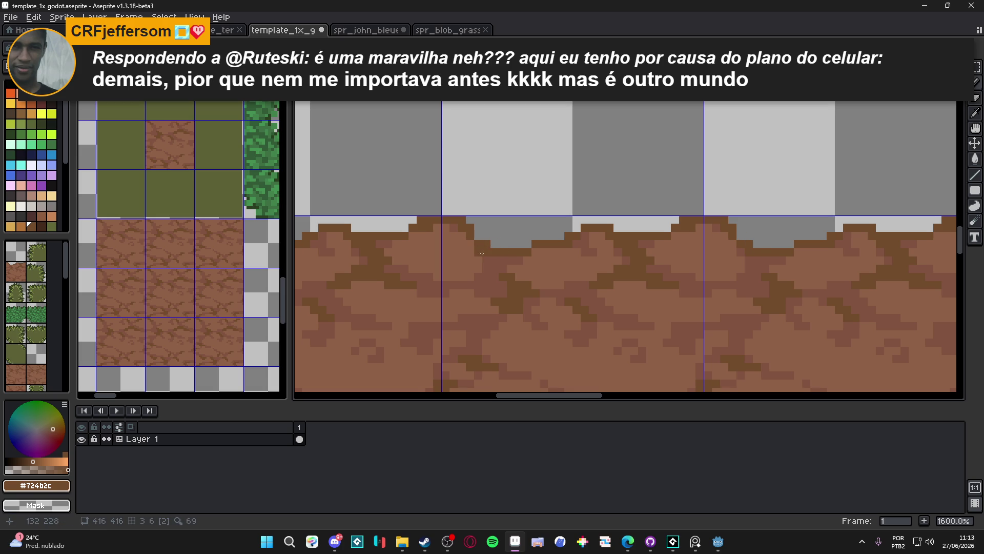
left_click(496, 245)
left_click(503, 236)
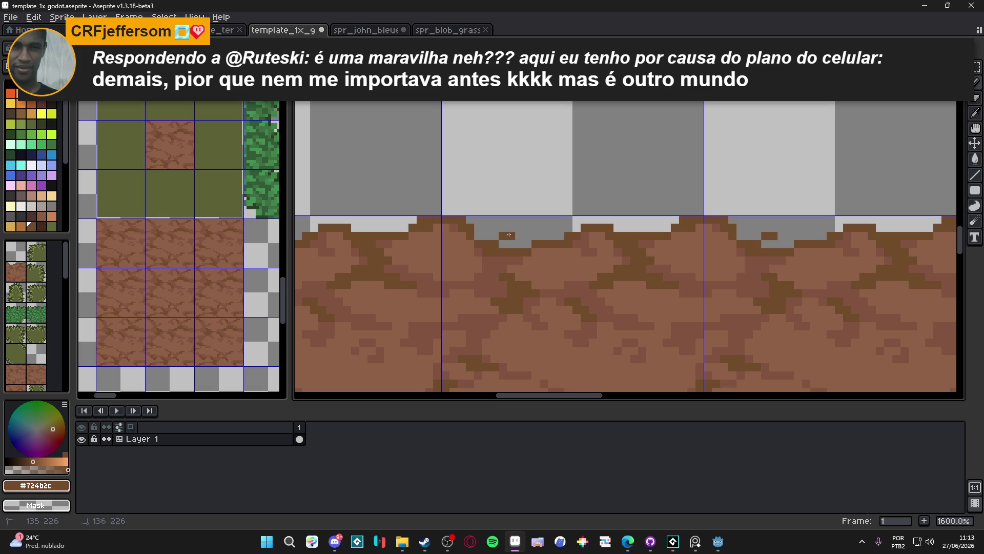
scroll(536, 256, "down", 5)
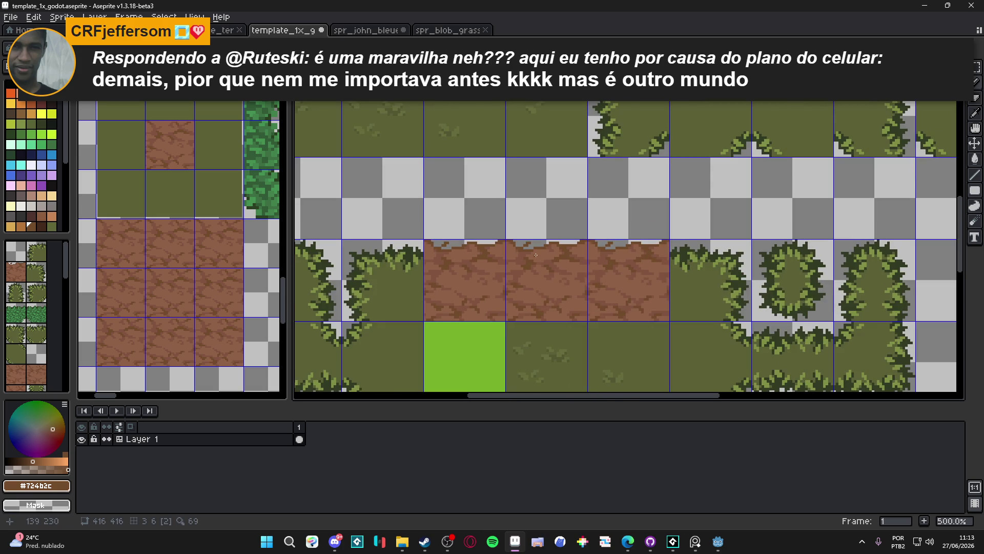
scroll(536, 256, "up", 7)
left_click(538, 245)
left_click(526, 244)
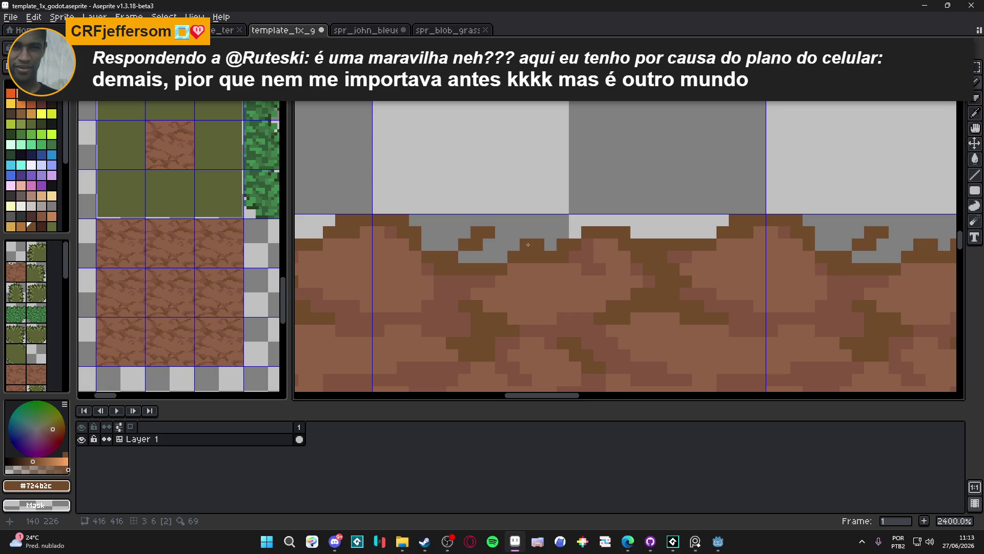
scroll(528, 245, "down", 7)
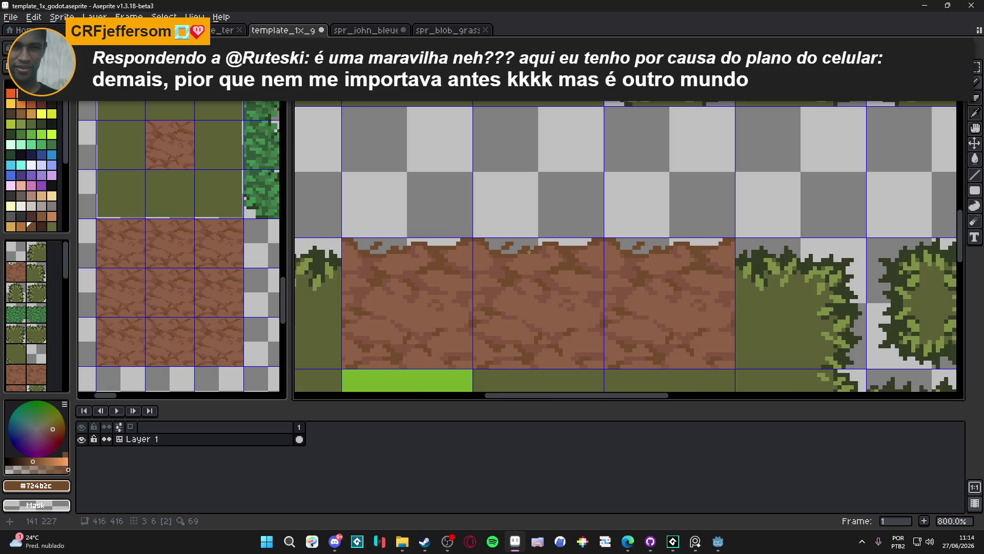
scroll(544, 265, "up", 9)
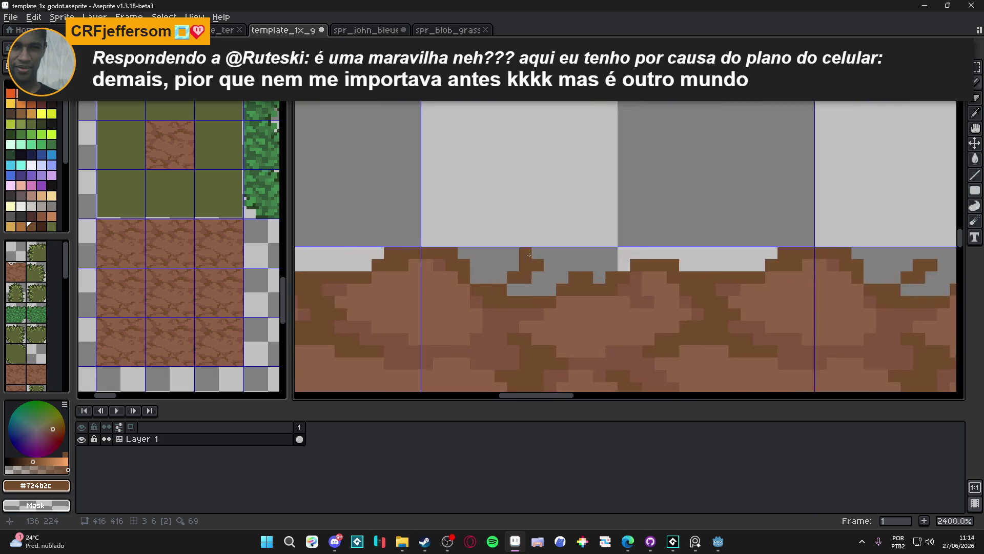
- Erase dark pixels along the lower tile's top edge and fill a grey gap with brown
mouse_move(598, 260)
left_mouse_down()
mouse_move(580, 275)
mouse_move(516, 277)
left_mouse_up()
scroll(536, 287, "down", 5)
scroll(532, 284, "up", 4)
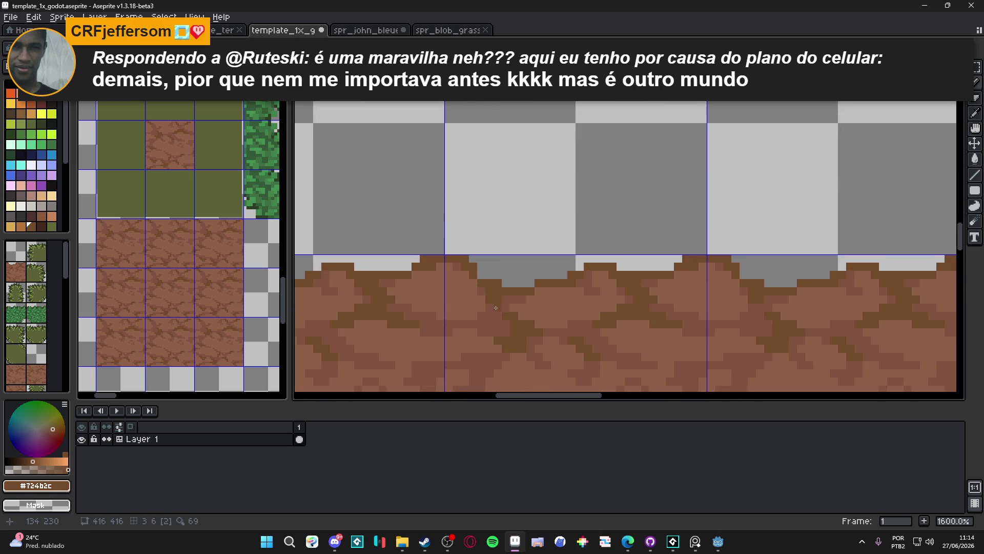
scroll(496, 307, "down", 4)
scroll(451, 323, "up", 6)
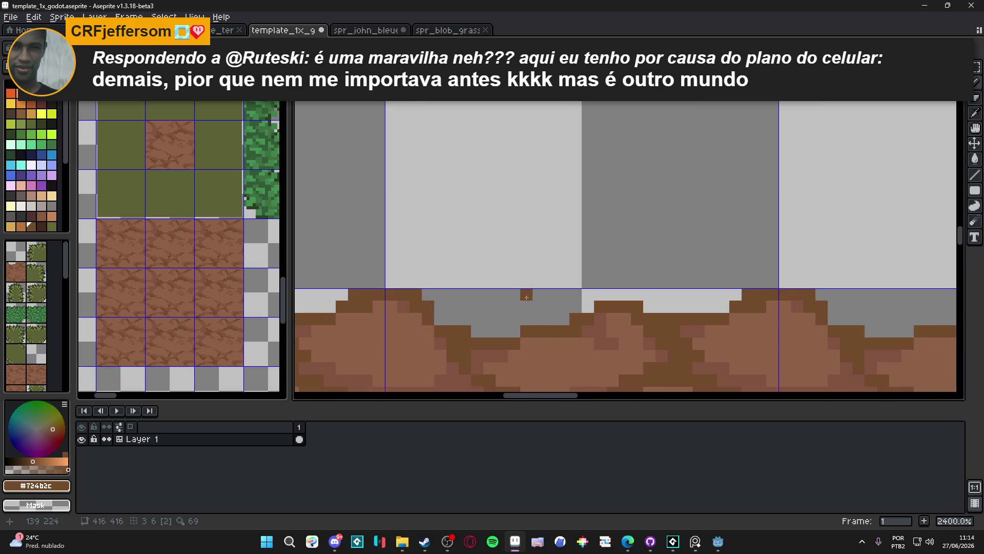
mouse_move(502, 307)
left_mouse_down()
mouse_move(490, 307)
mouse_move(513, 311)
left_mouse_up()
scroll(516, 312, "down", 4)
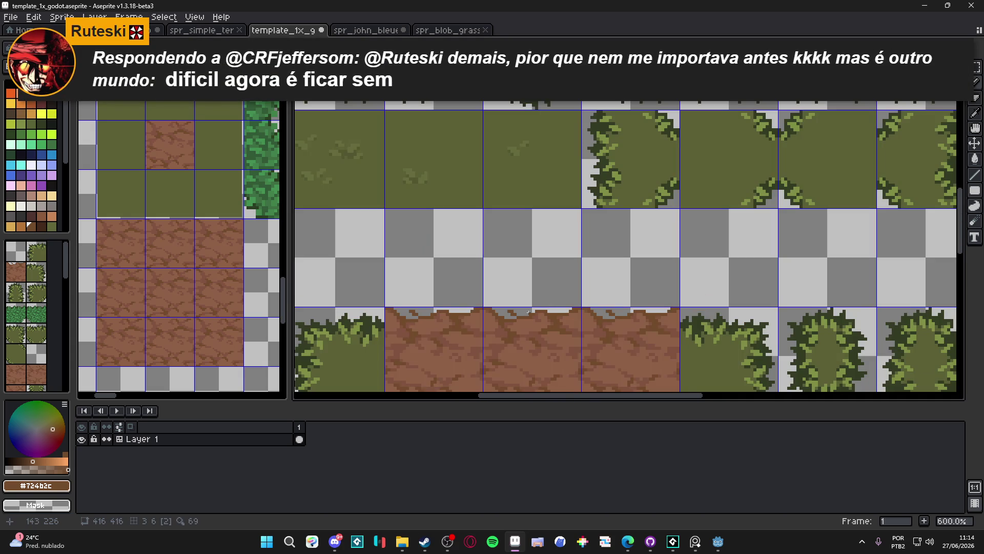
scroll(529, 314, "up", 7)
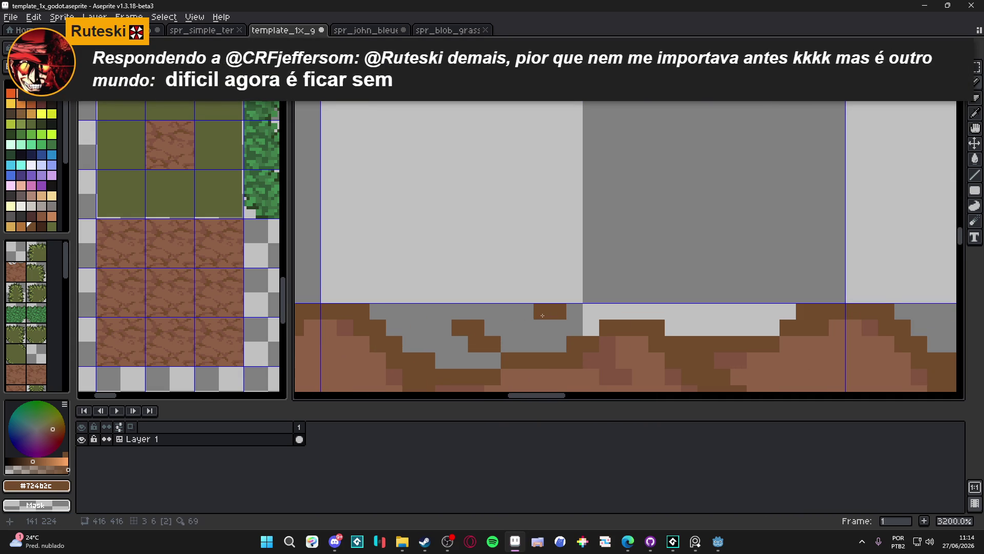
scroll(542, 315, "down", 7)
scroll(525, 290, "up", 8)
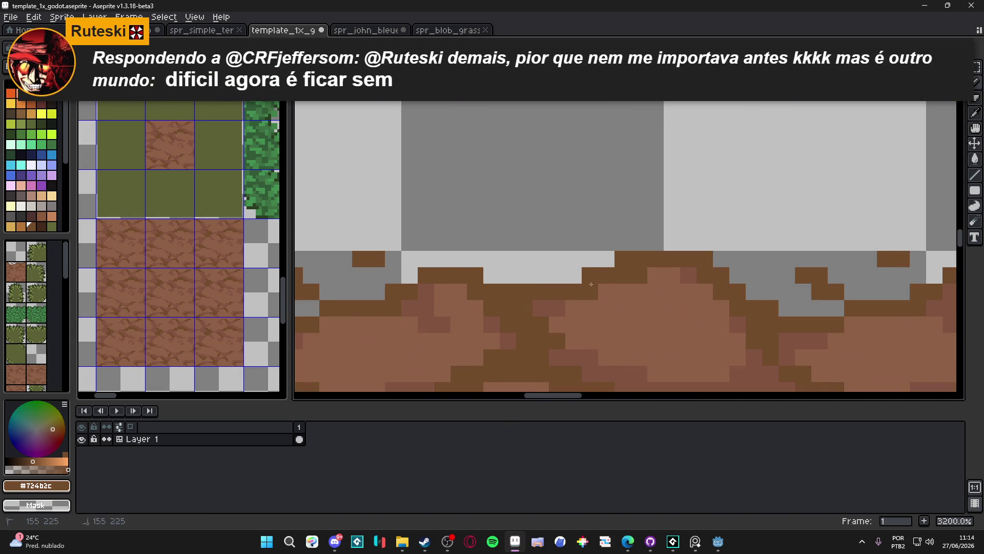
scroll(591, 284, "down", 6)
scroll(535, 320, "down", 1)
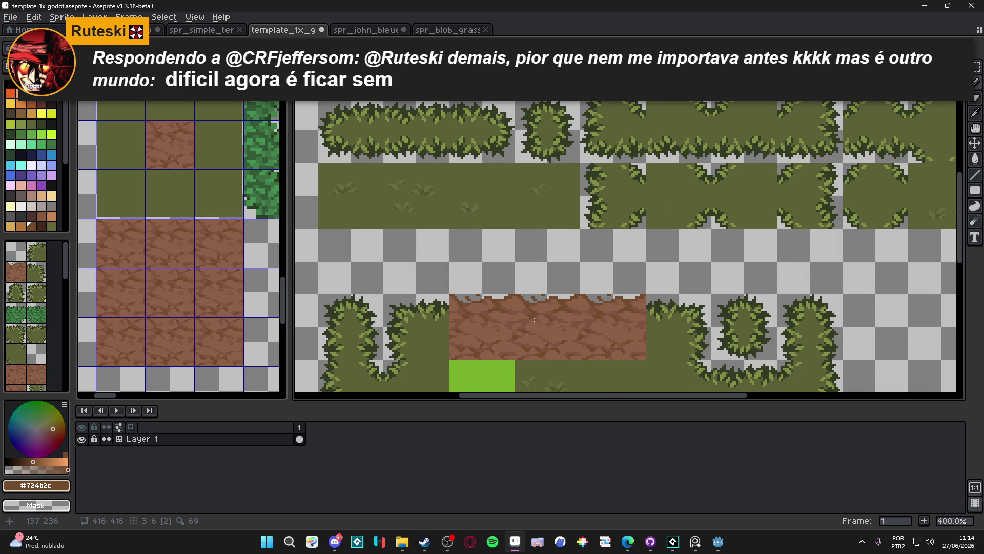
scroll(534, 319, "down", 1)
scroll(523, 321, "down", 1)
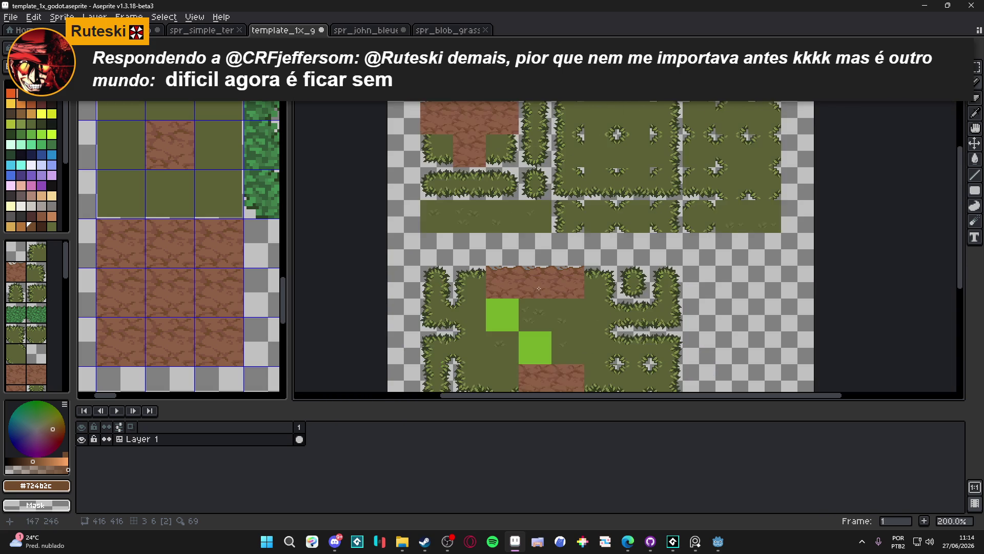
scroll(533, 246, "down", 1)
scroll(518, 255, "up", 1)
scroll(519, 256, "down", 1)
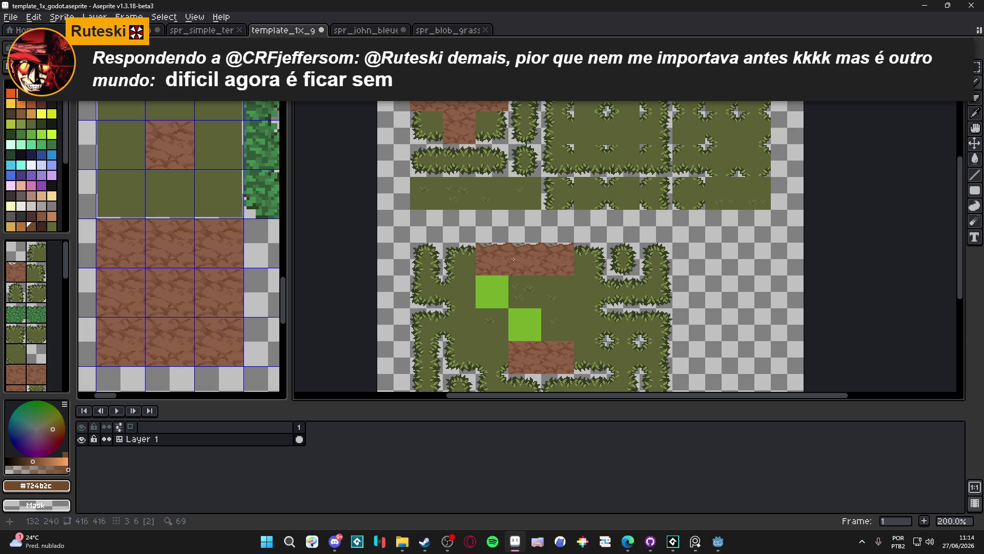
scroll(520, 253, "up", 2)
key("Tab")
key("Tab")
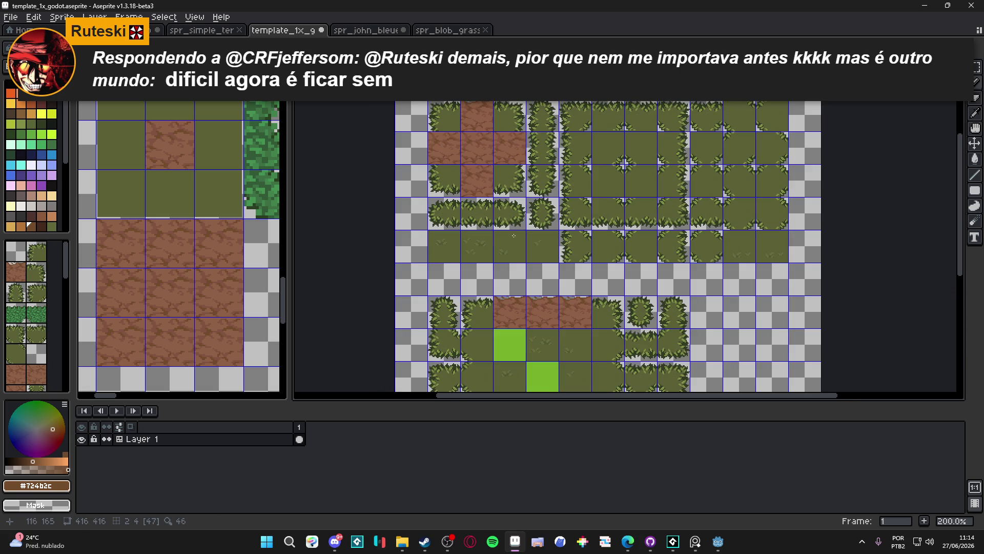
scroll(454, 154, "up", 2)
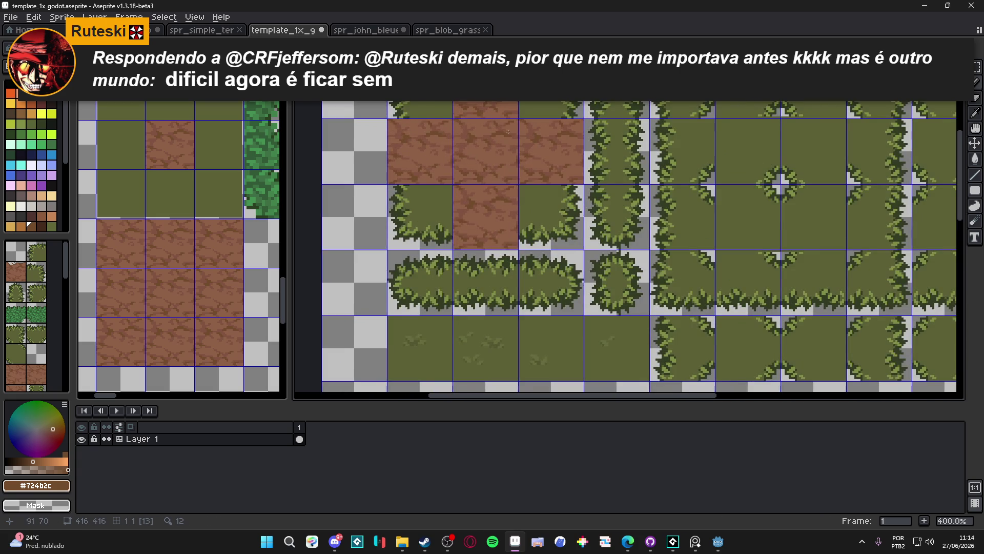
scroll(464, 161, "down", 1)
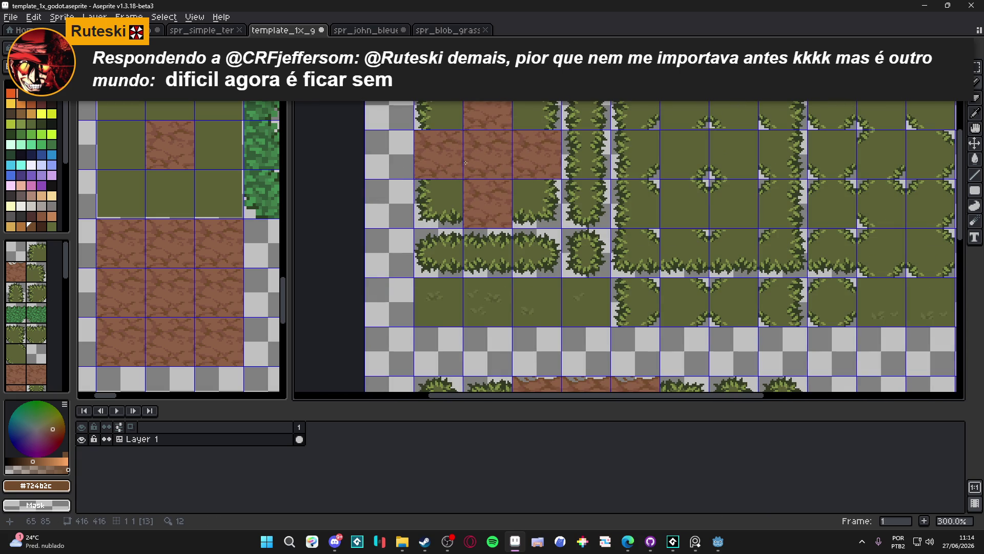
scroll(465, 163, "down", 1)
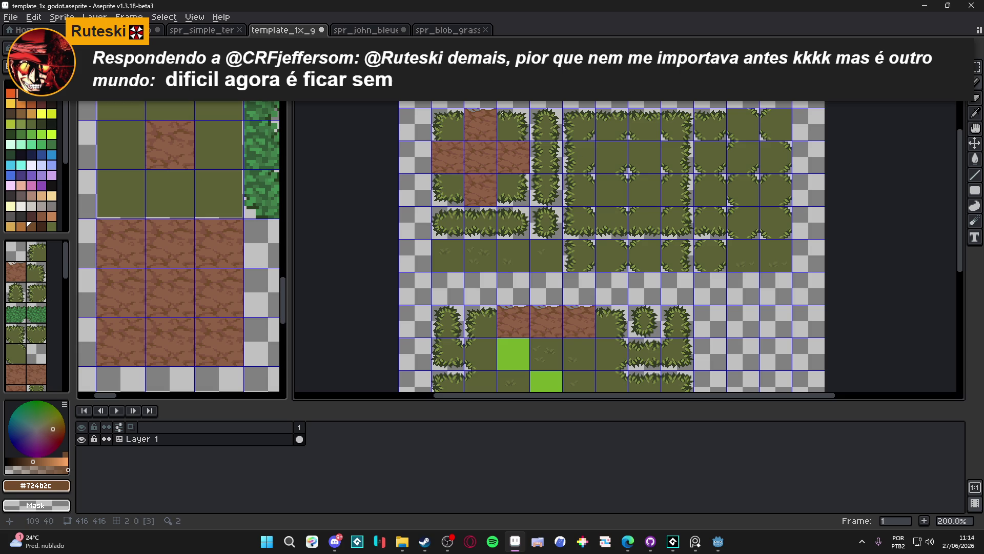
scroll(513, 179, "up", 2)
scroll(506, 187, "down", 2)
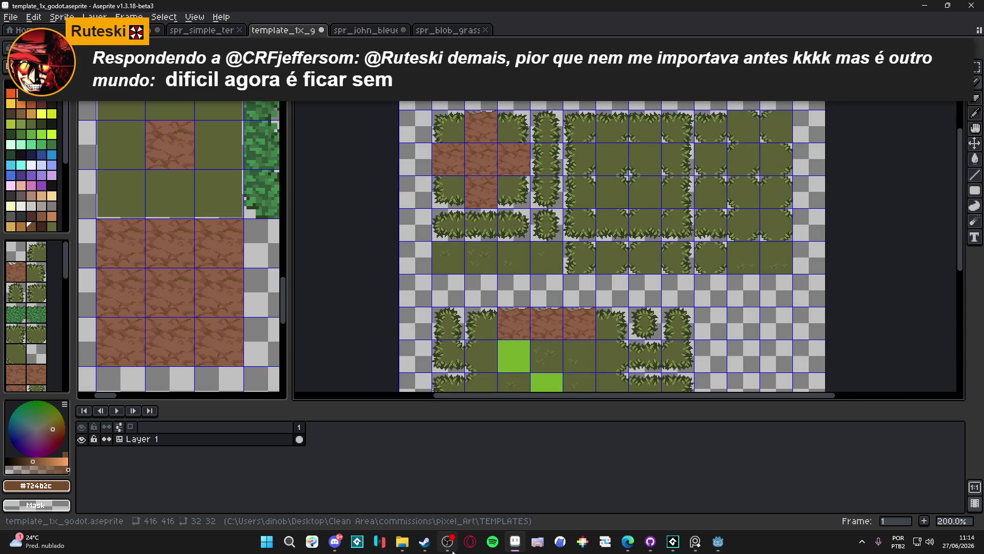
mouse_move(448, 542)
mouse_move(438, 470)
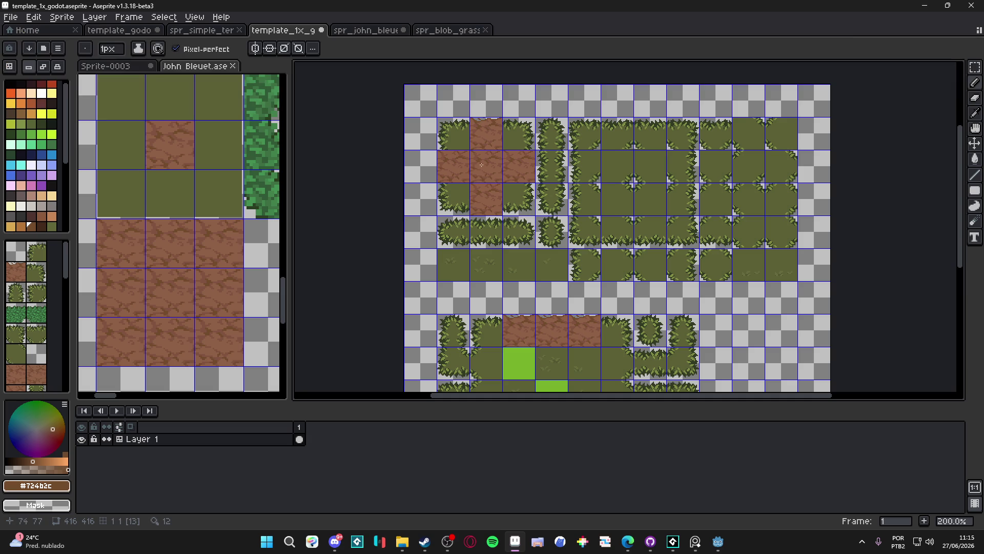
scroll(495, 193, "up", 1)
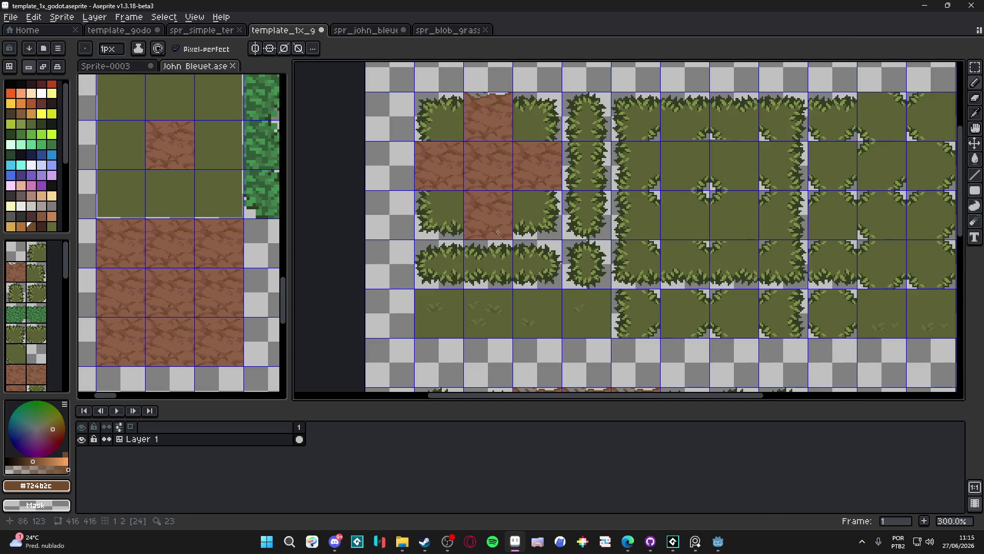
left_click(628, 542)
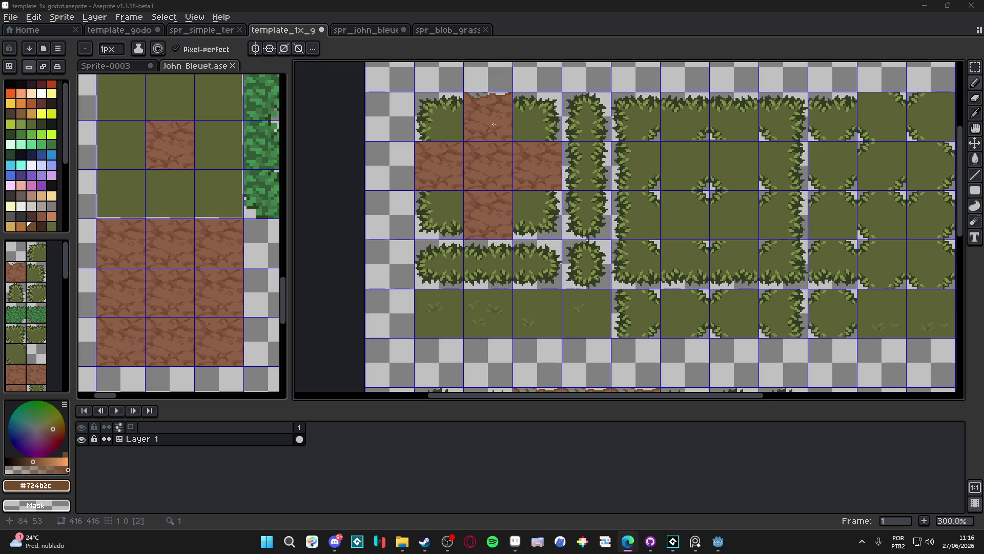
- Draw a dark vertical line on the dirt tile, then erase its left-edge column with a 6px eraser
scroll(440, 151, "up", 7)
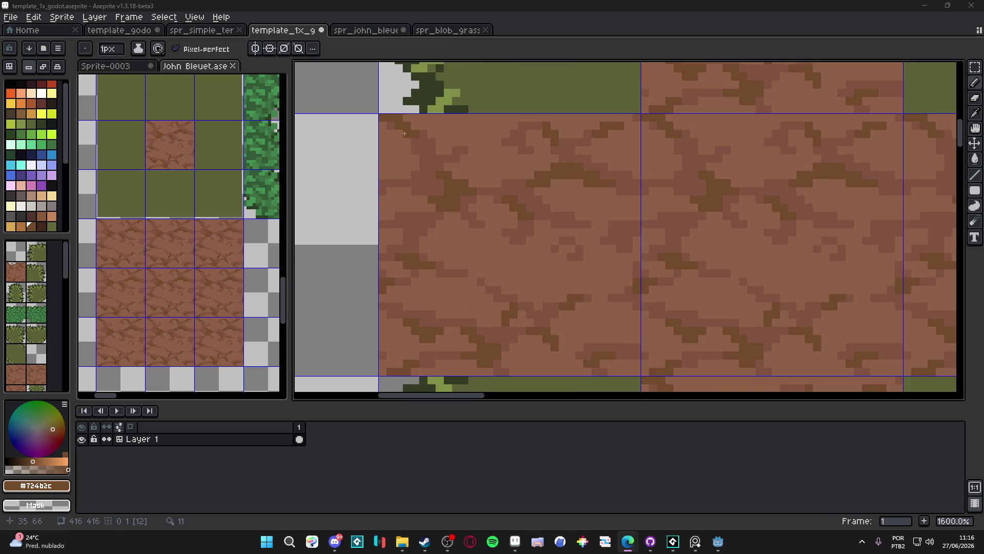
left_click_drag(403, 126, 408, 348)
scroll(415, 369, "down", 1)
key("e")
mouse_move(377, 102)
left_mouse_down()
mouse_move(374, 198)
mouse_move(387, 246)
mouse_move(378, 330)
left_mouse_up()
- Fill the gaps along the dirt path's top edge with 1px #815440 brown pixels
key("b")
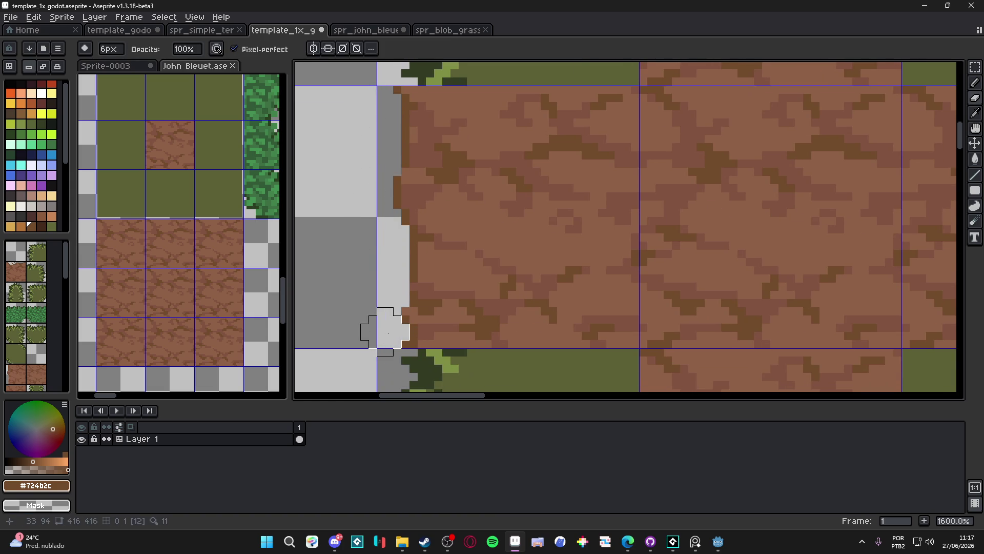
scroll(378, 329, "down", 3)
scroll(516, 170, "up", 4)
left_click(432, 186, "alt")
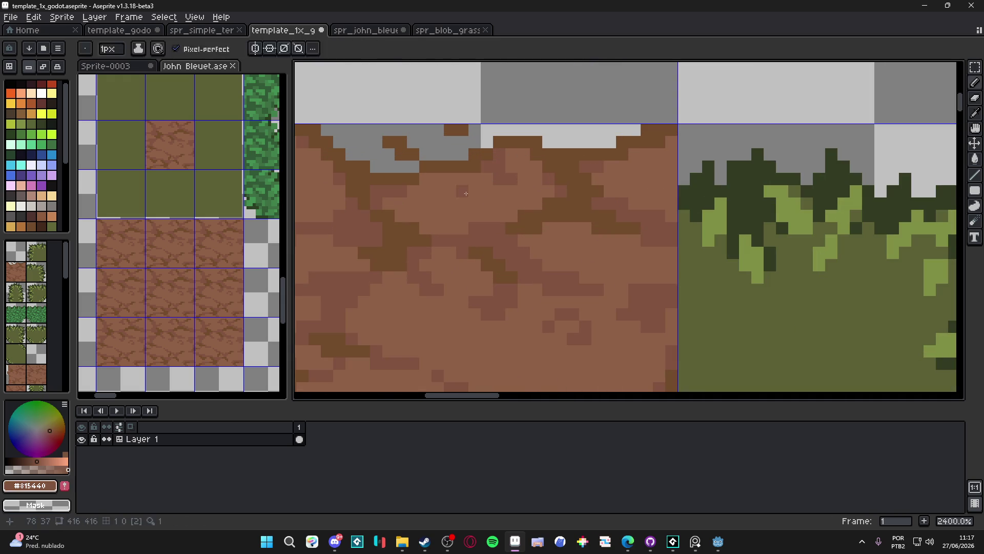
key("minus")
left_click(411, 191)
left_click(389, 203)
left_click(400, 203)
left_click(523, 178)
mouse_move(536, 178)
left_mouse_down()
mouse_move(549, 190)
mouse_move(524, 191)
left_mouse_up()
left_click(536, 203)
- Sample the #8c6146 and #815440 dirt browns and settle the pencil back at 1 pixel
scroll(523, 191, "down", 2)
scroll(512, 190, "up", 1)
left_click(504, 190, "alt")
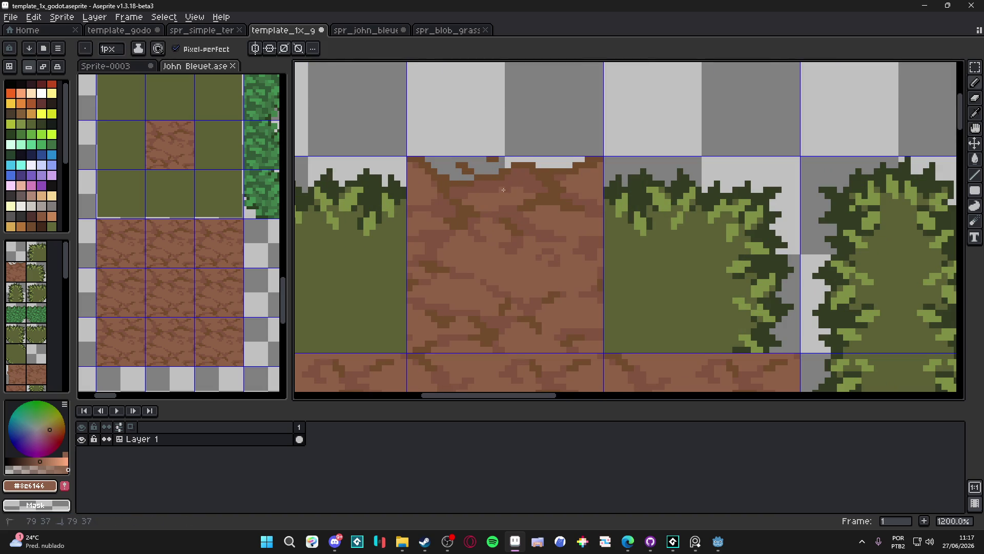
left_click(519, 171, "alt")
key("plus")
scroll(610, 233, "down", 3)
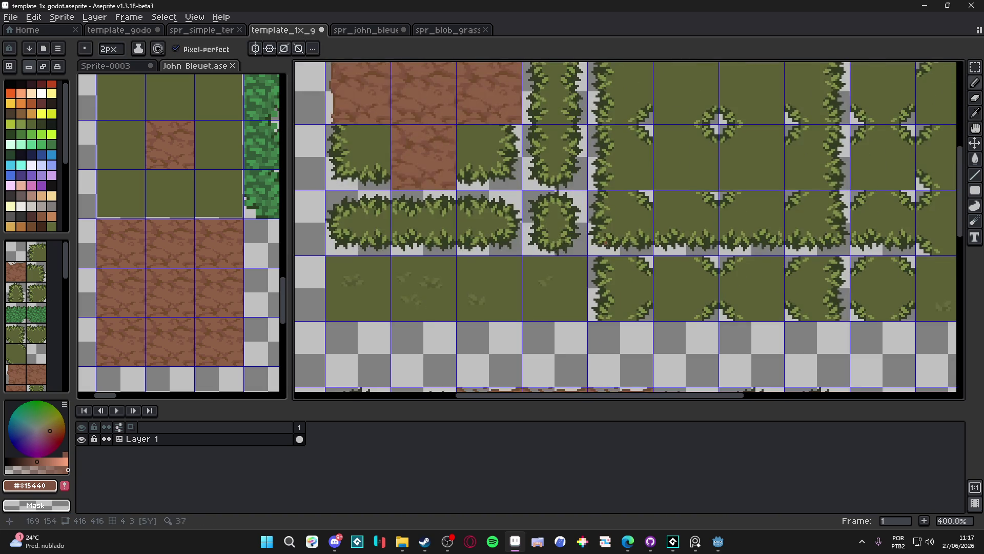
scroll(609, 234, "down", 2)
scroll(546, 337, "up", 1)
scroll(547, 337, "up", 4)
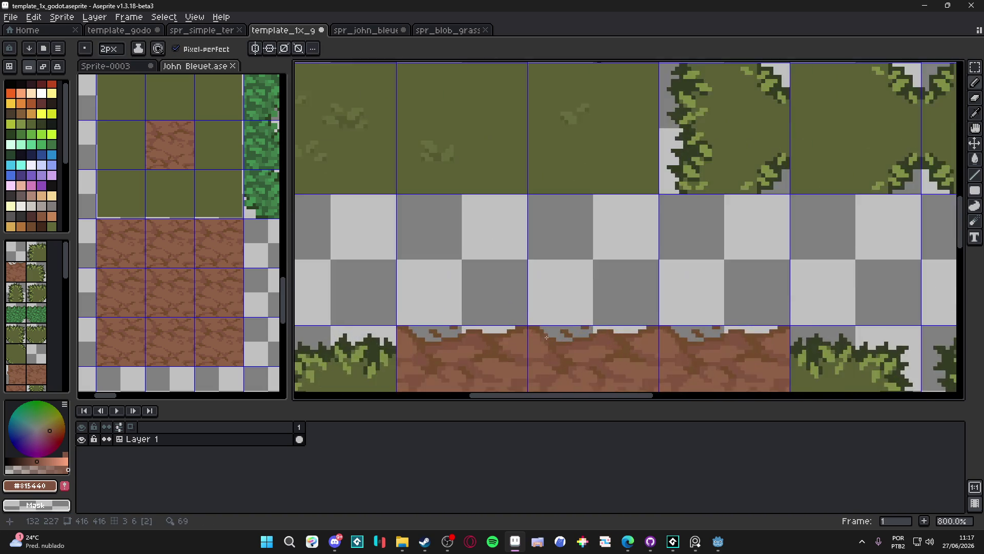
scroll(546, 337, "up", 3)
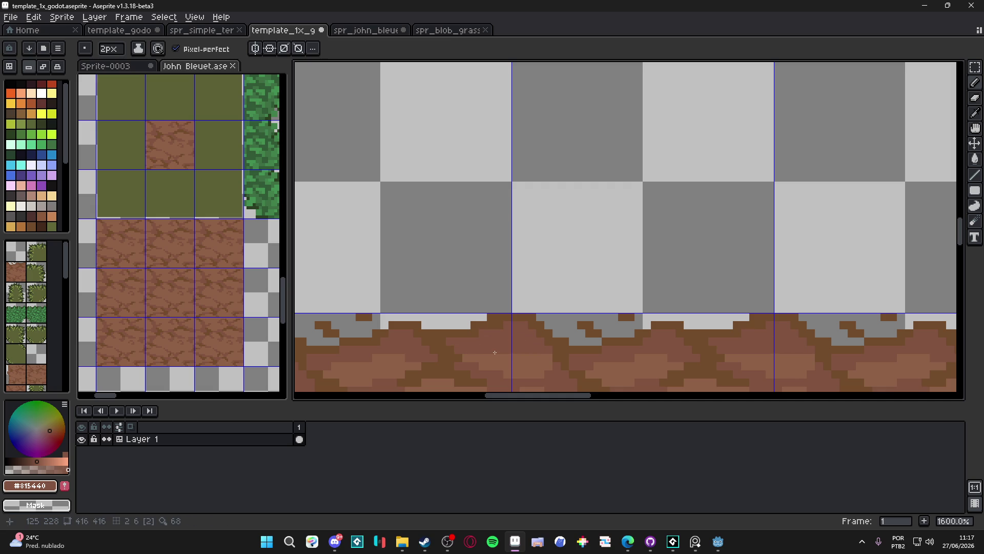
scroll(495, 353, "down", 3)
scroll(482, 346, "up", 5)
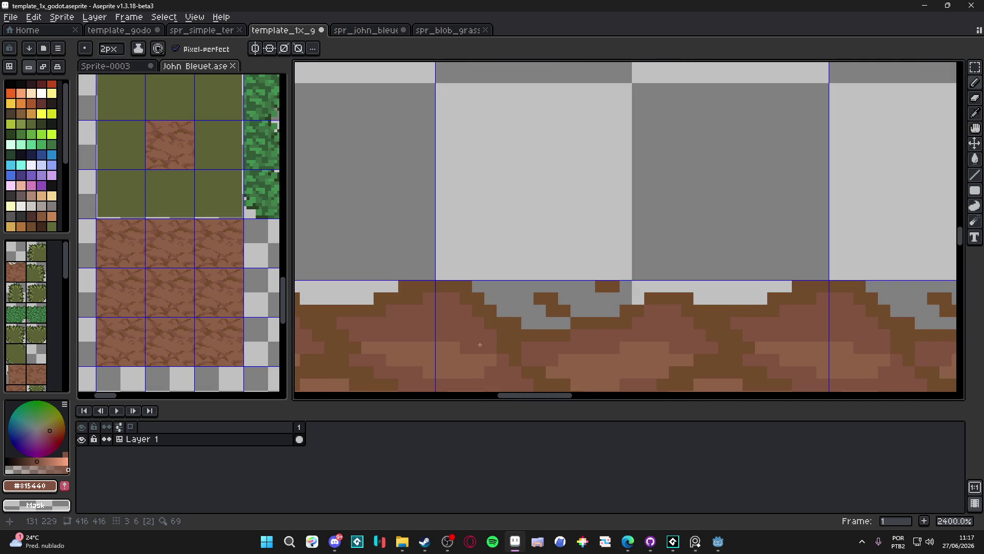
scroll(480, 345, "down", 2)
key("minus")
scroll(528, 299, "up", 4)
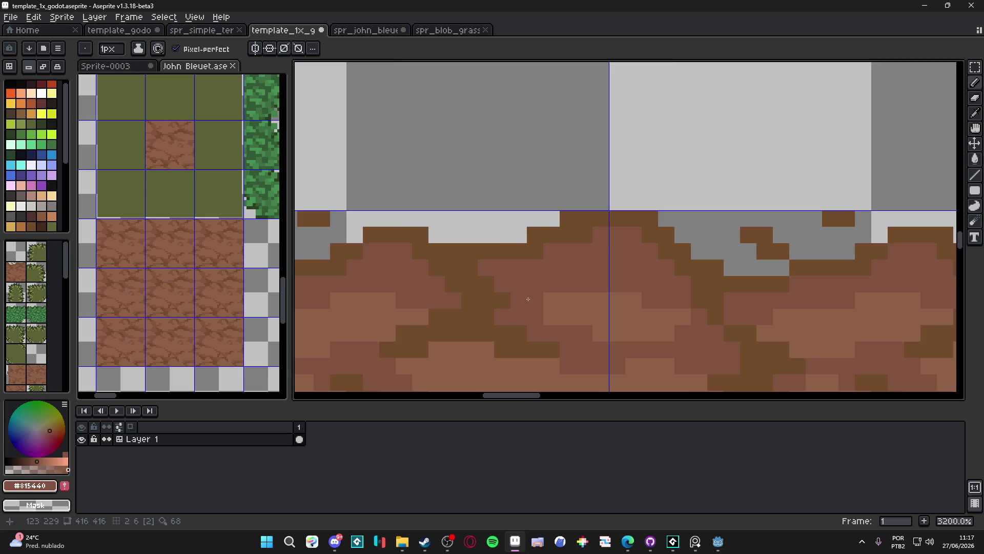
scroll(528, 299, "down", 4)
scroll(538, 304, "up", 3)
scroll(545, 308, "down", 4)
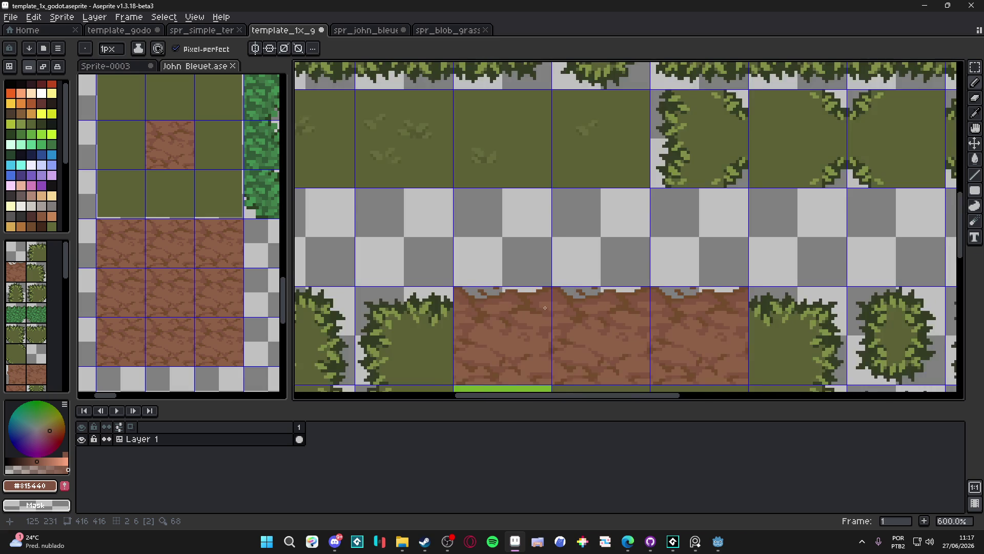
scroll(545, 307, "up", 3)
- Paint 1px dark-brown pixels along the dirt row's ragged top edge
left_click(574, 281, "alt")
key("b")
left_click_drag(573, 281, 511, 286)
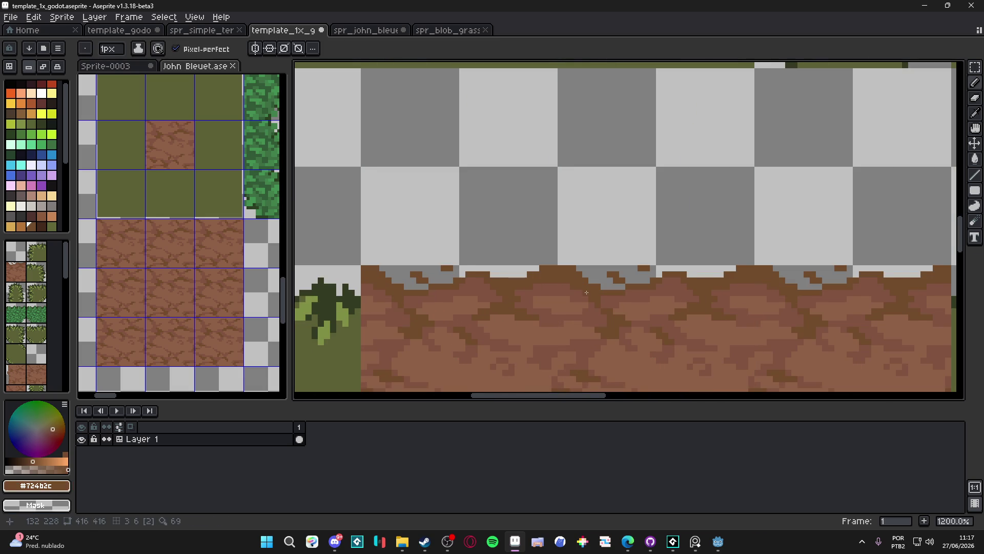
scroll(587, 293, "down", 5)
scroll(506, 280, "up", 6)
mouse_move(506, 280)
left_mouse_down()
mouse_move(498, 285)
mouse_move(536, 294)
mouse_move(472, 293)
left_mouse_up()
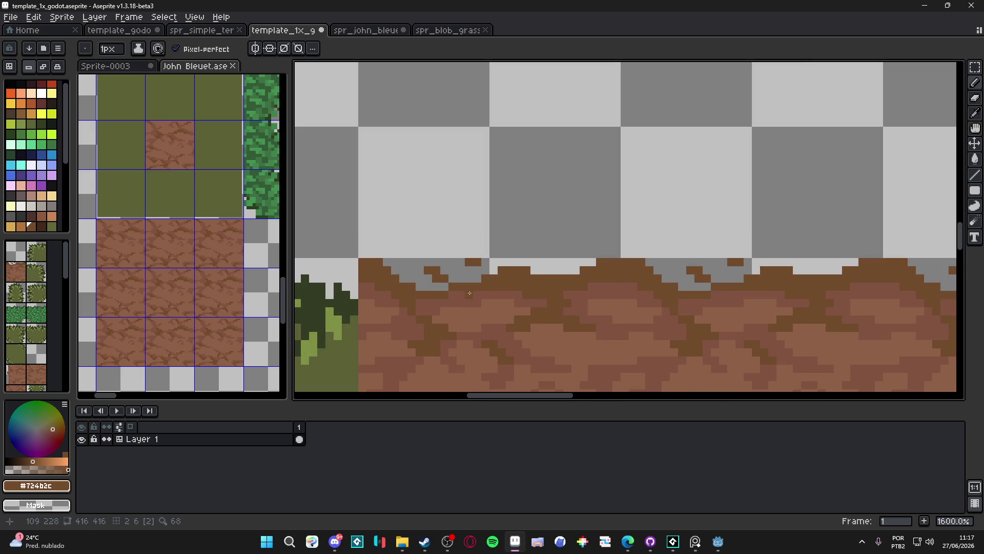
key("plus")
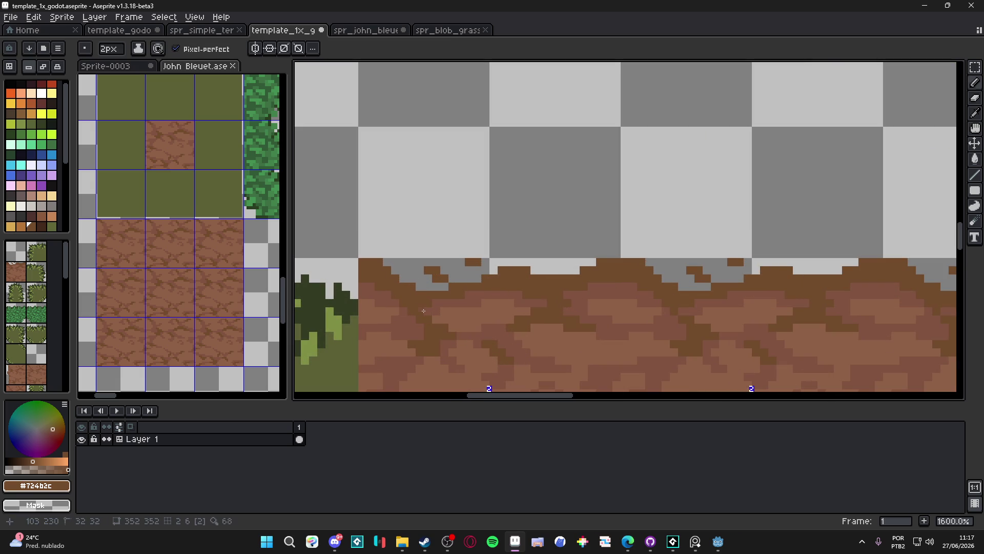
key("minus")
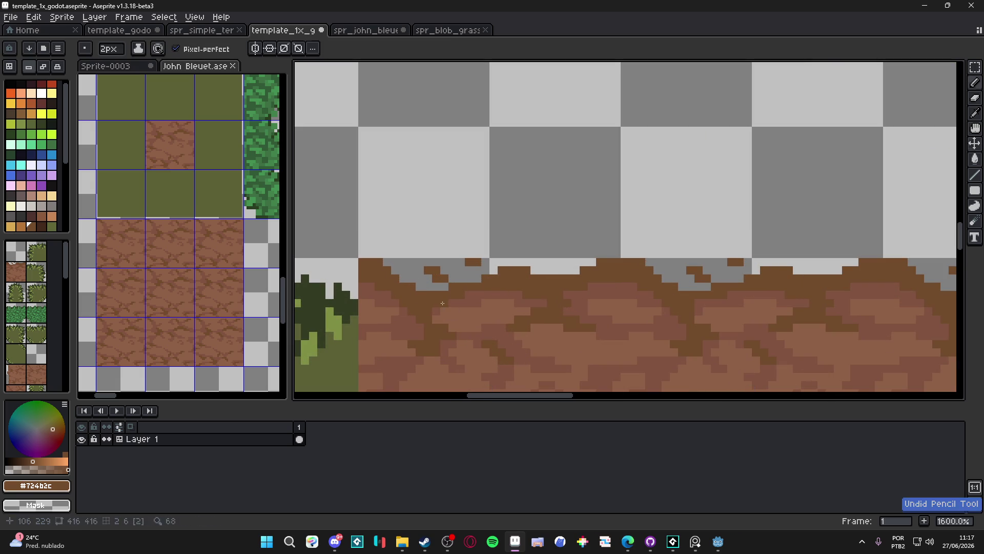
- Re-sample the lighter and then darker dirt brown and pan to show more of the tileset
scroll(490, 303, "down", 3)
scroll(493, 301, "down", 3)
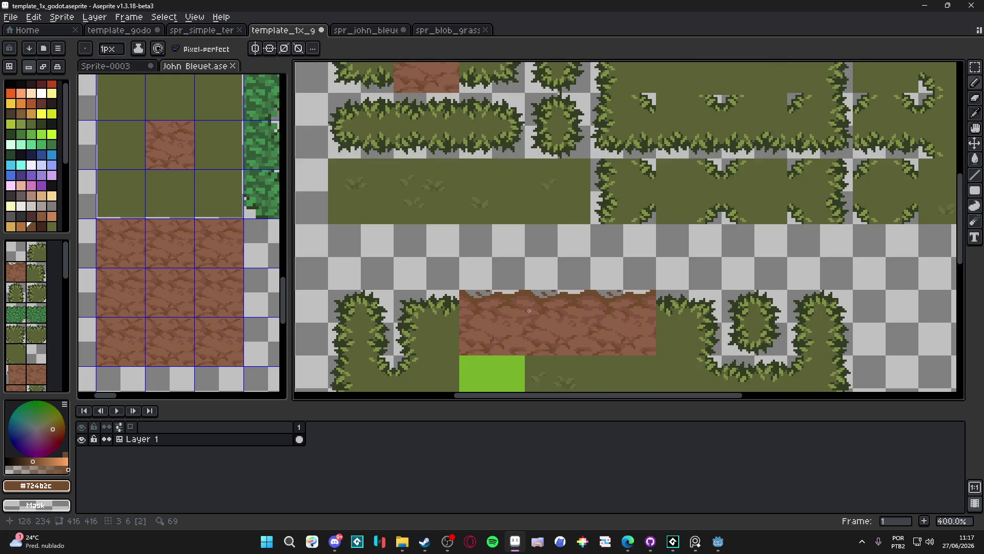
scroll(551, 308, "up", 6)
left_click(475, 283, "alt")
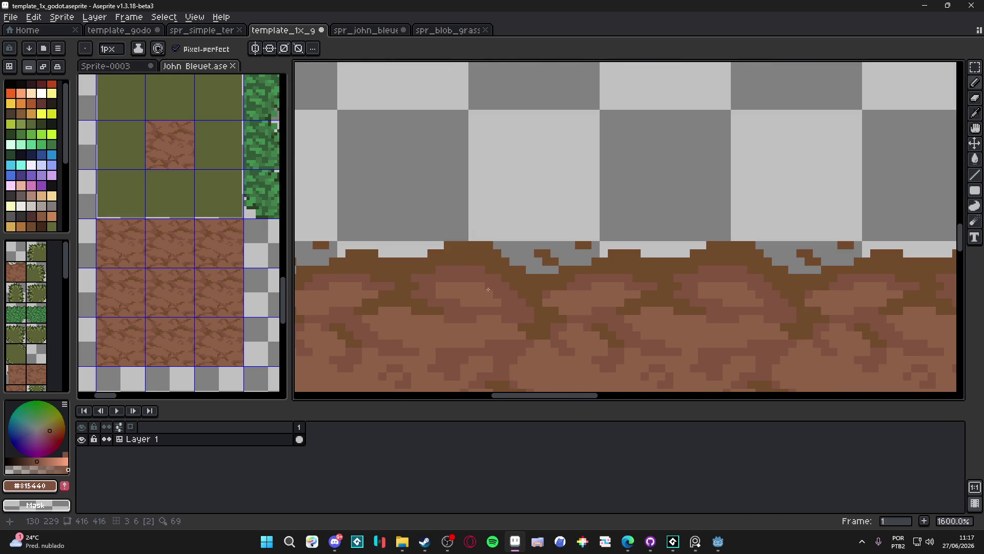
scroll(477, 285, "down", 6)
scroll(496, 291, "up", 6)
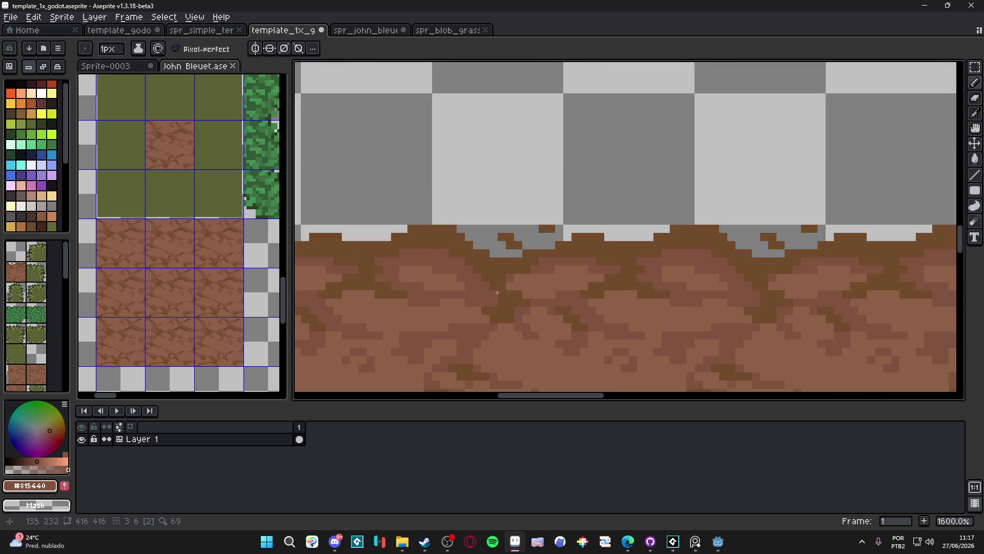
left_click(506, 289, "alt")
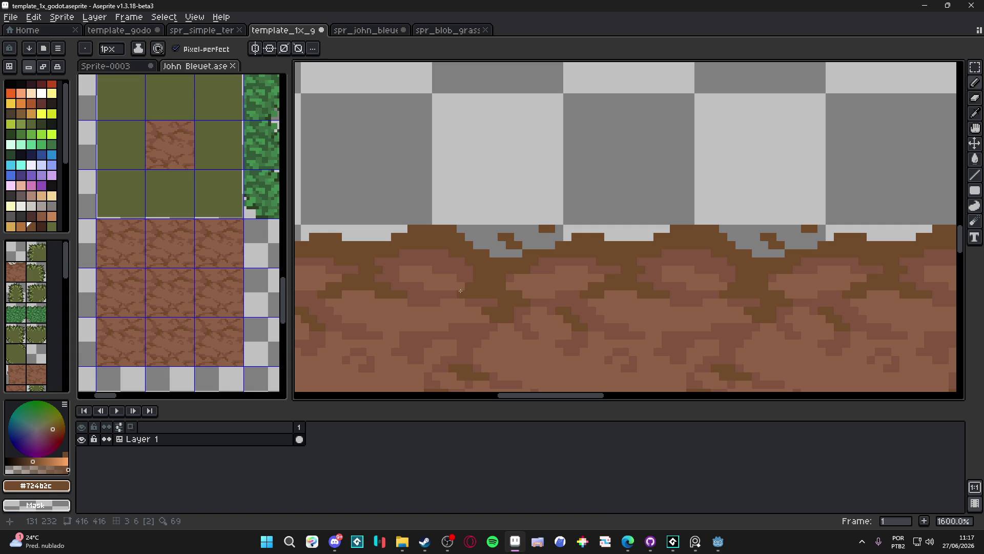
scroll(462, 288, "down", 6)
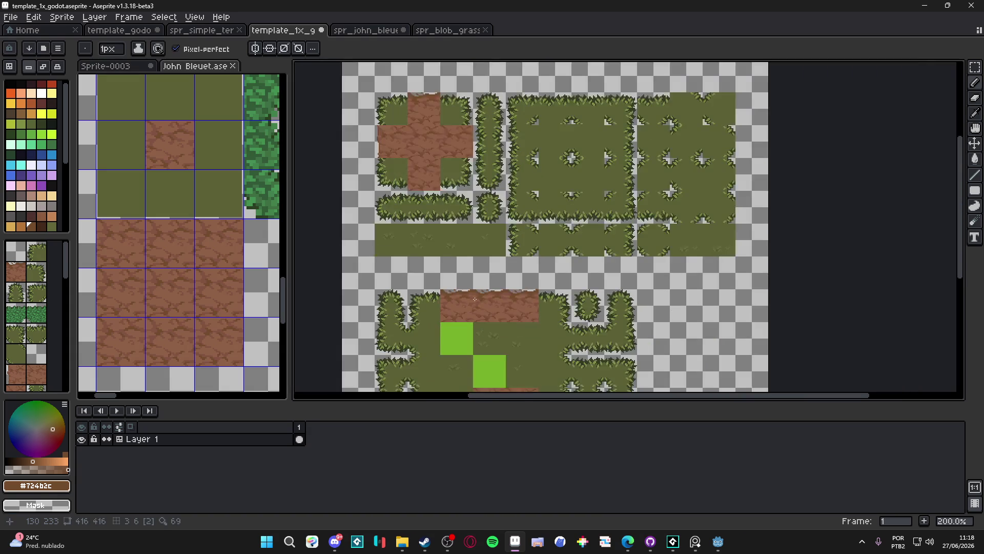
scroll(477, 294, "up", 3)
scroll(476, 294, "down", 2)
left_click_drag(395, 295, 515, 263)
scroll(515, 263, "down", 1)
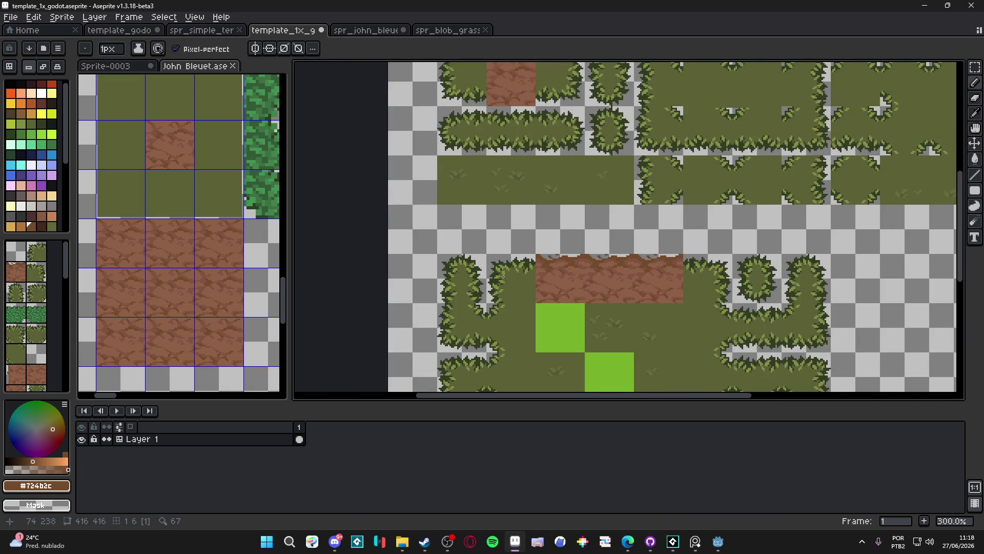
- Center the dirt cross and grass tiles in view, then switch over to the web browser
scroll(515, 263, "down", 1)
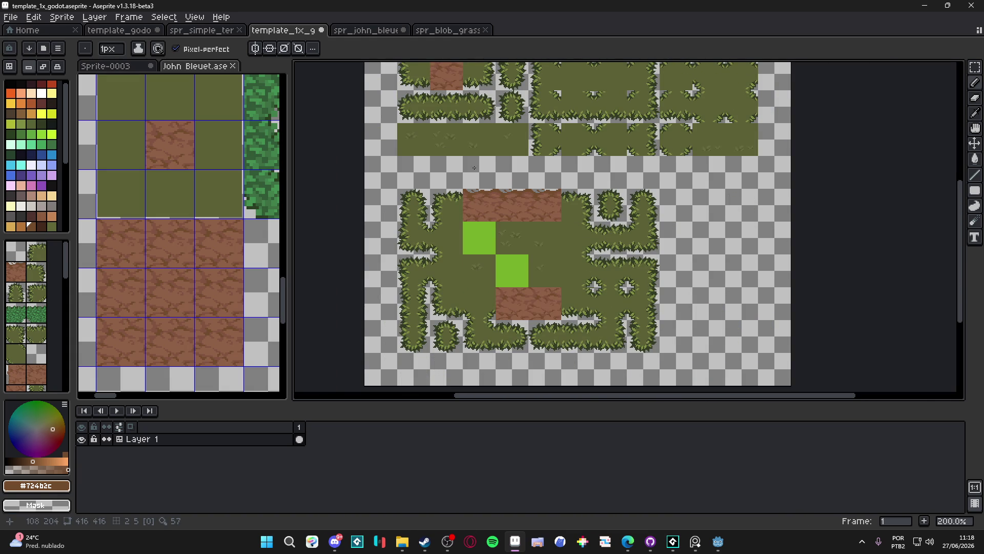
left_click_drag(470, 164, 444, 210)
scroll(444, 211, "up", 2)
mouse_move(424, 145)
left_mouse_down()
mouse_move(412, 221)
mouse_move(380, 222)
left_mouse_up()
scroll(411, 221, "up", 5)
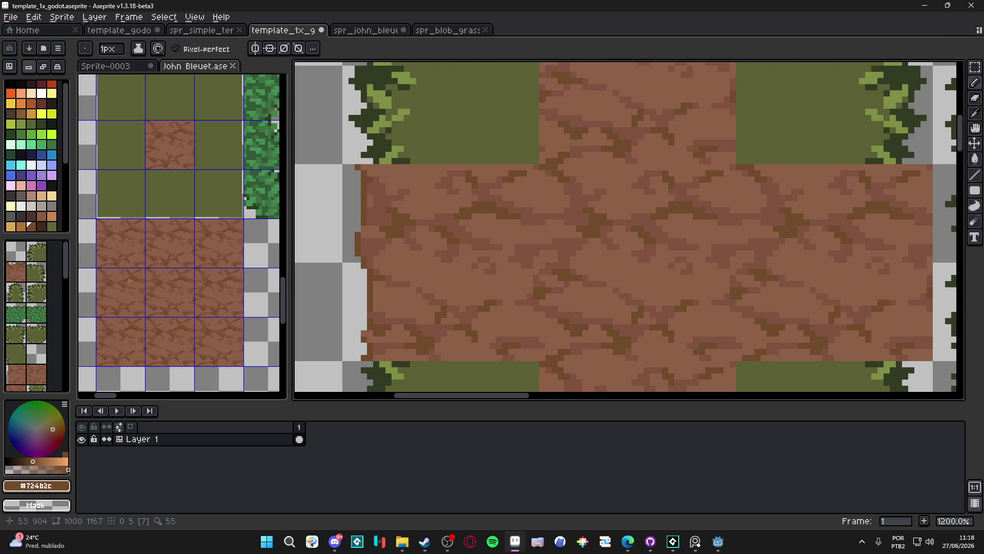
left_click(454, 547)
left_click(455, 550)
key("alt+Tab")
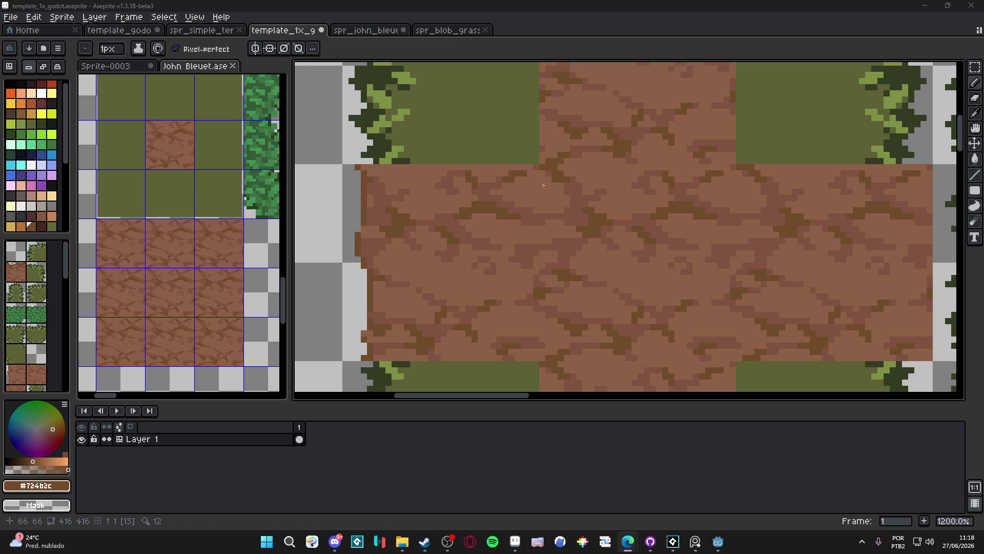
- Dab three 2px dark-brown pixels along the dirt cross tile's left edge, then return to 1px
key("plus")
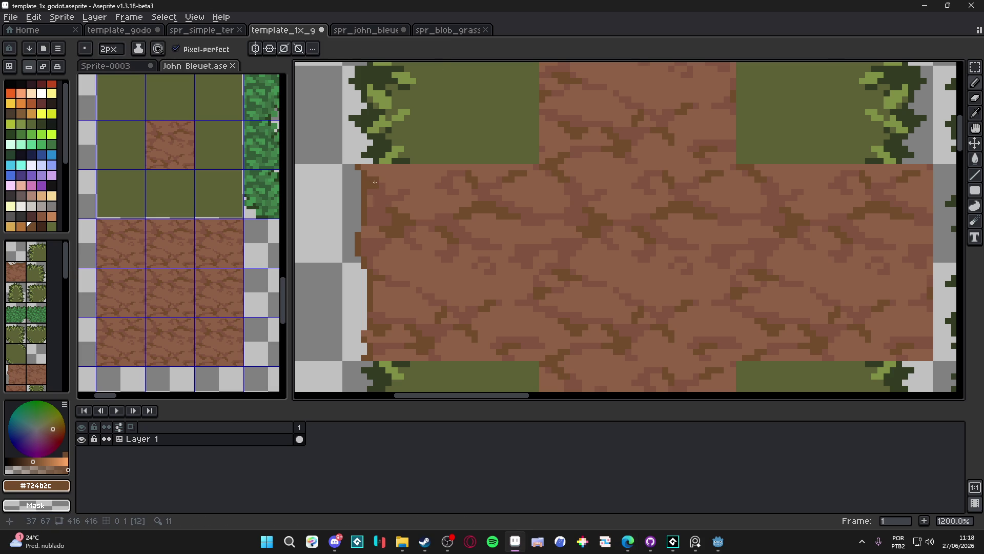
left_click(375, 190)
left_click(379, 206)
left_click(379, 219)
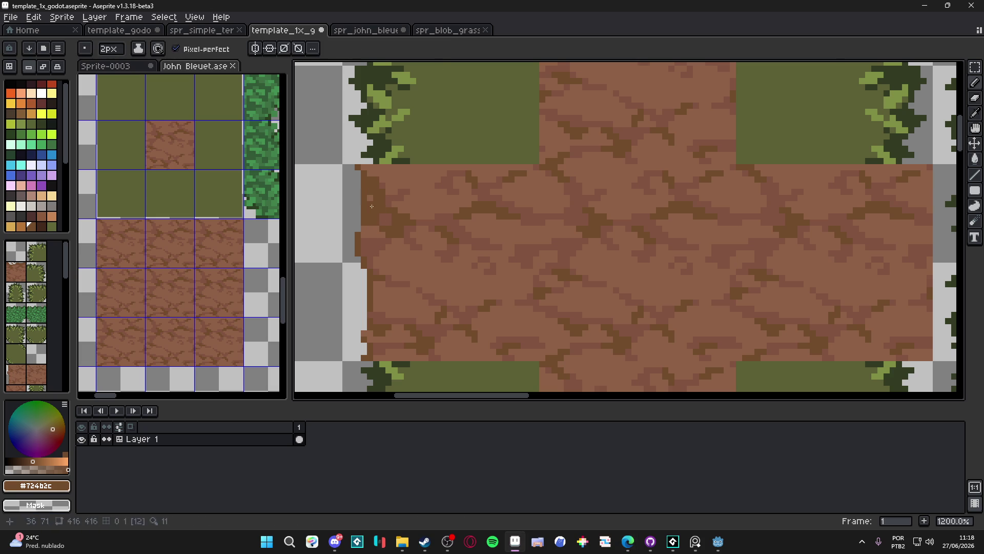
key("minus")
scroll(488, 193, "down", 8)
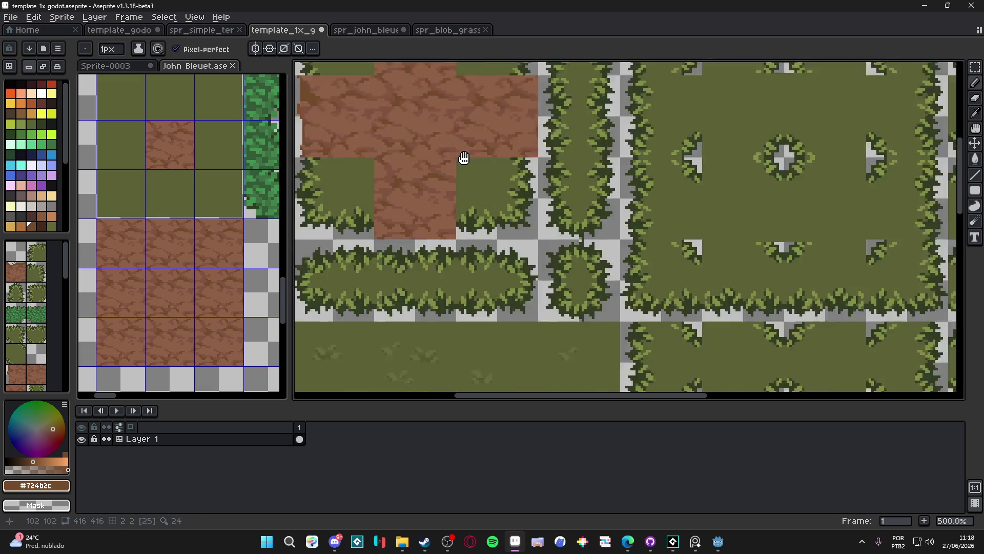
scroll(514, 177, "up", 1)
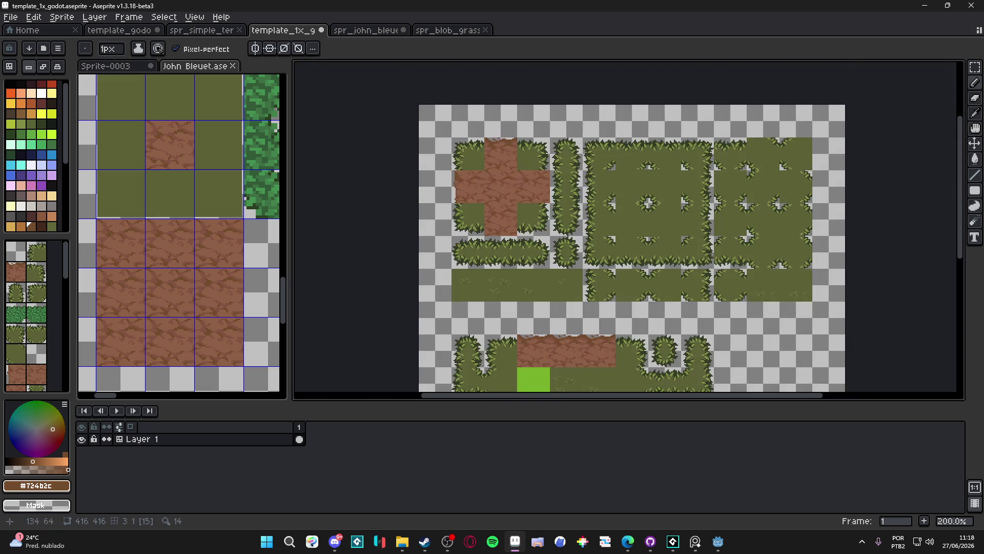
mouse_move(619, 251)
left_mouse_down()
mouse_move(587, 179)
mouse_move(559, 178)
left_mouse_up()
scroll(563, 221, "down", 1)
scroll(552, 261, "up", 1)
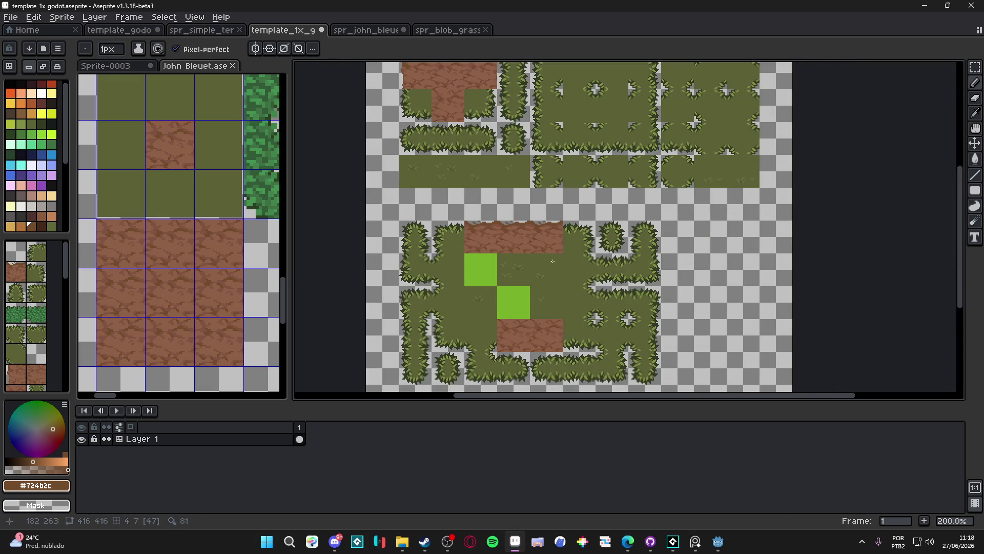
scroll(433, 160, "up", 3)
- Stamp dirt tile 12 down the far-left column, undoing the extras to leave two tiles
key("v")
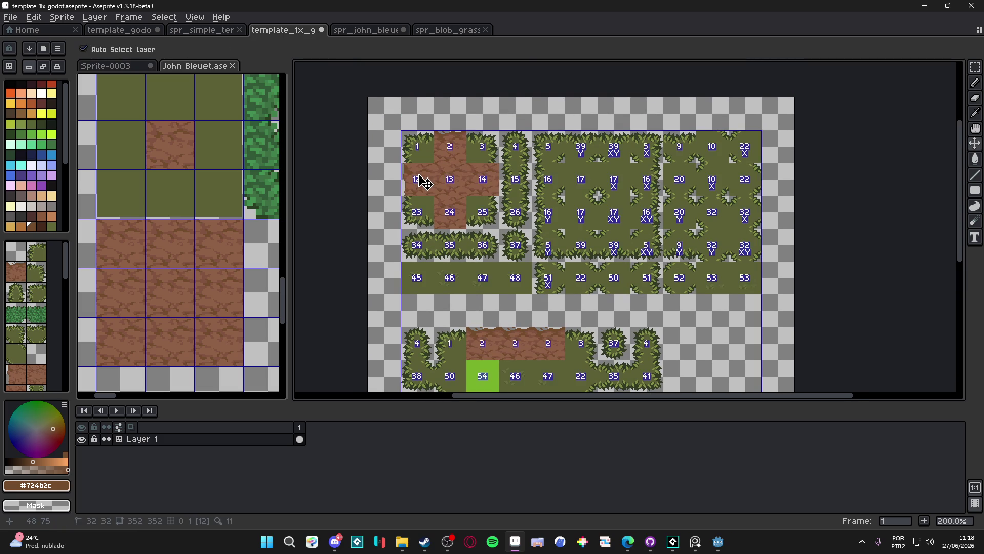
key("b")
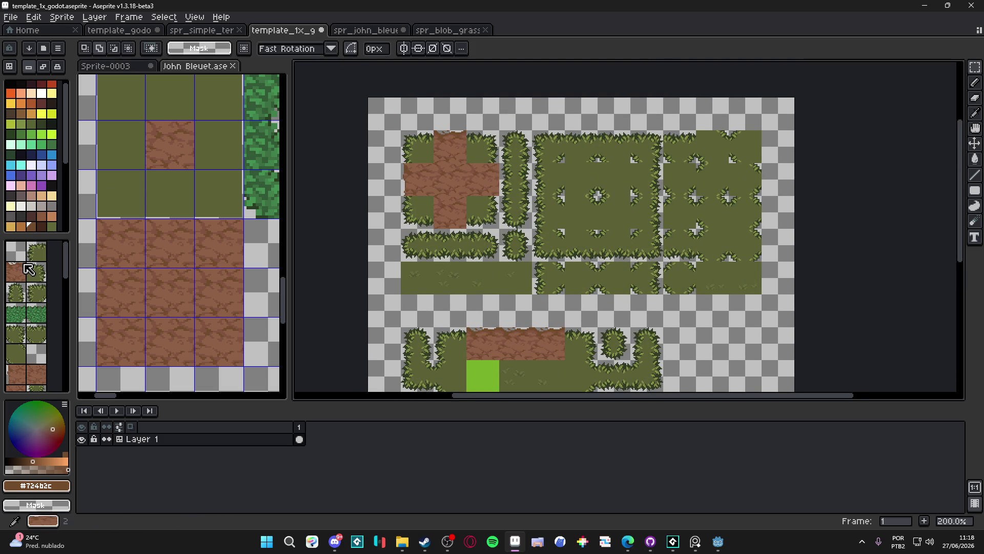
left_click(17, 272)
left_click(415, 194)
left_click(411, 183, "alt")
left_click(386, 161)
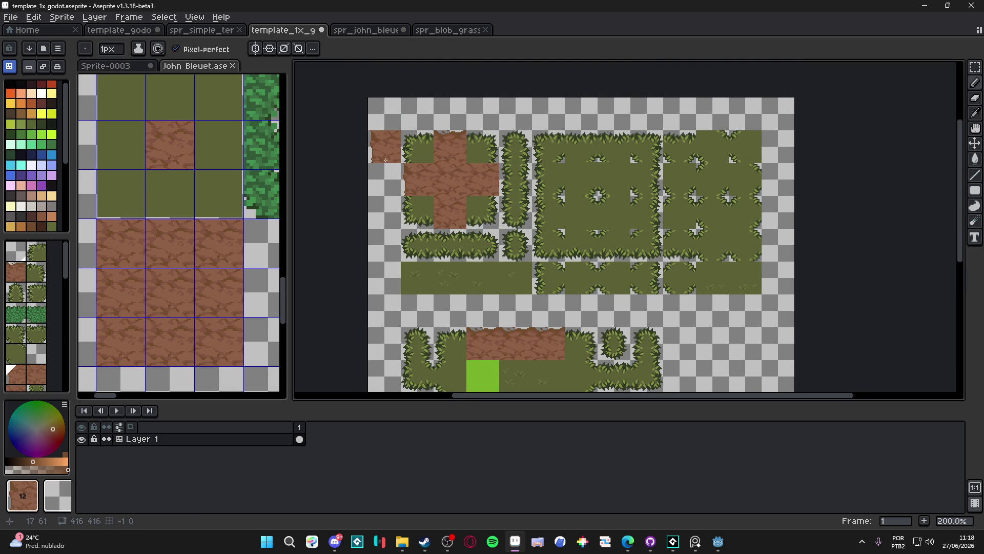
left_click_drag(386, 161, 386, 246)
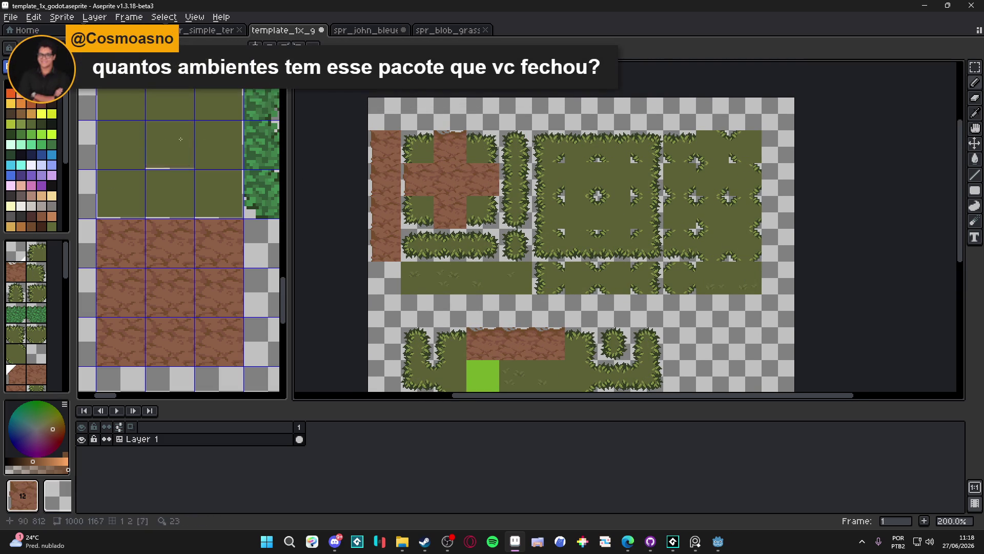
left_click(39, 130)
key("ctrl+z")
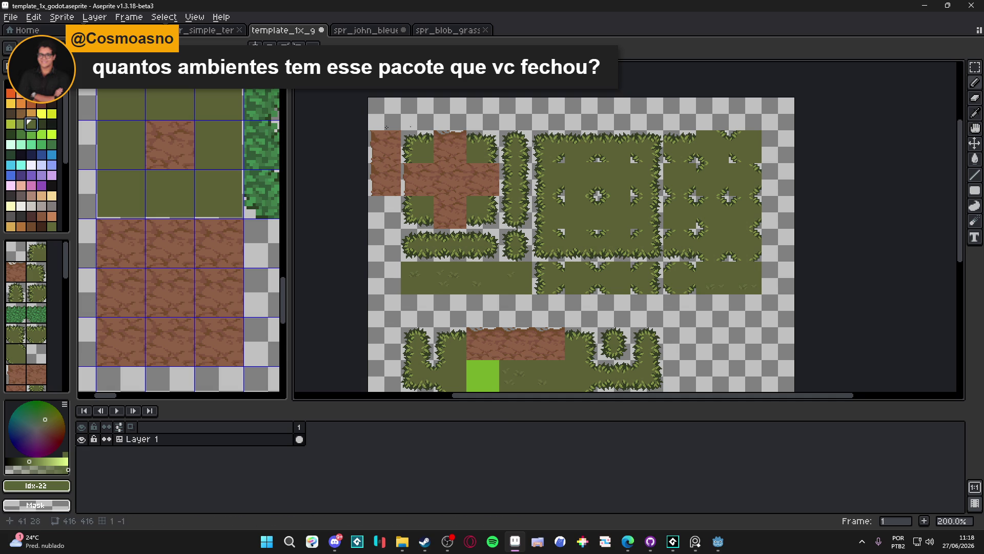
- Save template_1x_godot.aseprite with Ctrl+S, then switch to the web browser
key("ctrl+s")
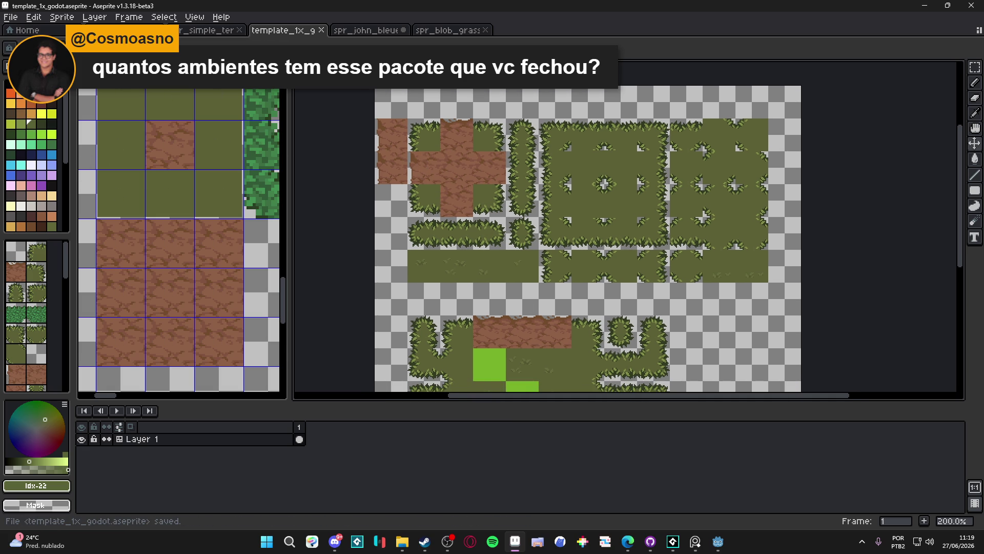
key("alt+Tab")
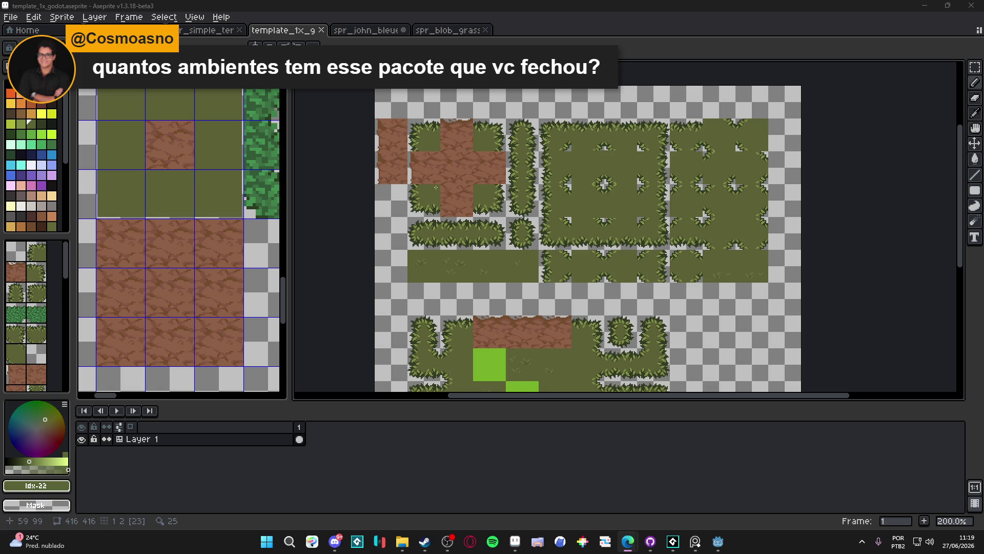
scroll(413, 165, "up", 5)
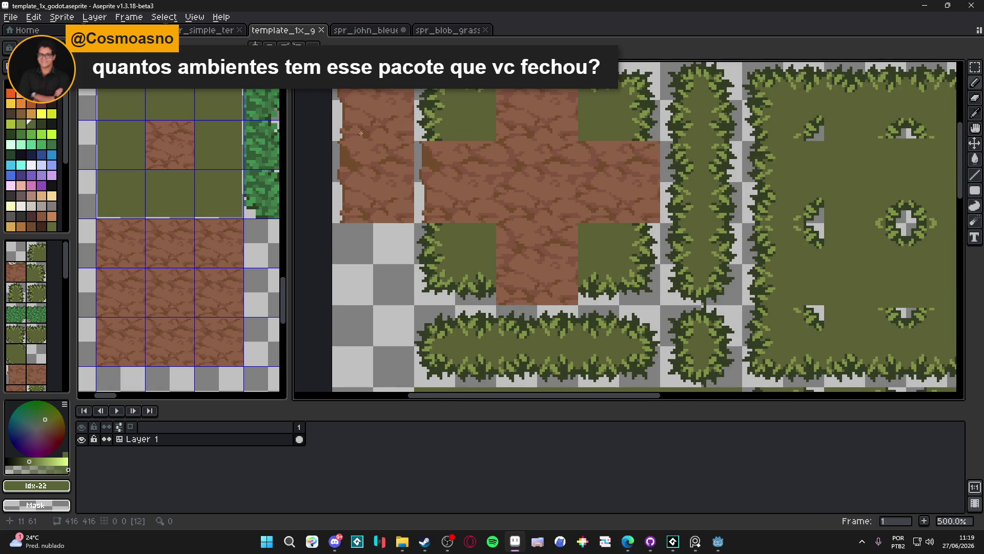
- Sample the dirt brown and paint pixels and a short dark-brown line down the dirt tile's left edge
scroll(345, 157, "up", 2)
left_click(356, 194, "alt")
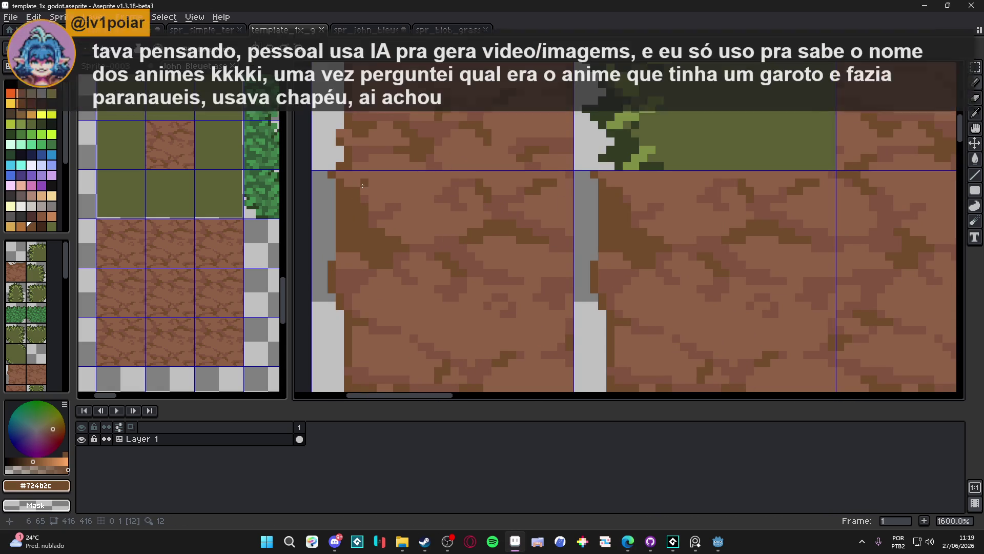
left_click(352, 184)
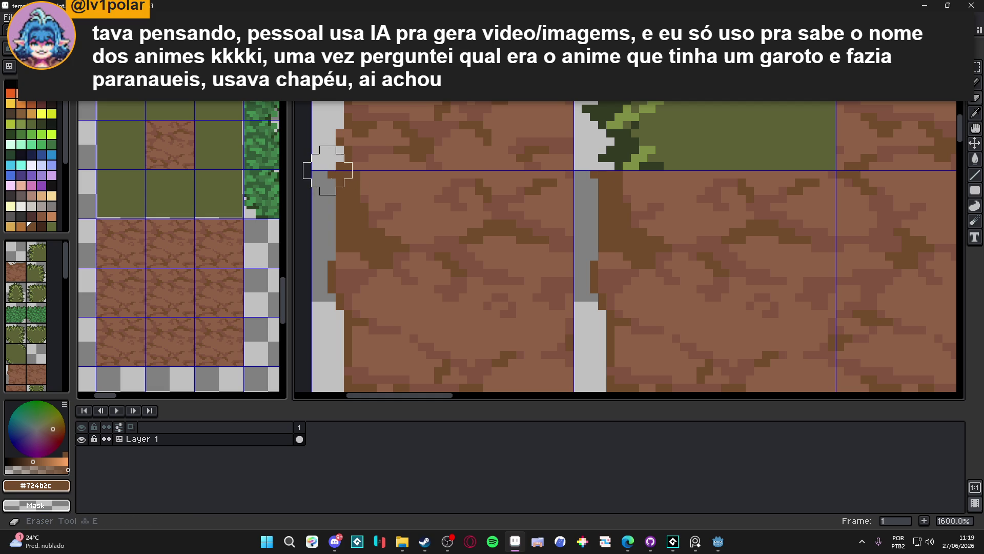
left_click_drag(340, 207, 340, 231)
left_click(344, 227)
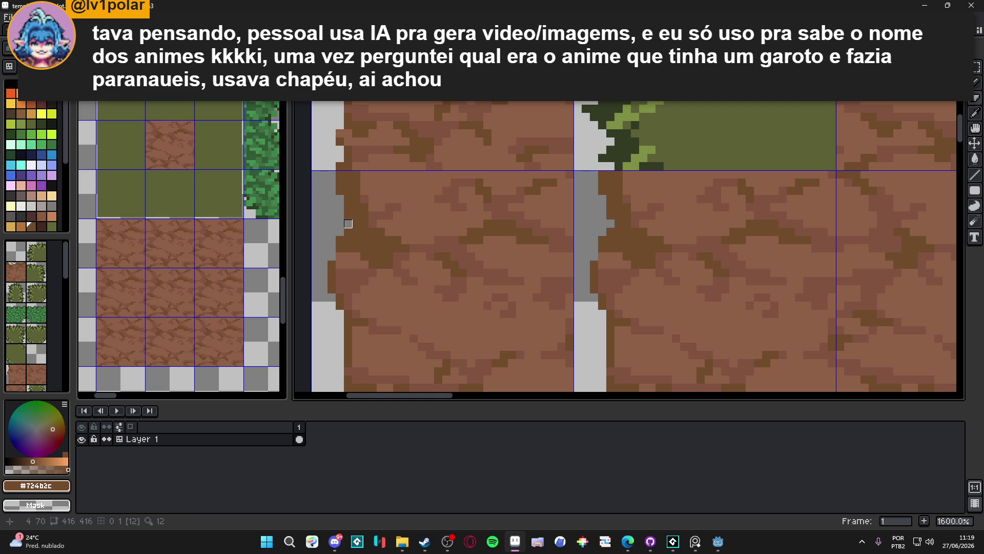
scroll(340, 240, "down", 4)
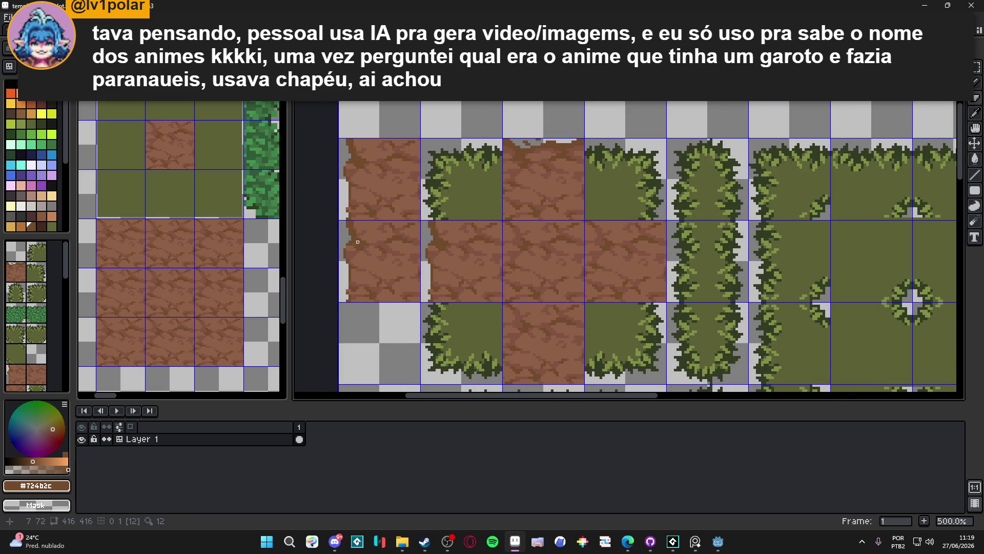
scroll(358, 242, "up", 5)
mouse_move(341, 251)
left_mouse_down()
mouse_move(341, 284)
mouse_move(359, 259)
mouse_move(345, 308)
left_mouse_up()
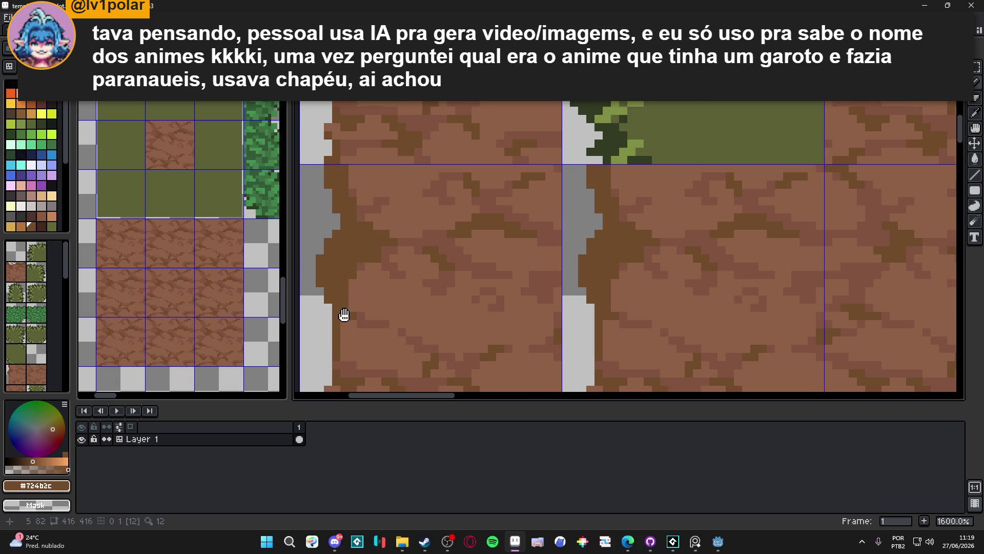
scroll(347, 314, "up", 2)
- Add lighter dirt-brown strokes along the dirt tile's left border
left_click(390, 221)
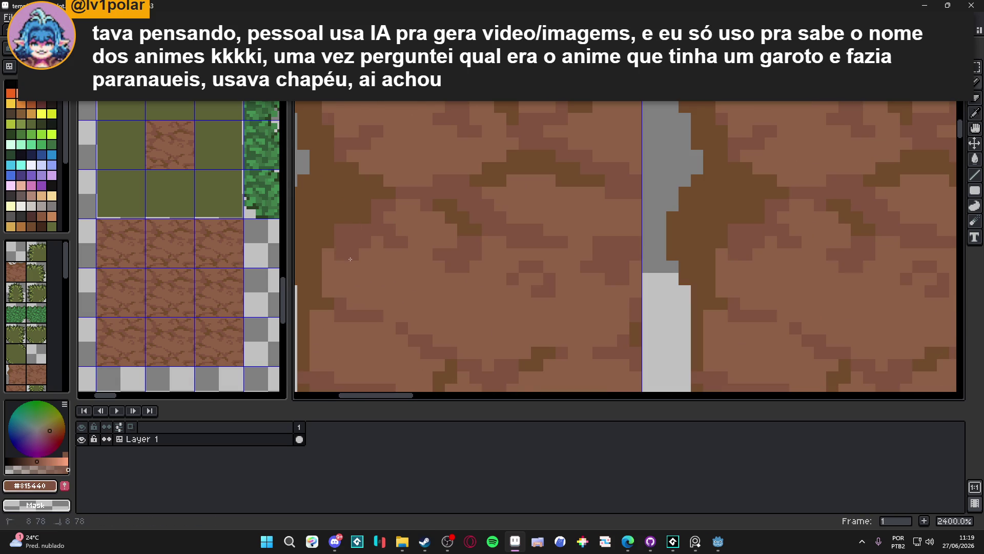
left_click_drag(343, 269, 343, 295)
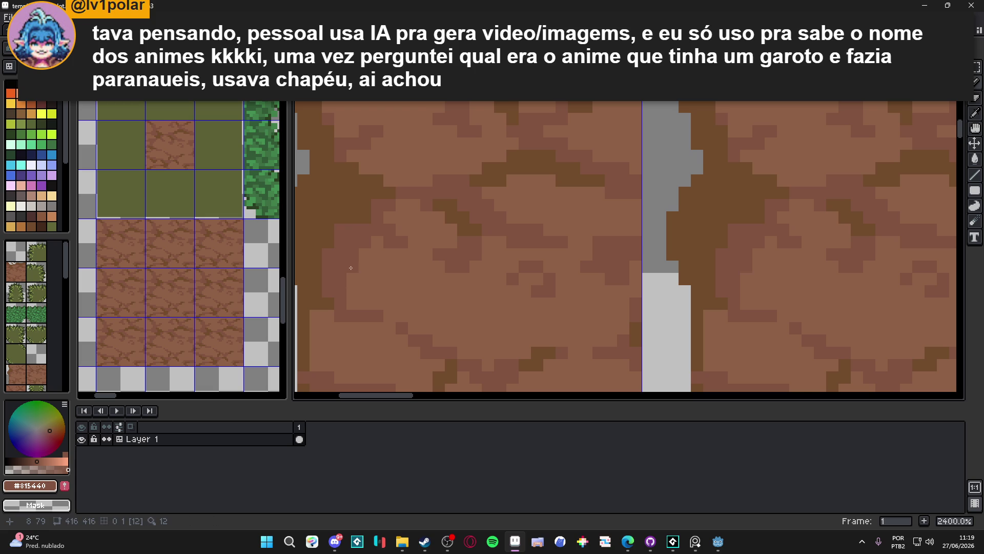
scroll(351, 268, "up", 3)
mouse_move(339, 204)
left_mouse_down()
mouse_move(360, 193)
mouse_move(364, 250)
mouse_move(372, 235)
left_mouse_up()
scroll(340, 268, "up", 2)
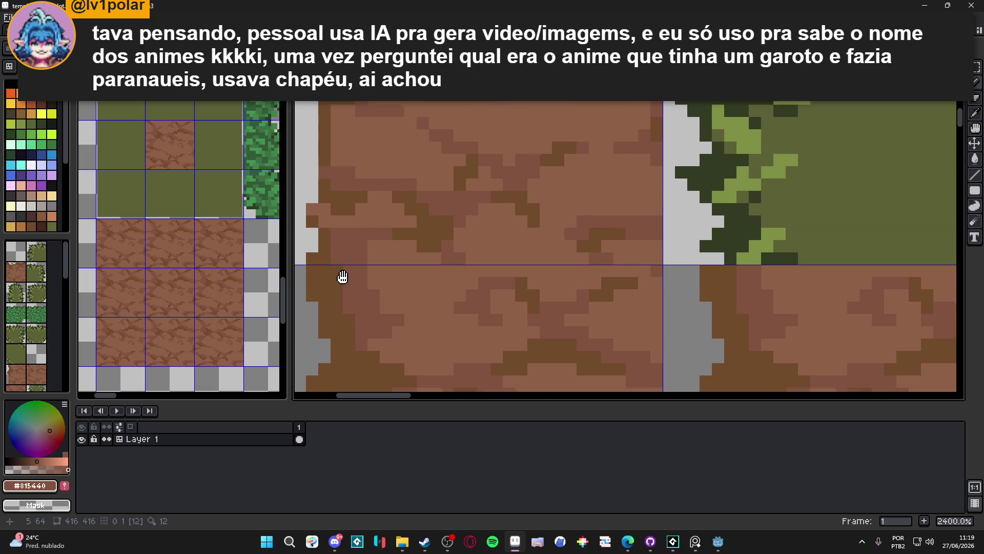
scroll(343, 225, "down", 3)
scroll(354, 199, "up", 2)
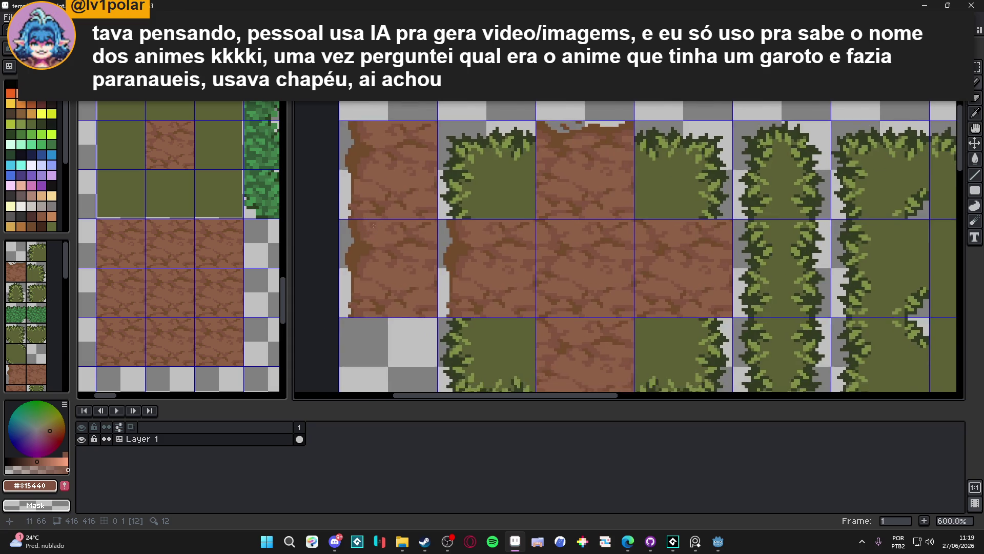
- Pick the darker #724b2c brown, erase stray edge pixels, and redraw a pixel near the edge
left_click(340, 218, "alt")
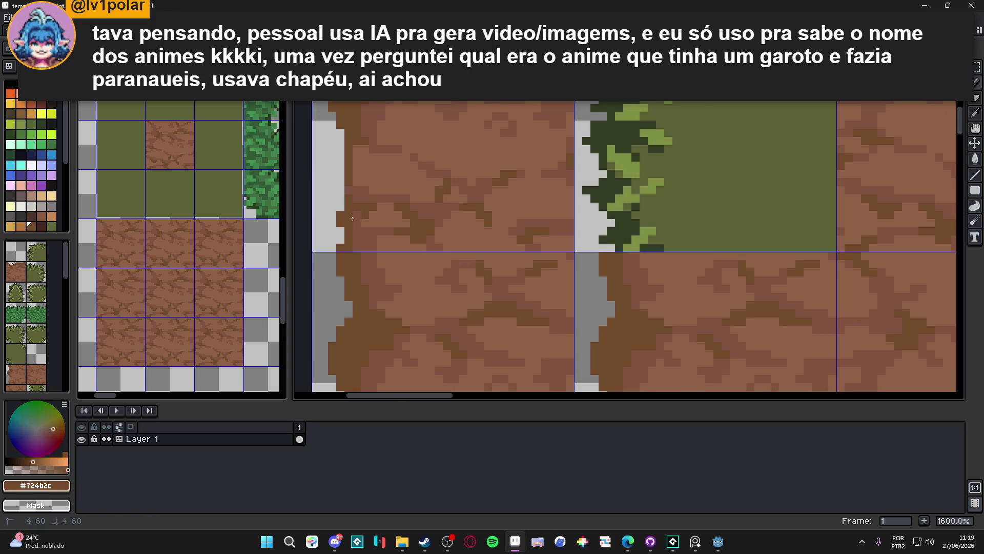
key("e")
left_click_drag(340, 223, 341, 198)
key("b")
left_click(340, 196)
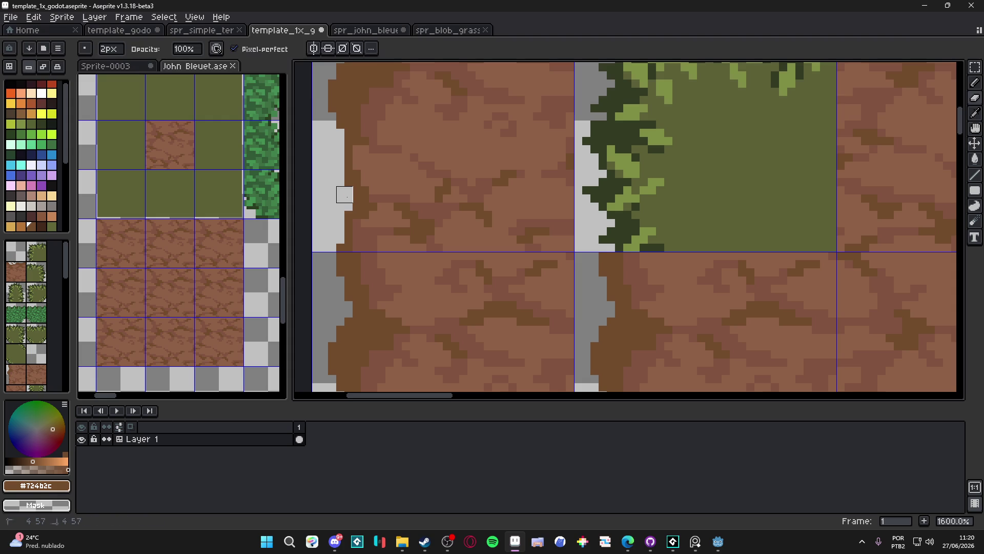
- Undo the last brown stroke and dot lighter sampled brown pixels along the dirt edge
key("ctrl+z")
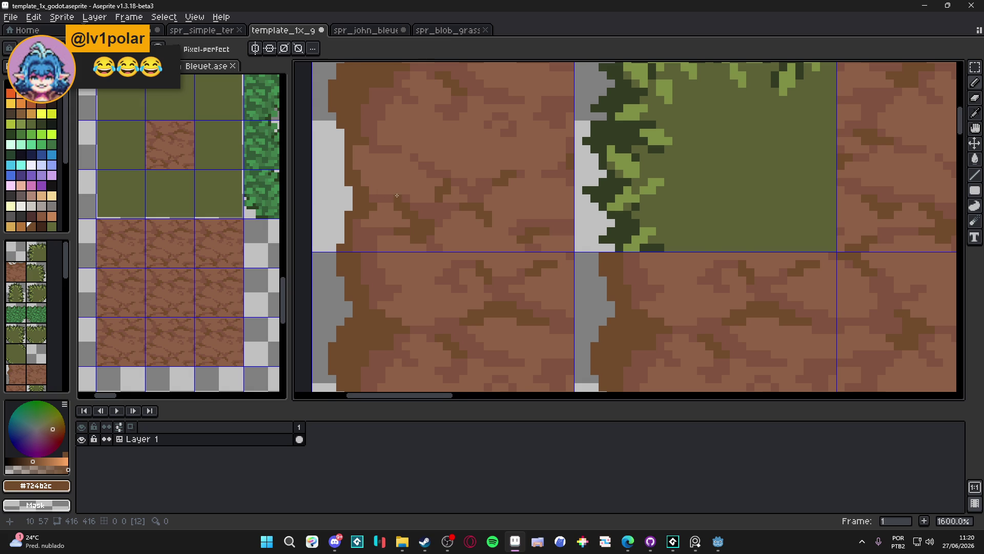
scroll(347, 197, "up", 3)
left_click(366, 184, "alt")
left_click_drag(352, 151, 336, 166)
left_click(319, 134)
left_click(319, 119)
left_click(335, 135)
left_click(336, 119)
left_click(336, 103)
left_click(319, 103)
left_click(352, 119)
left_click(352, 135)
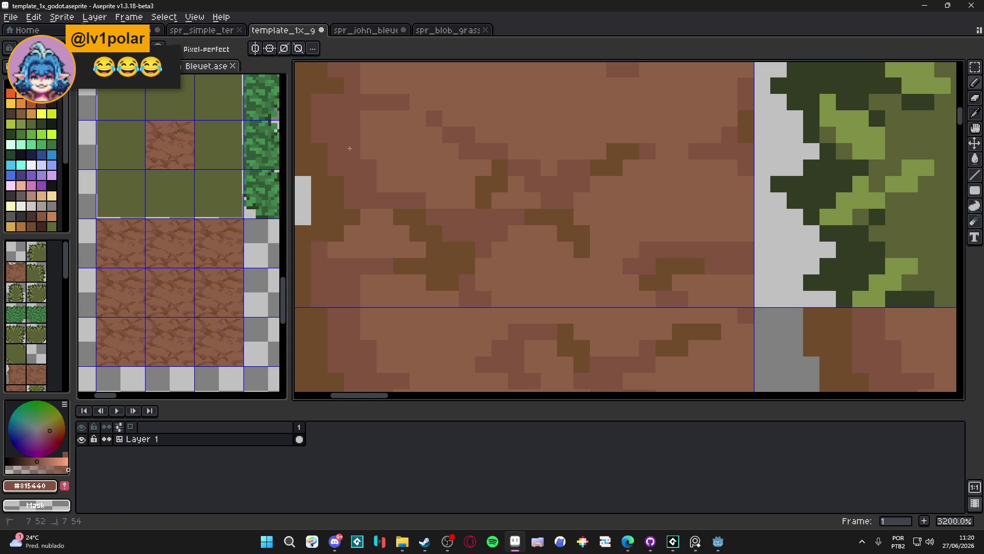
- Add darker sampled brown pixels at the dirt edge, undoing the misplaced ones
scroll(349, 149, "down", 3)
scroll(349, 152, "up", 1)
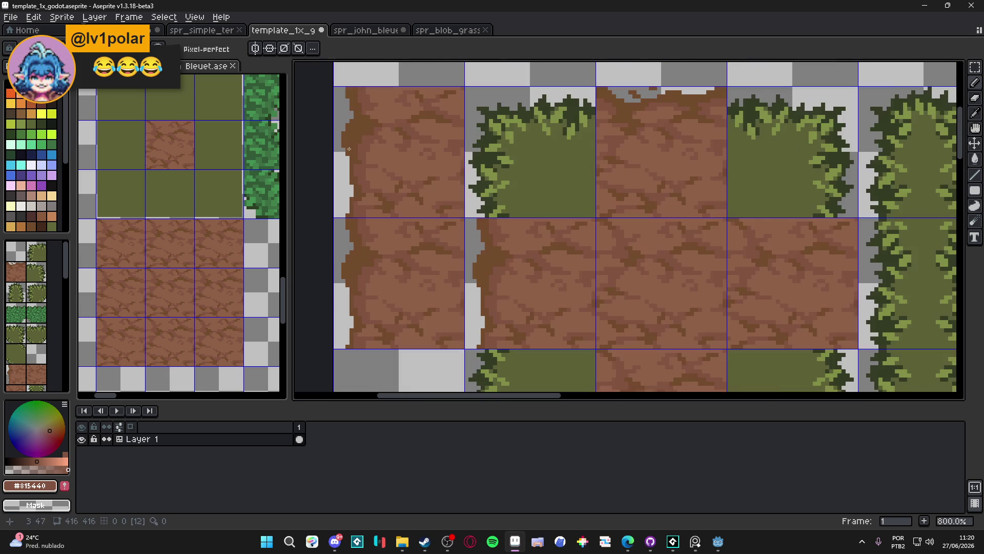
left_click(349, 152, "alt")
scroll(349, 152, "up", 1)
left_click(347, 178)
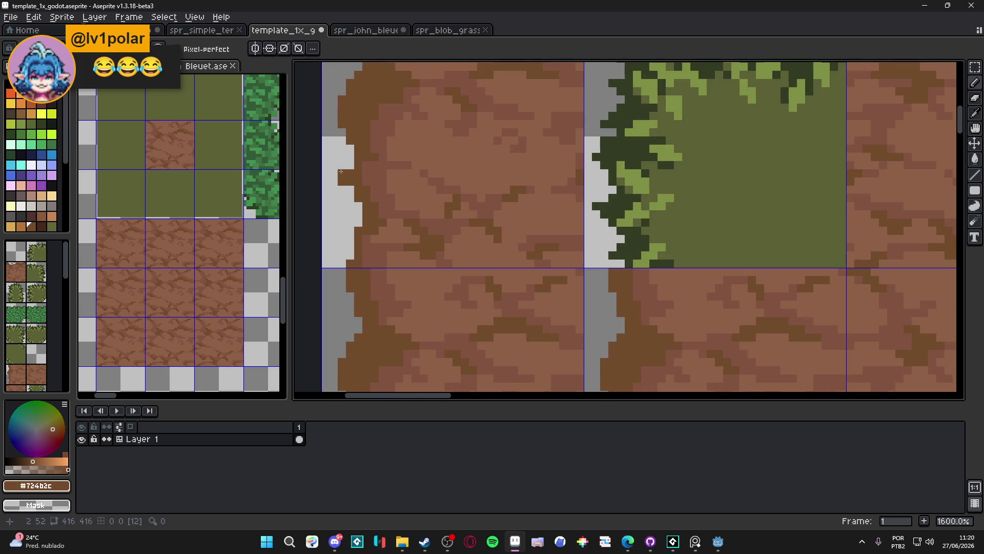
left_click_drag(358, 206, 356, 182)
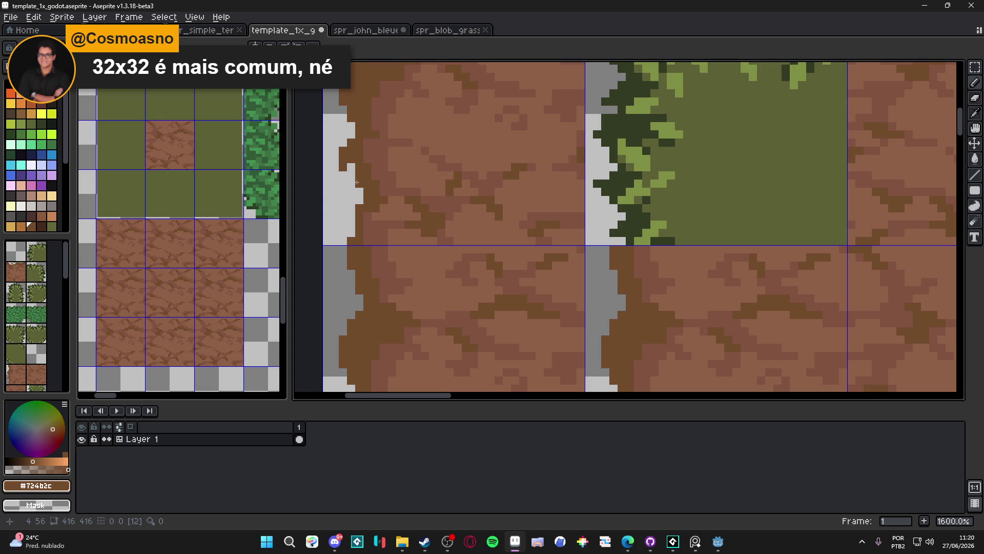
left_click(343, 200)
key("ctrl+z")
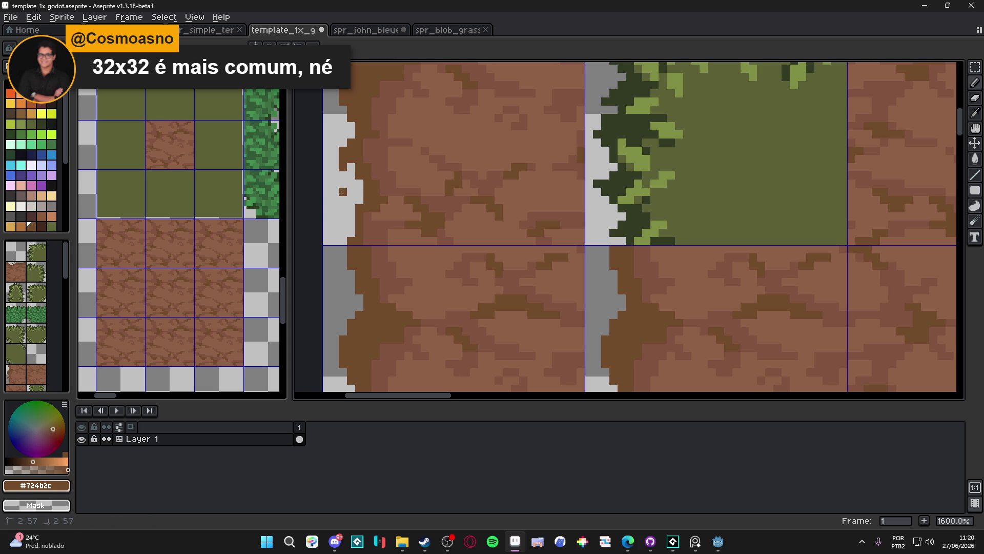
scroll(341, 199, "down", 4)
scroll(343, 194, "up", 4)
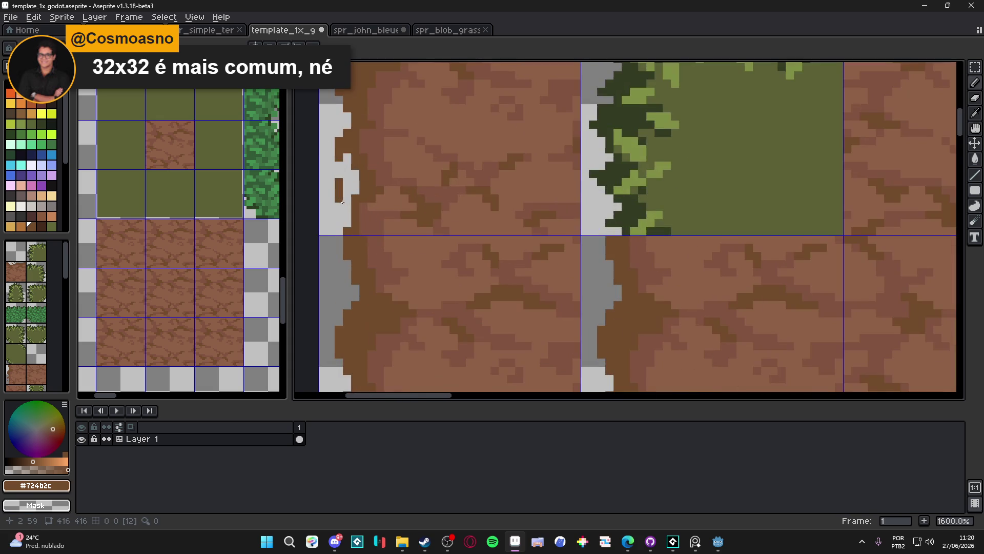
key("ctrl+z")
left_click(339, 188)
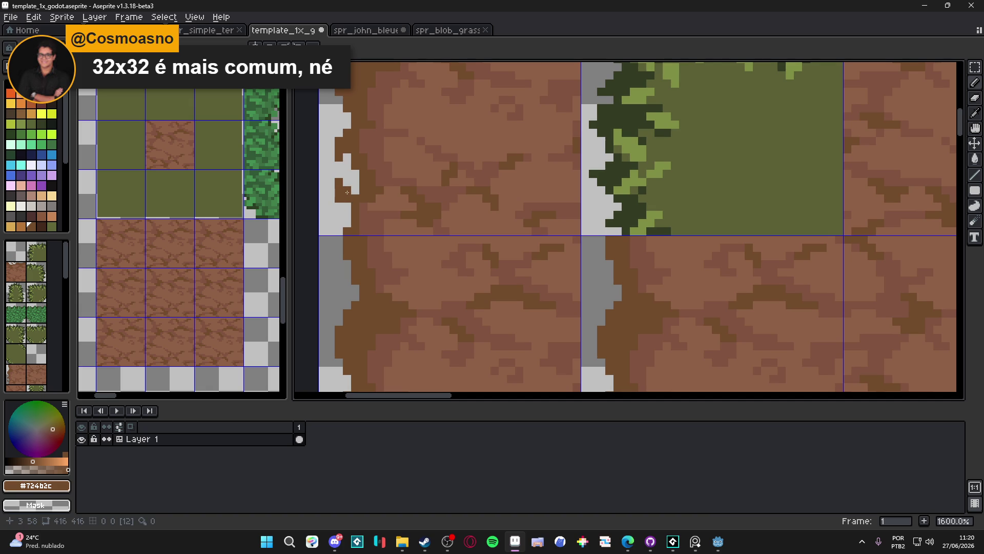
- Erase a stray brown pixel beside the transparent edge of the dirt column
key("e")
left_click(347, 195)
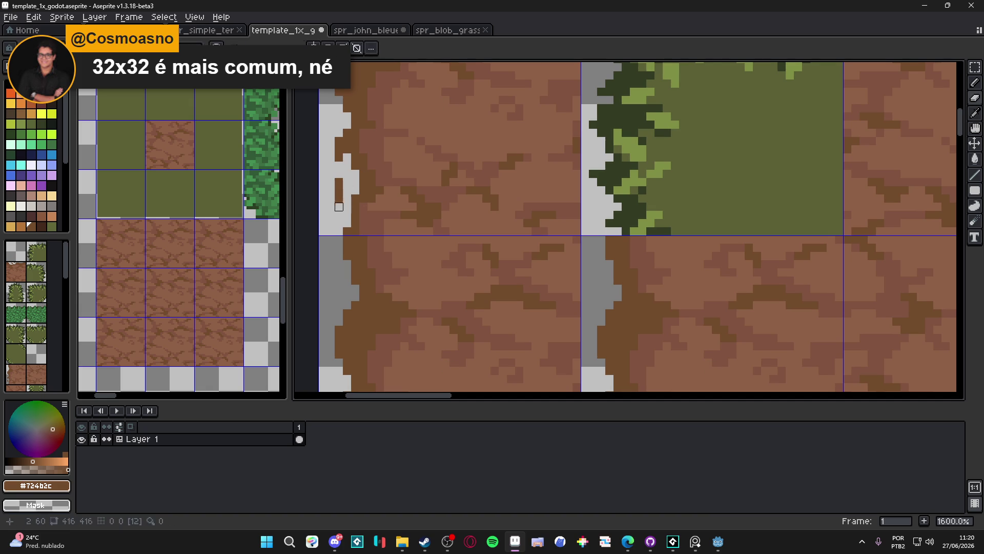
scroll(354, 210, "down", 4)
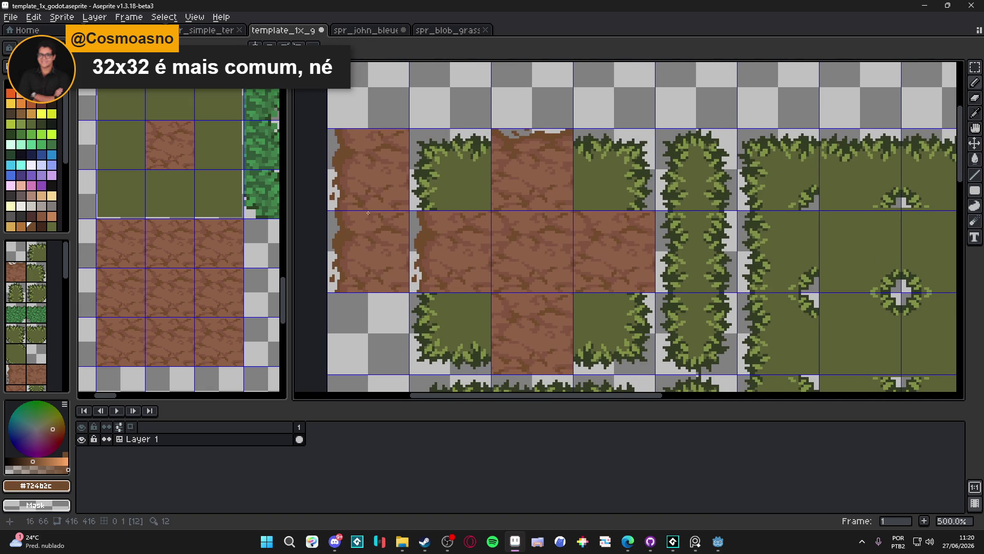
scroll(368, 217, "up", 4)
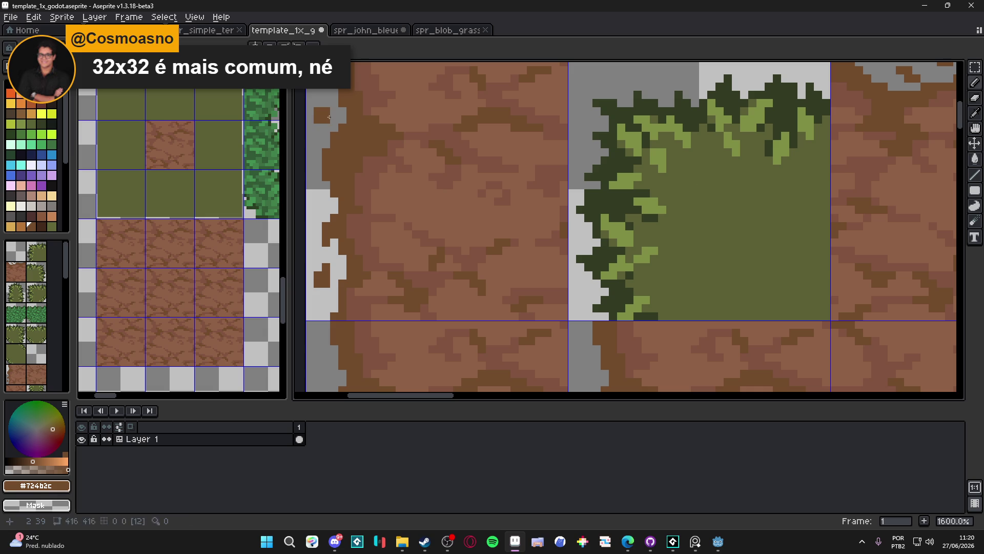
scroll(369, 188, "down", 5)
mouse_move(369, 189)
left_mouse_down()
mouse_move(377, 154)
mouse_move(381, 183)
left_mouse_up()
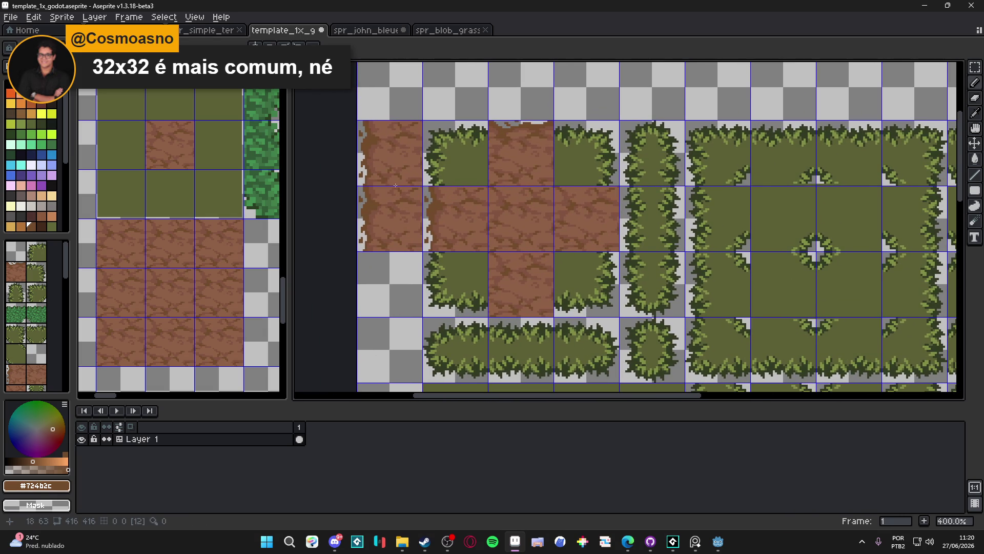
scroll(395, 185, "down", 1)
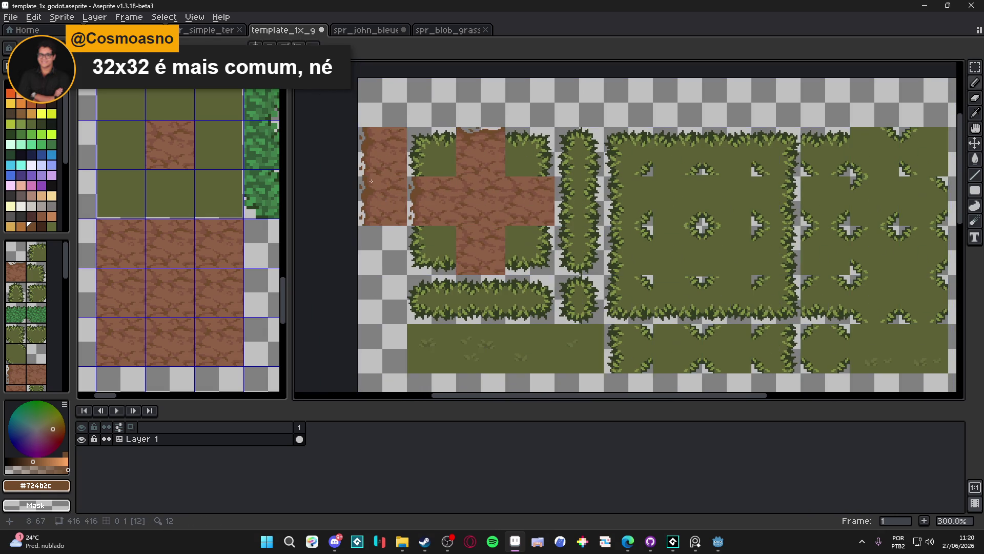
scroll(371, 181, "up", 7)
- Place a #815440 pixel and draw a four-pixel vertical #724b2c line at the edge
left_click(385, 184, "alt")
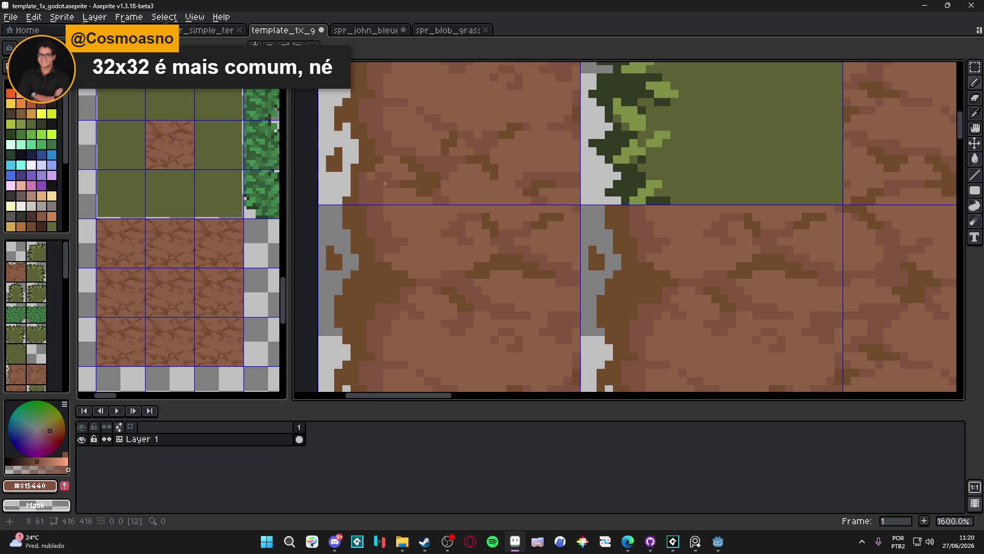
left_click(395, 177)
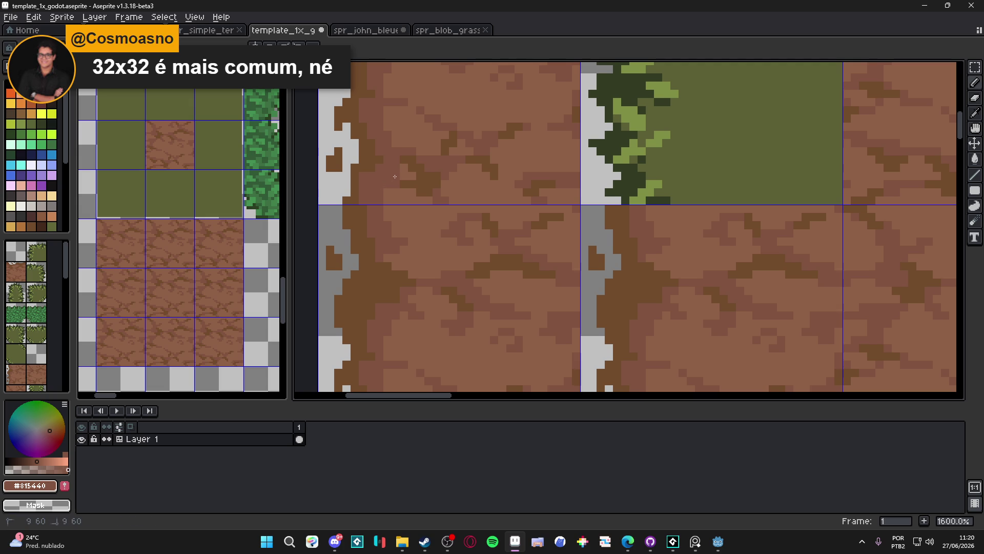
left_click(367, 158, "alt")
left_click_drag(363, 177, 364, 199)
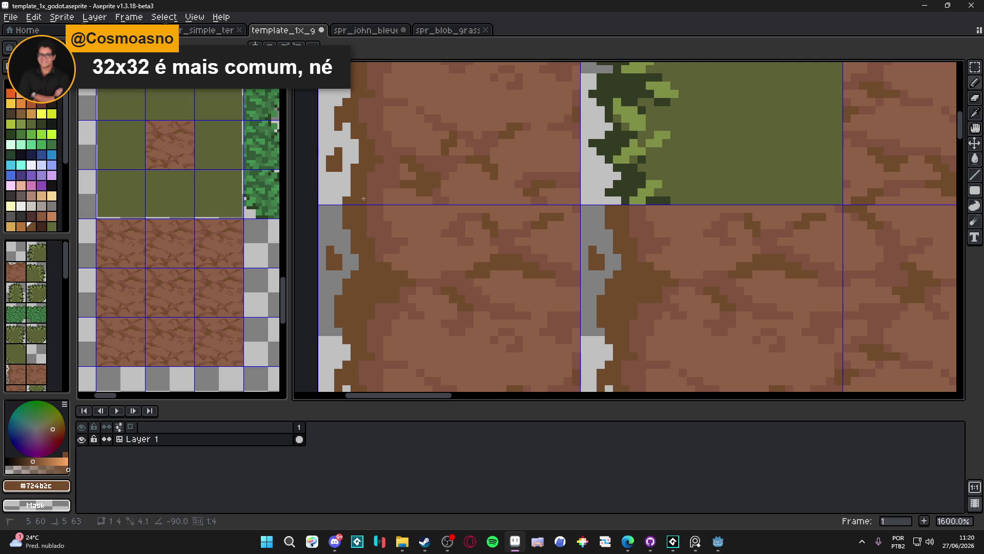
scroll(388, 196, "down", 4)
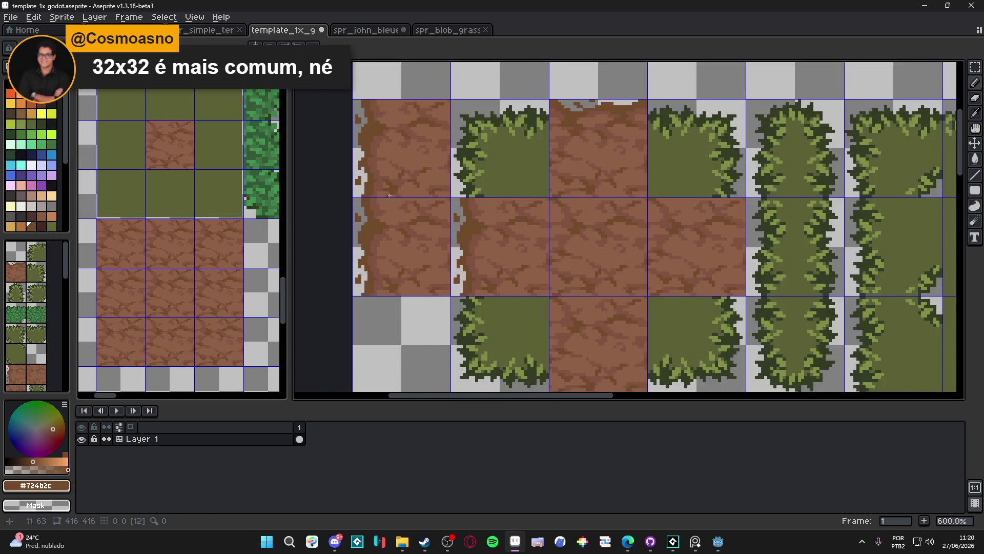
scroll(390, 196, "down", 2)
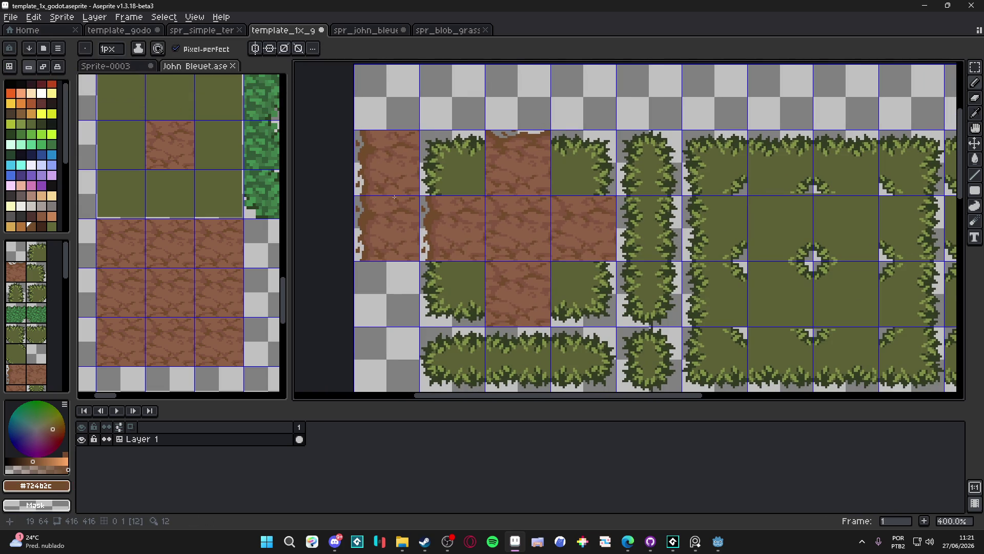
scroll(394, 197, "up", 6)
- Undo the last pencil stroke and reselect #815440 dirt brown as the drawing colour
left_click(376, 216, "alt")
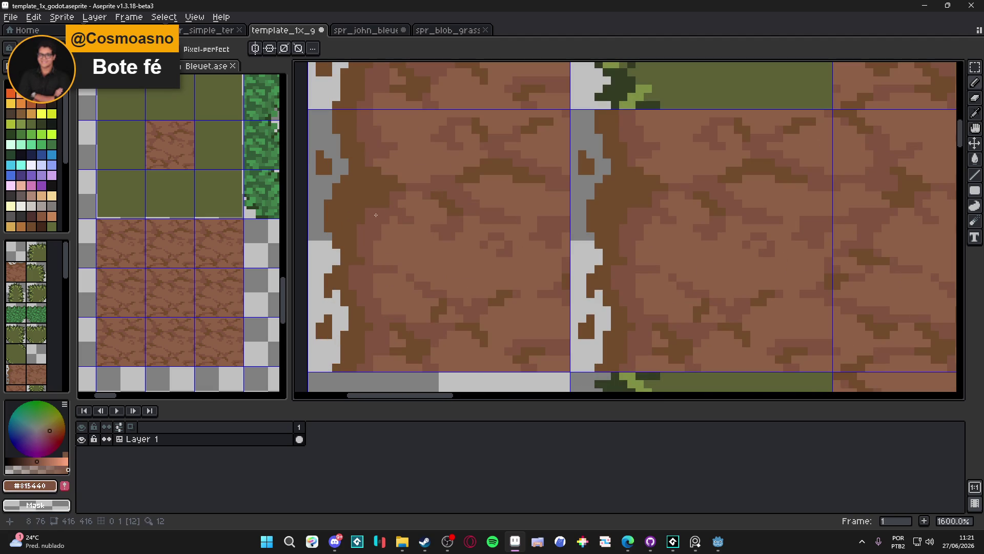
left_click(365, 213, "alt")
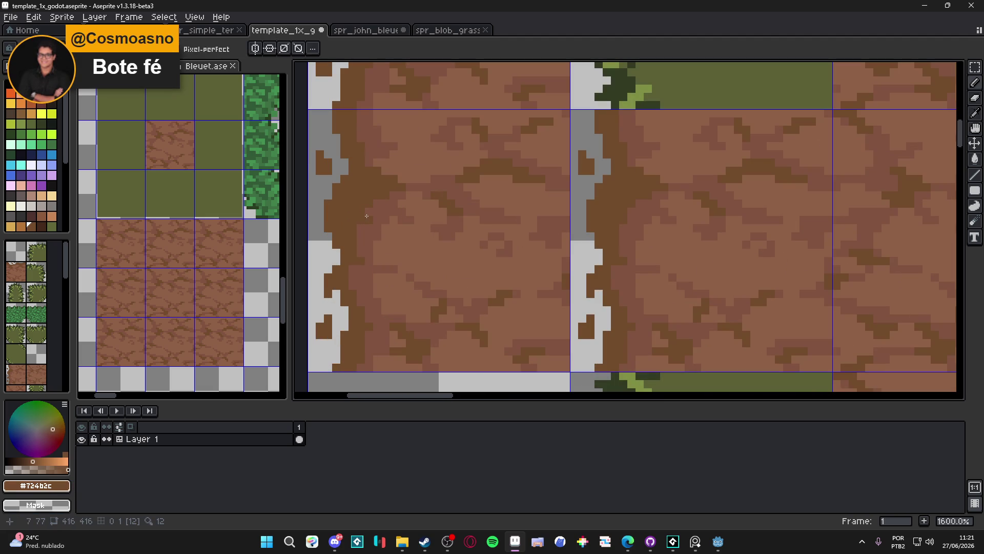
scroll(358, 239, "down", 4)
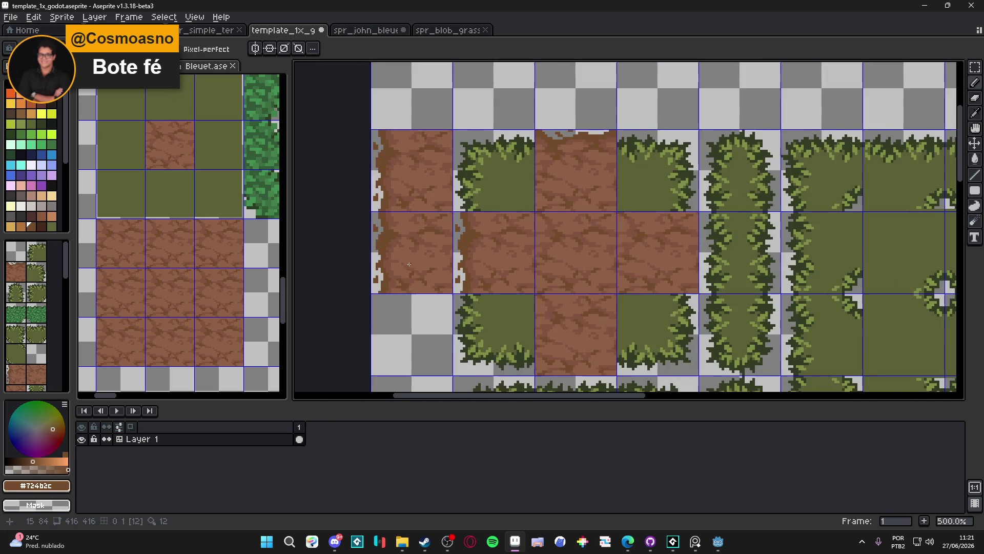
key("ctrl+z")
scroll(384, 239, "up", 3)
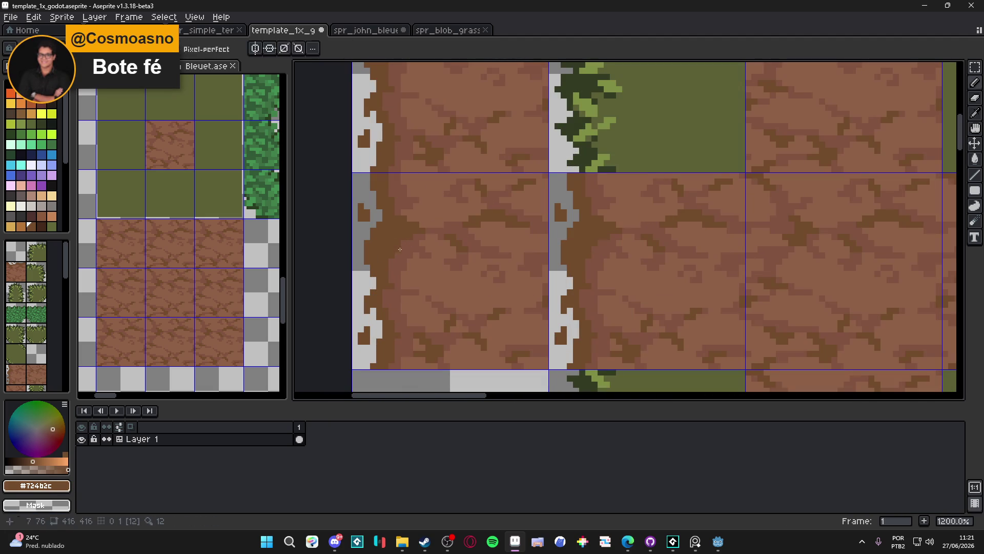
left_click(392, 239, "alt")
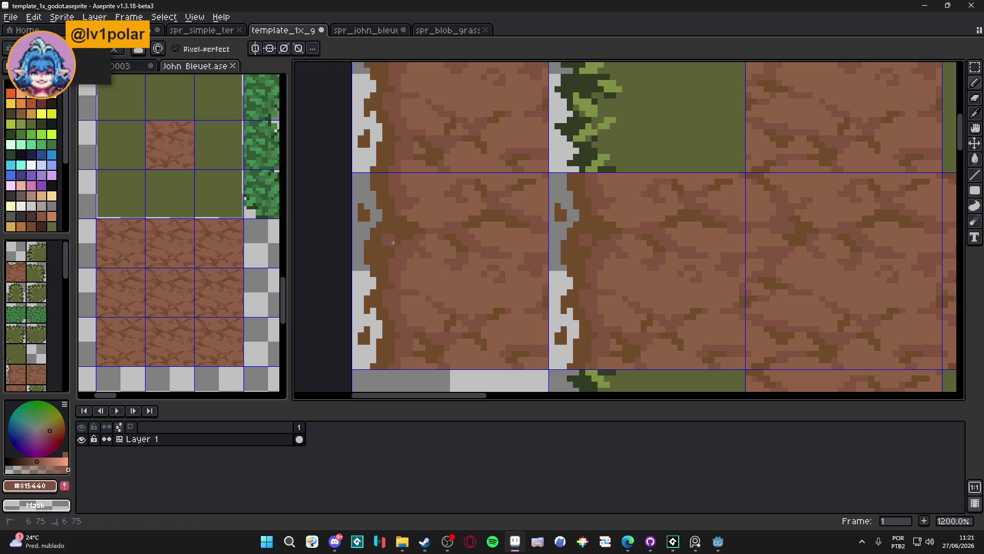
scroll(386, 249, "down", 5)
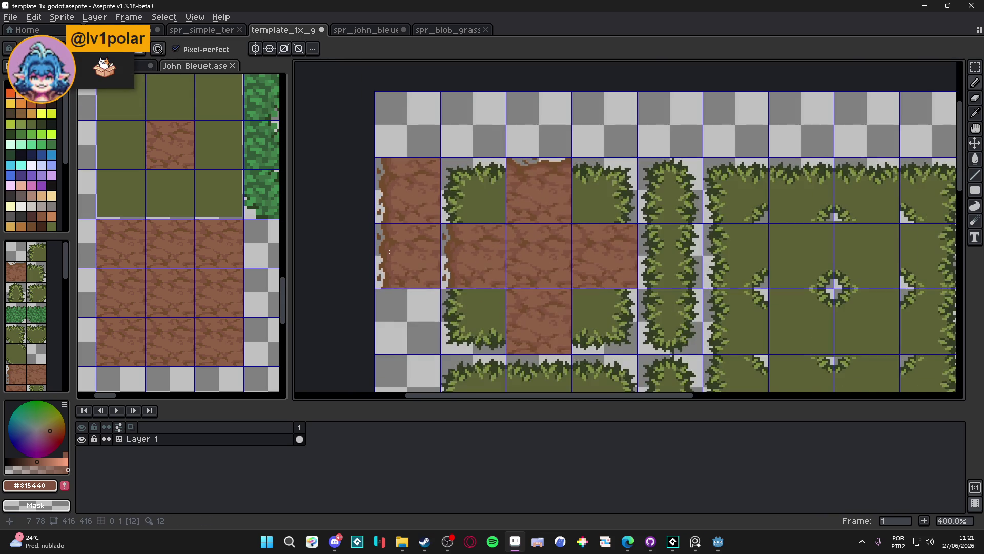
- Zoom in and out across the tile sheet to review the ragged dirt column
scroll(390, 252, "down", 1)
scroll(392, 251, "down", 1)
scroll(393, 251, "up", 1)
scroll(393, 251, "up", 1)
scroll(392, 250, "down", 1)
scroll(391, 248, "down", 1)
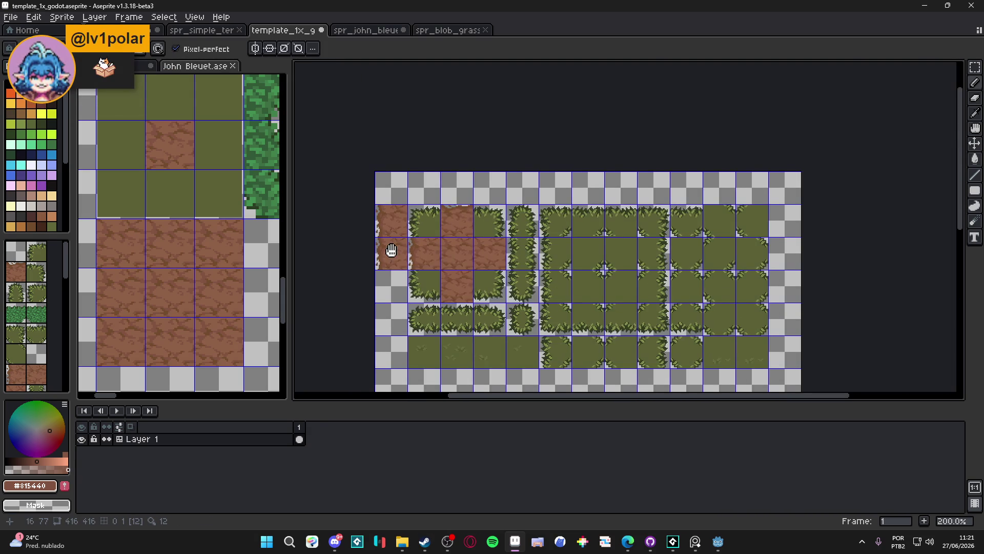
scroll(386, 234, "up", 6)
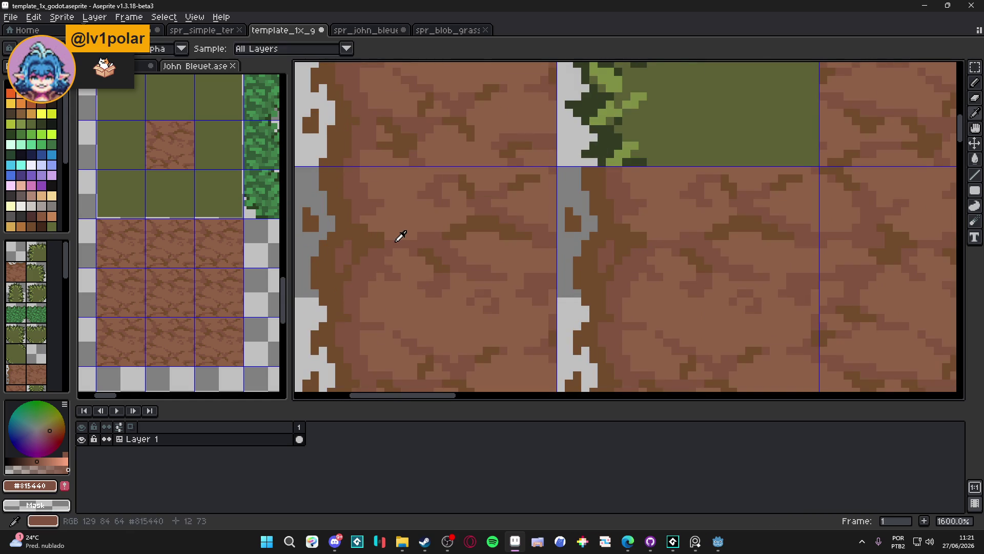
scroll(367, 230, "down", 5)
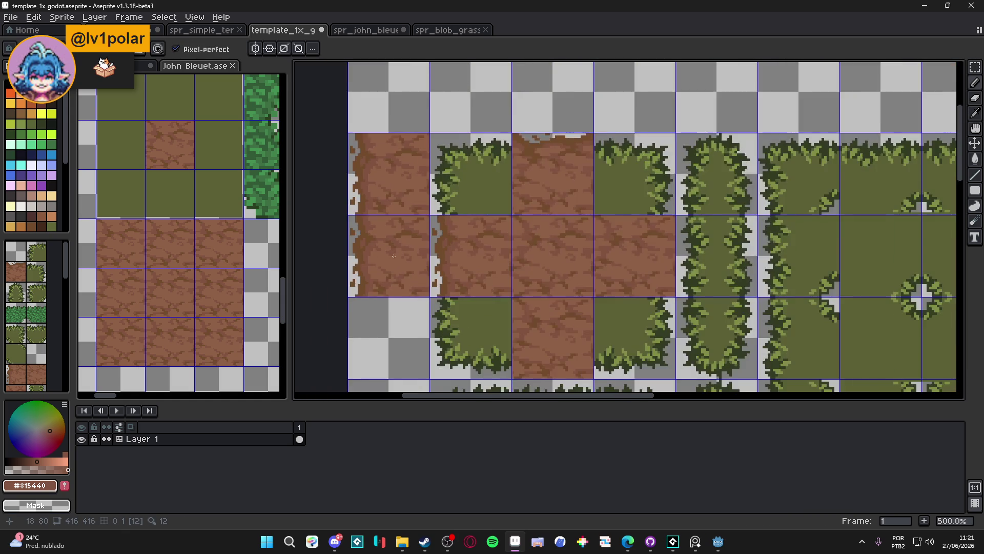
left_click_drag(389, 269, 380, 267)
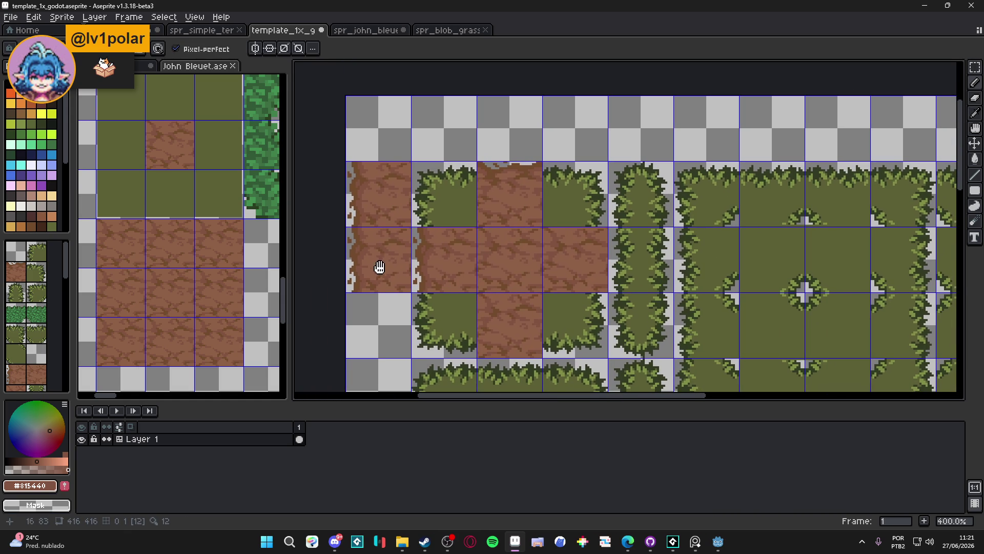
scroll(384, 263, "down", 1)
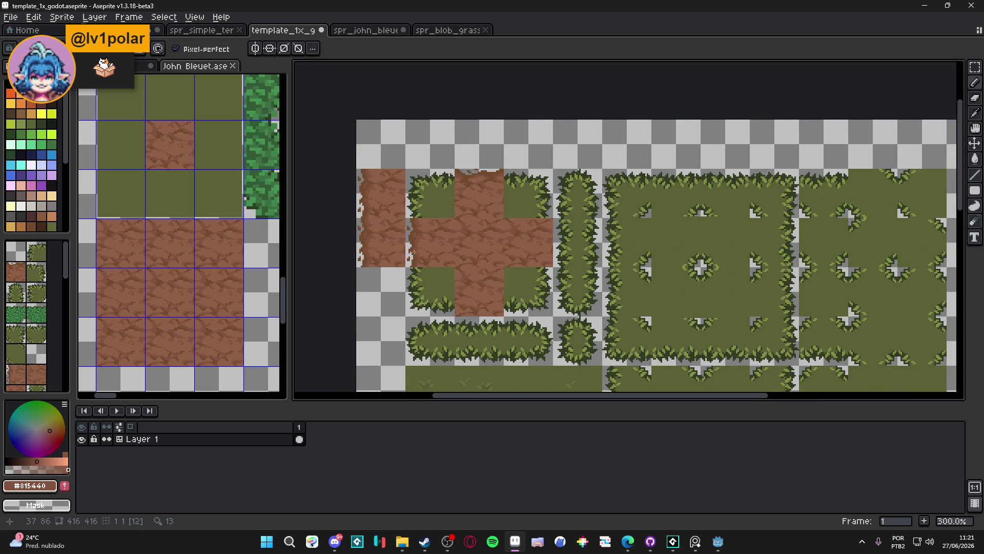
- Save template_1x_godot.aseprite with Ctrl+S
key("Tab")
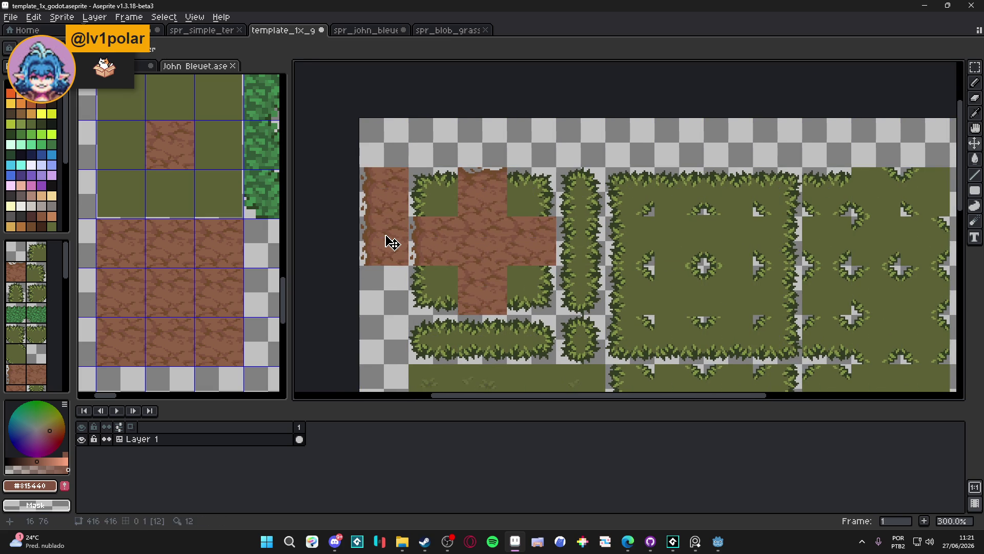
key("ctrl+s")
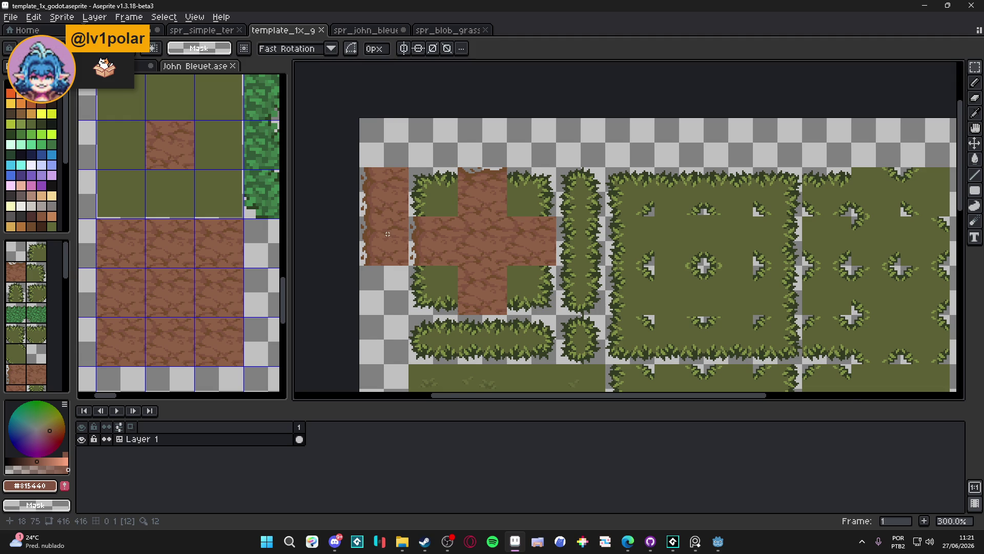
key("Tab")
key("ctrl+s")
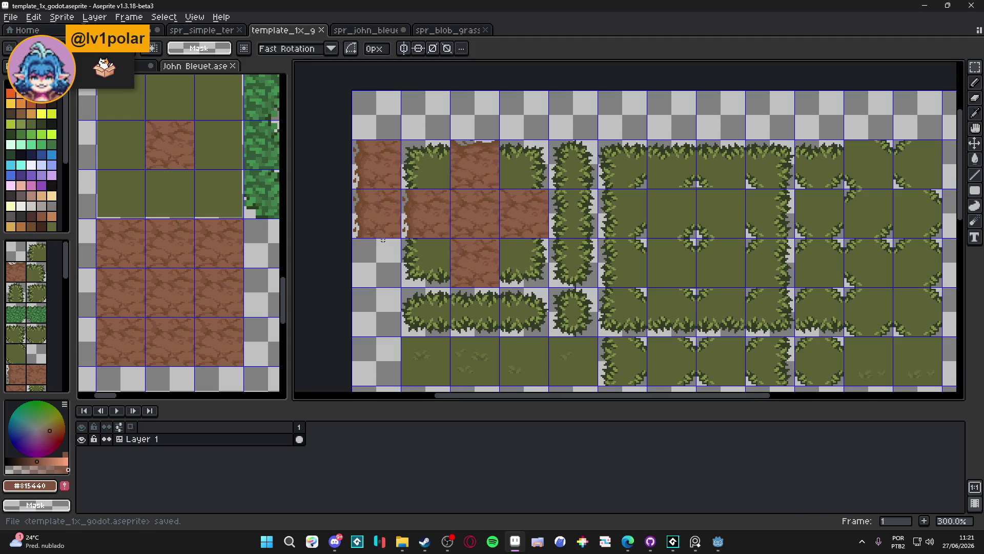
scroll(382, 220, "down", 1)
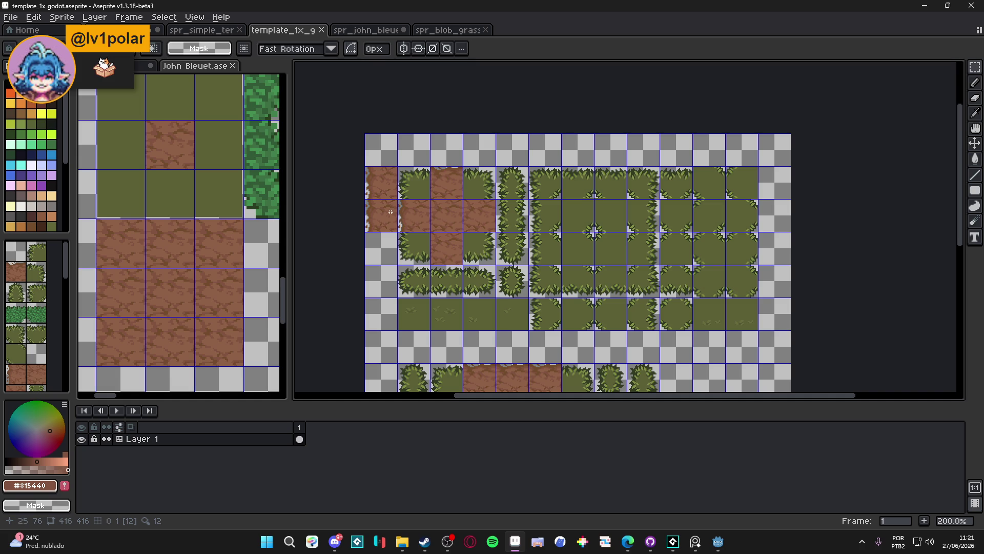
key("m")
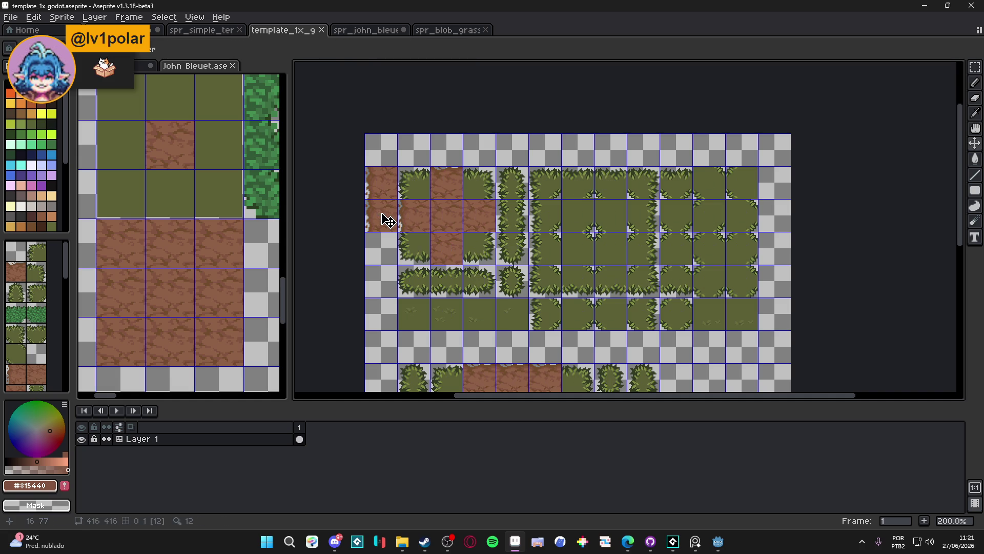
key("ctrl+s")
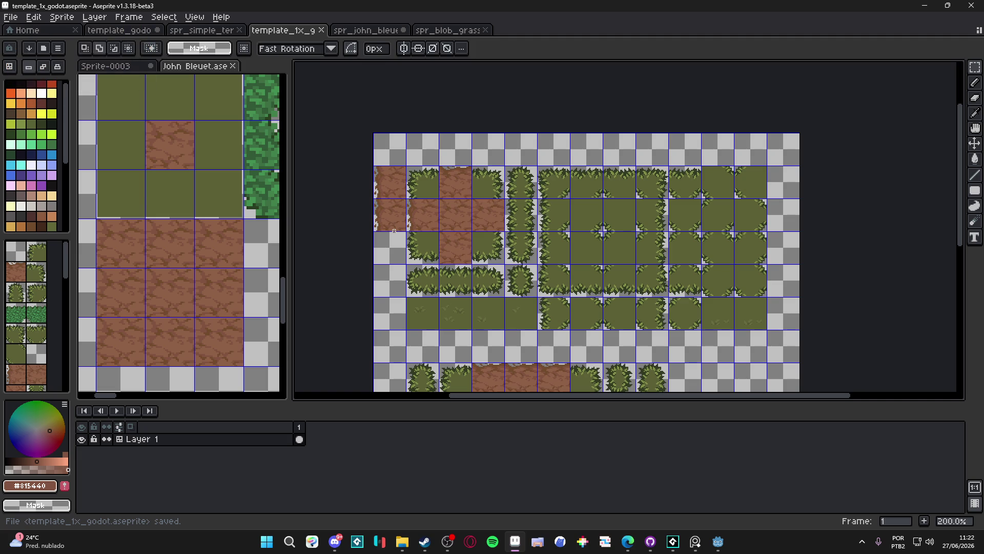
key("v")
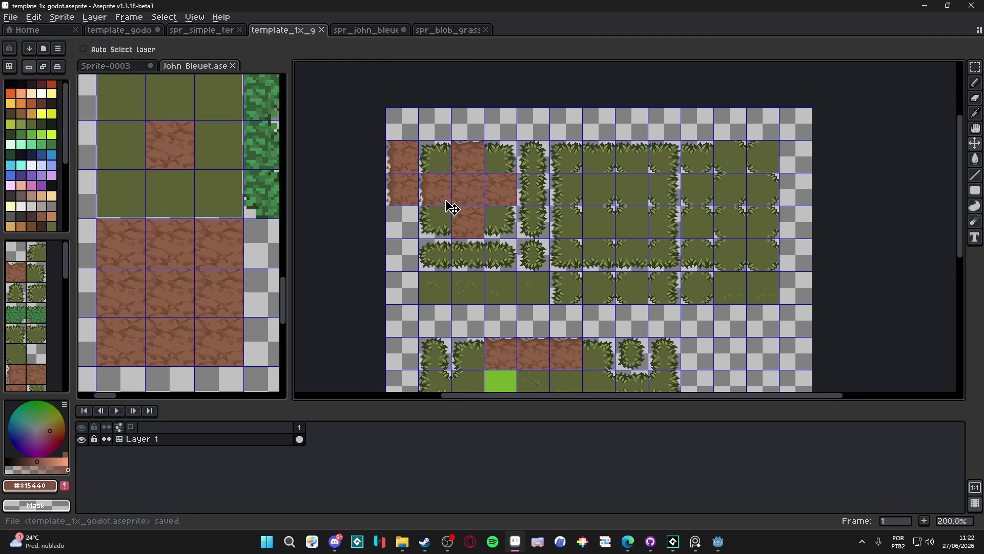
scroll(399, 197, "up", 1)
- Zoom in on the dirt cross's edges, then save template_1x_godot.aseprite again
key("b")
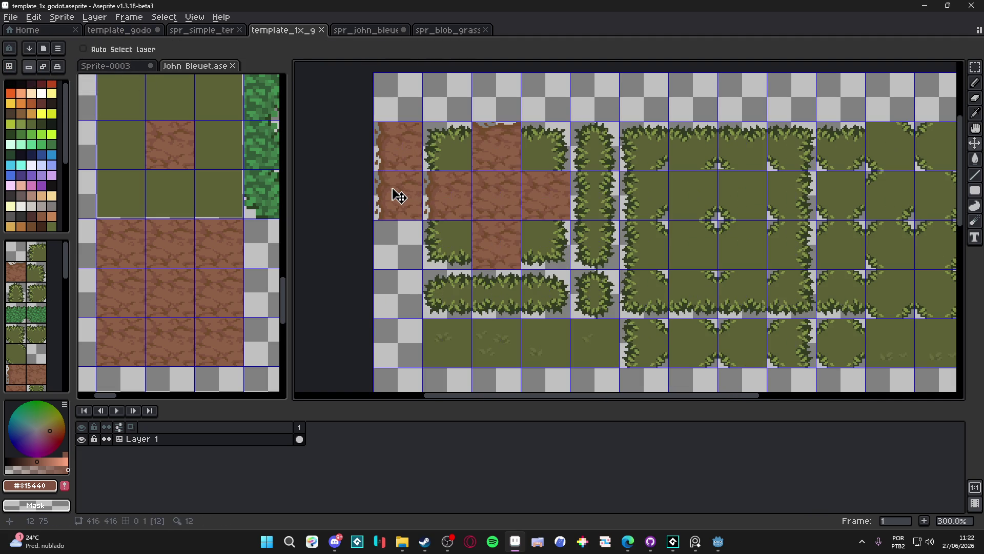
scroll(385, 196, "up", 3)
scroll(384, 202, "up", 4)
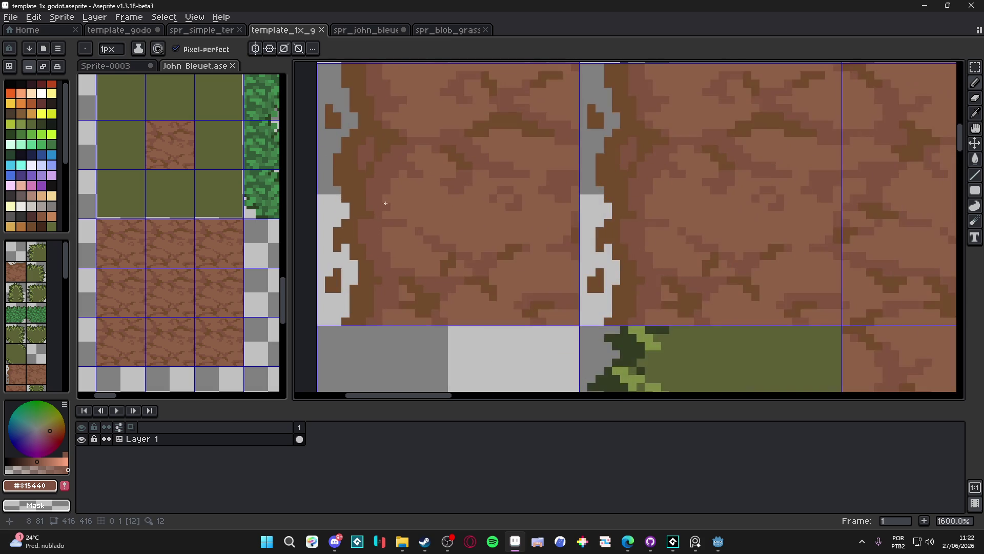
scroll(405, 244, "down", 5)
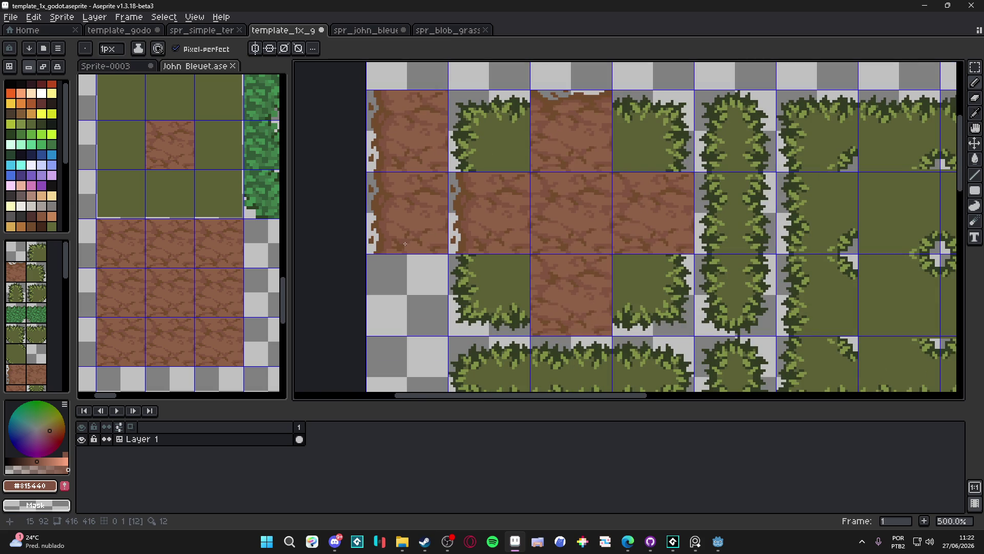
scroll(405, 244, "down", 2)
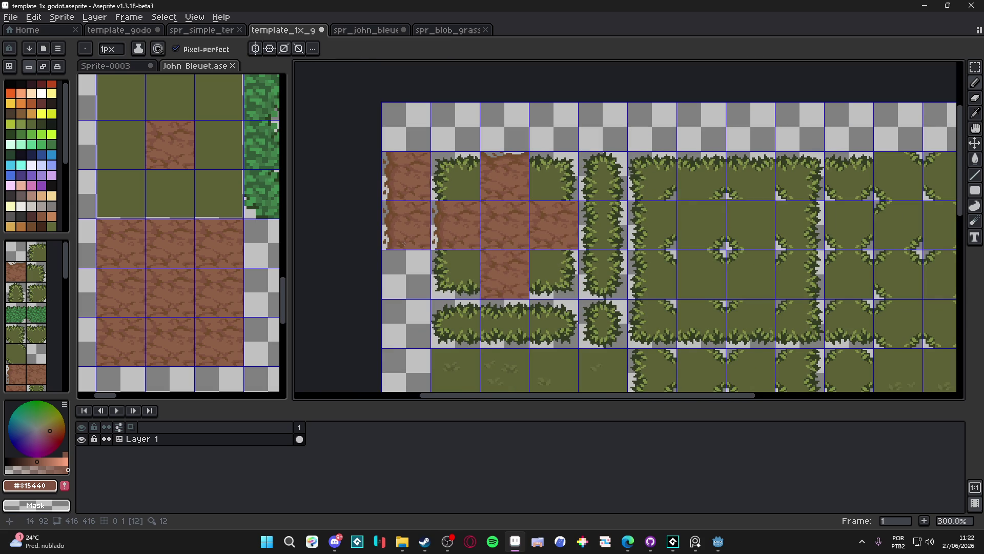
key("m")
key("v")
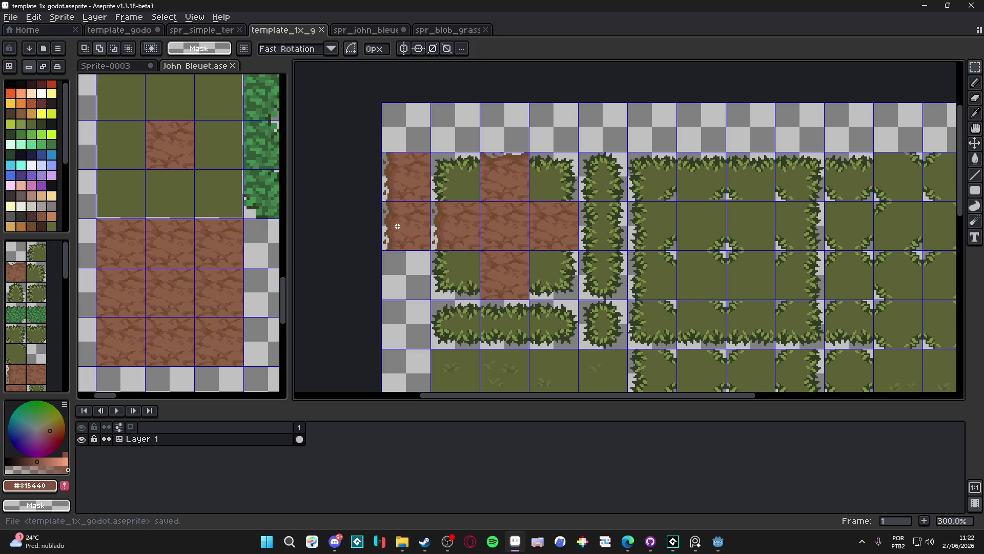
key("ctrl")
scroll(405, 234, "down", 1)
key("ctrl+s")
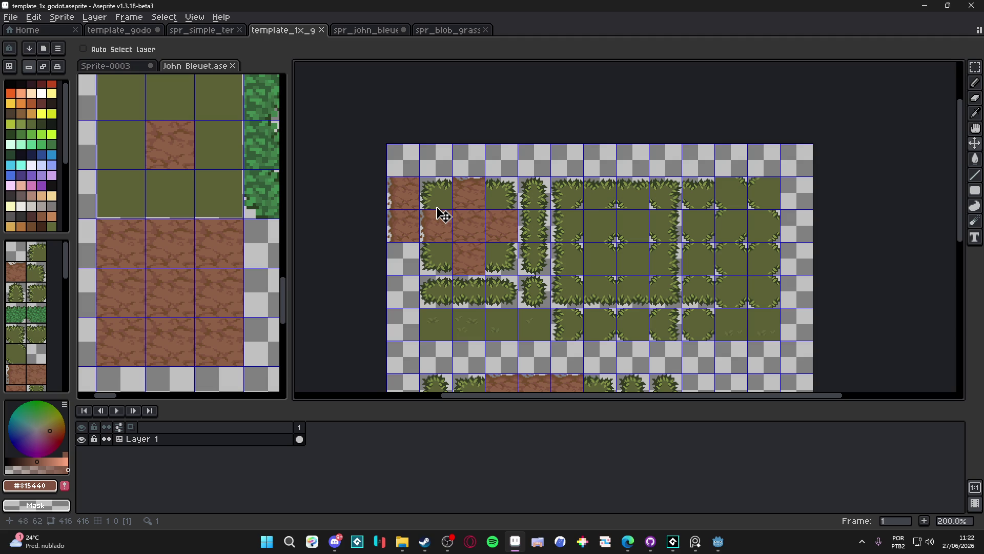
scroll(586, 144, "up", 4)
- Erase the dirt tile's rightmost pixel column, then undo the erase
left_click_drag(587, 144, 583, 230)
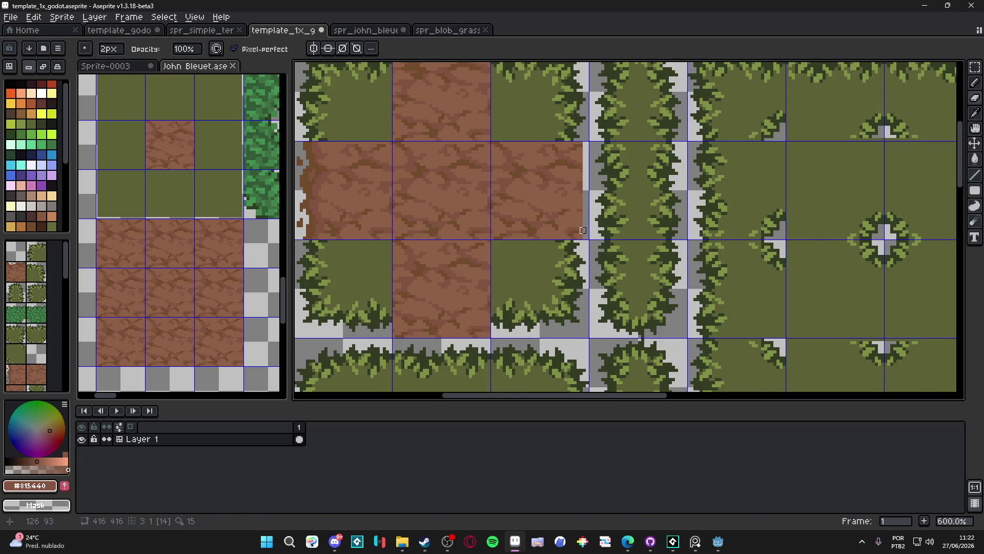
scroll(583, 231, "down", 1)
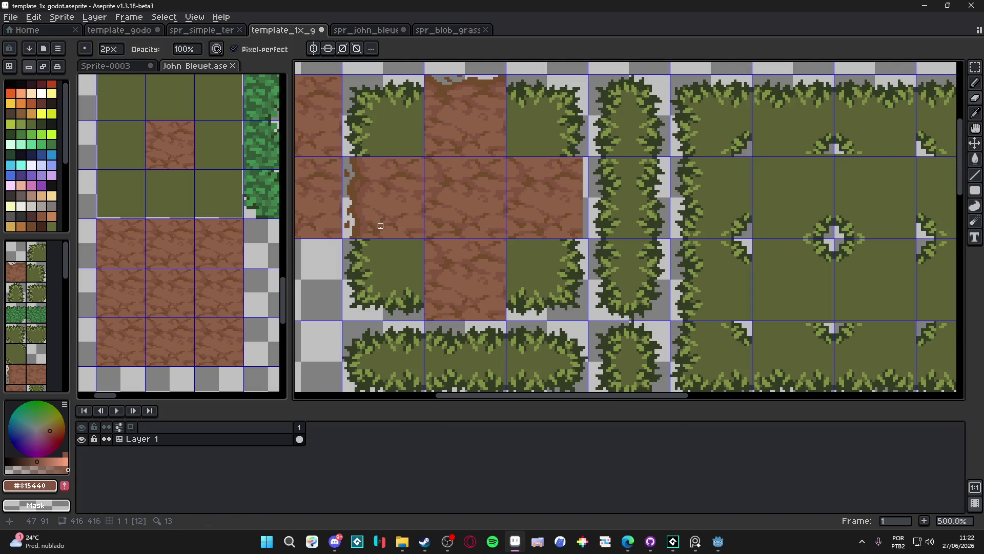
key("ctrl+z")
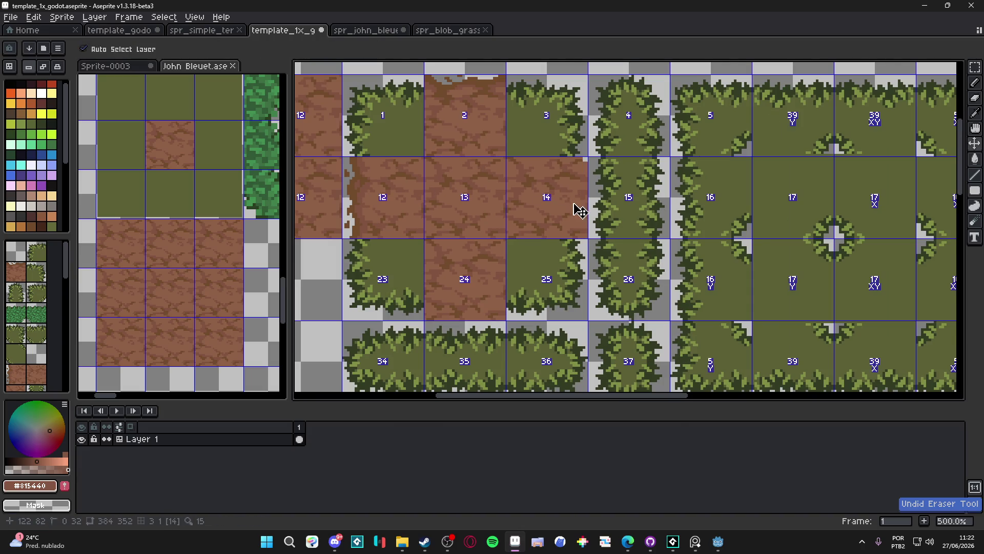
scroll(390, 197, "up", 1)
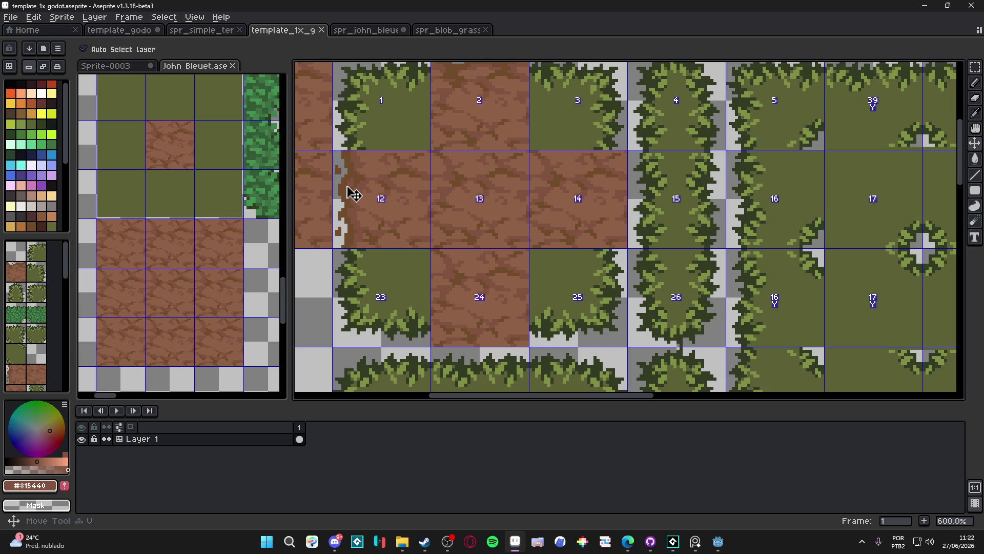
key("m")
scroll(349, 184, "up", 1)
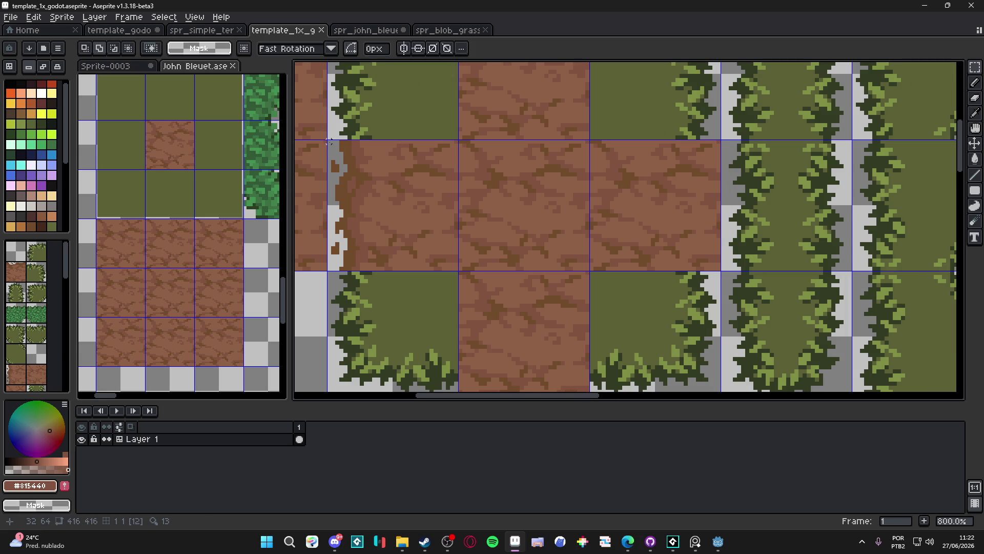
- Draw a 2-pixel light grey edge down the dirt tile's right side, undo the last stroke, and save
key("b")
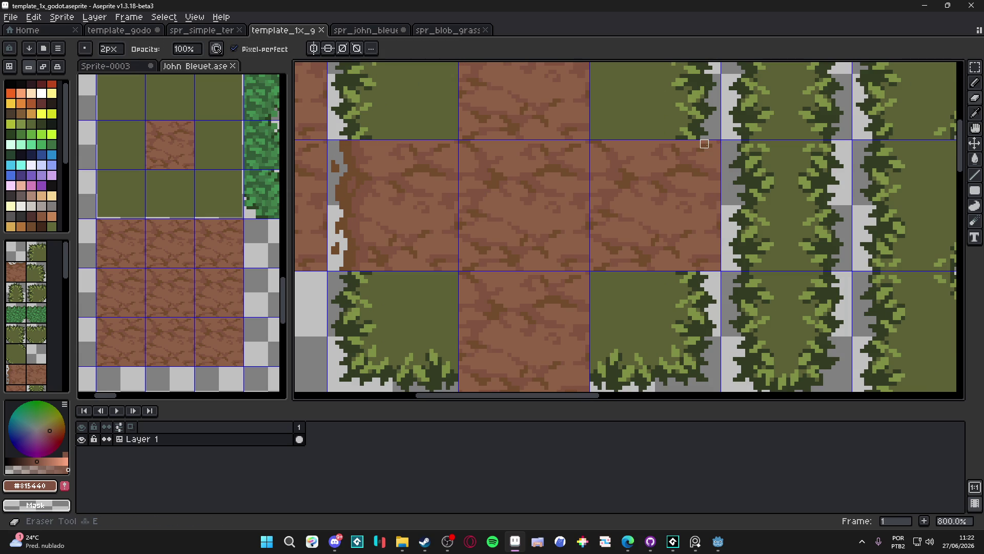
left_click_drag(705, 143, 717, 230)
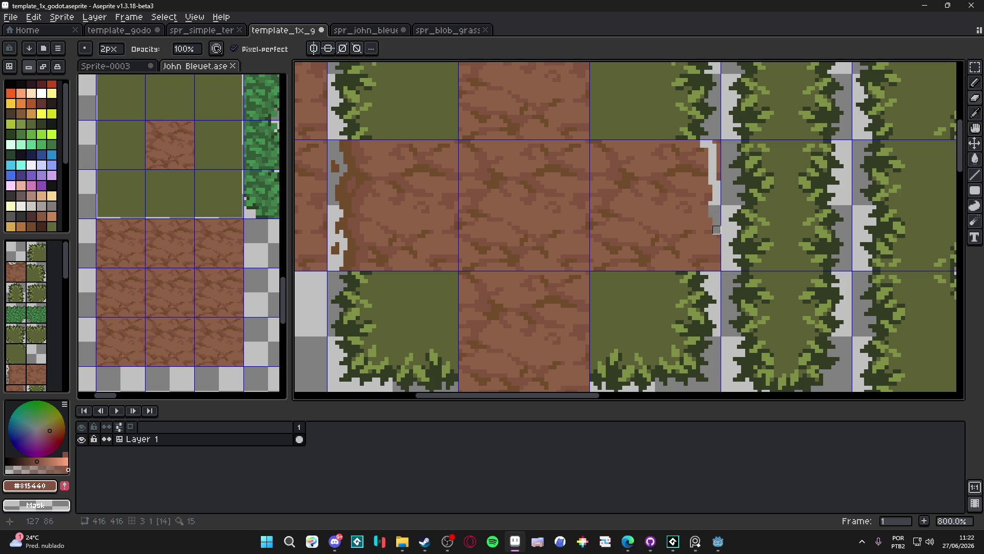
key("minus")
key("plus")
left_click_drag(712, 233, 717, 271)
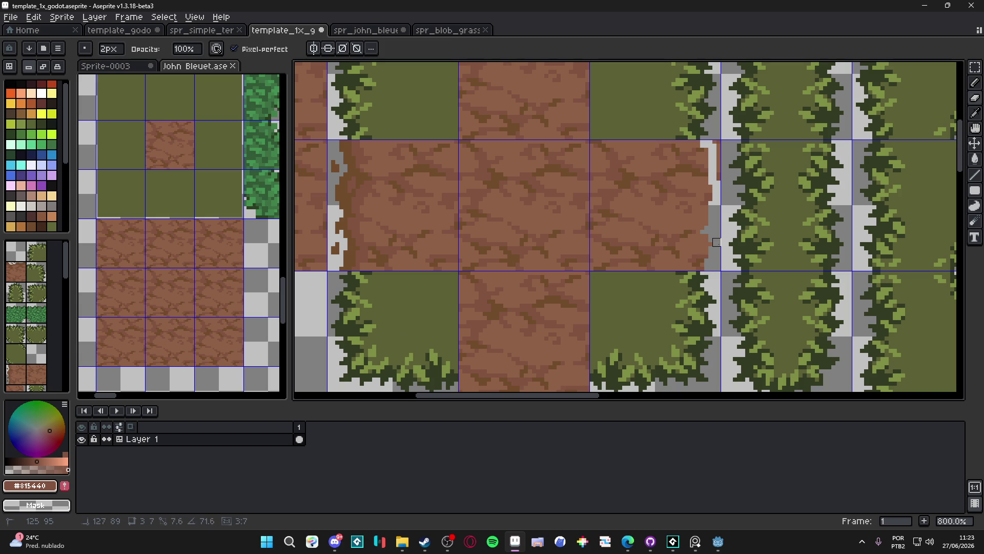
left_click(708, 250, "alt")
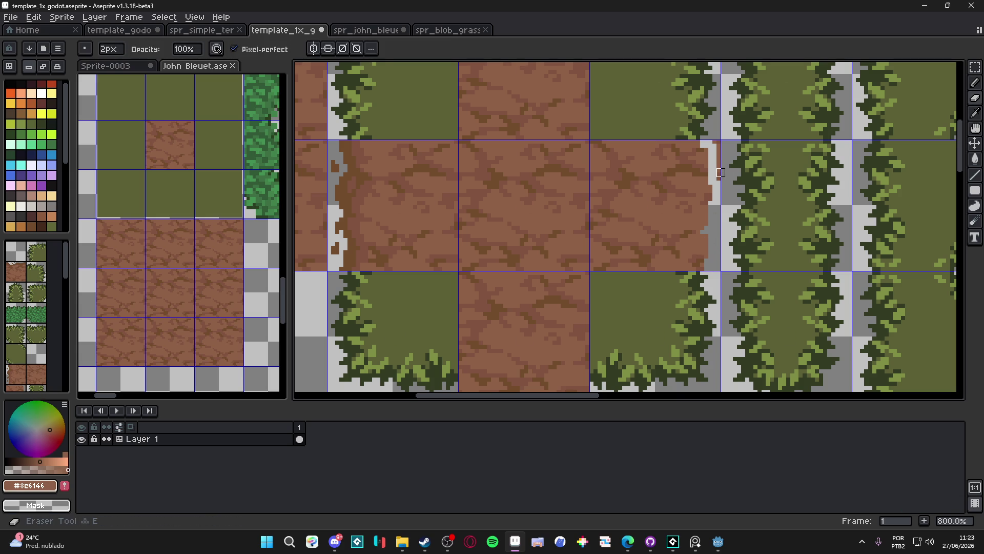
key("ctrl+z")
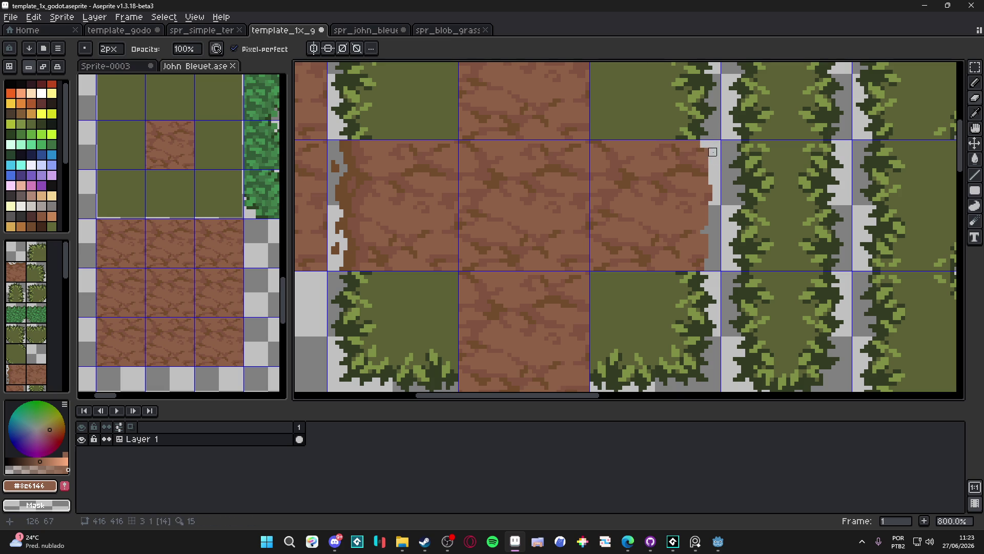
scroll(708, 156, "down", 4)
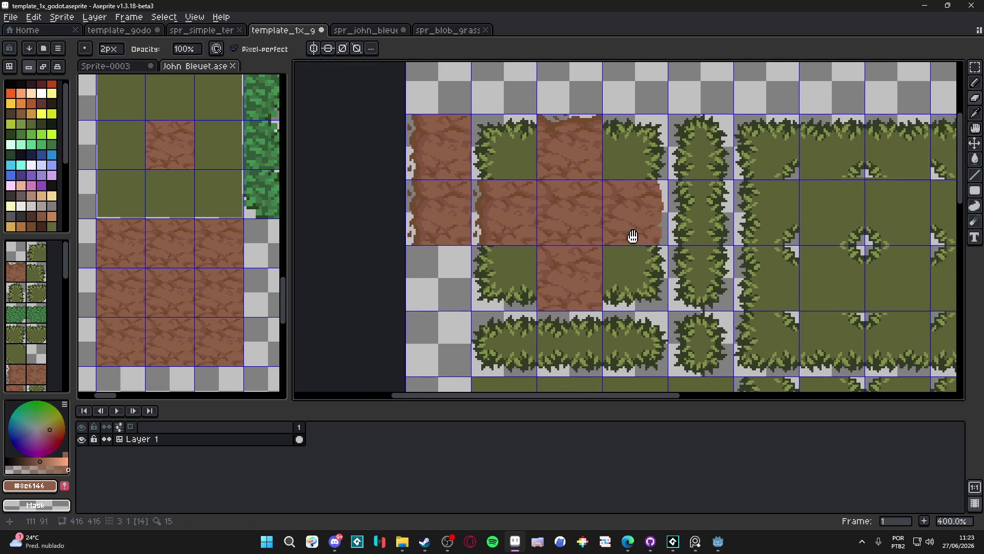
key("ctrl+s")
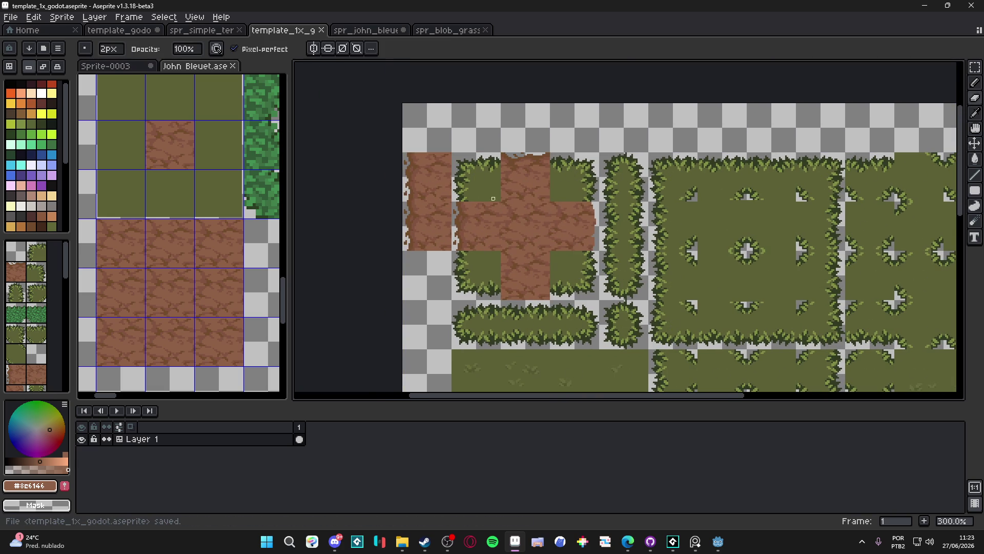
- Zoom in and out repeatedly to review the whole grass template sheet
scroll(535, 249, "down", 1)
scroll(537, 274, "up", 1)
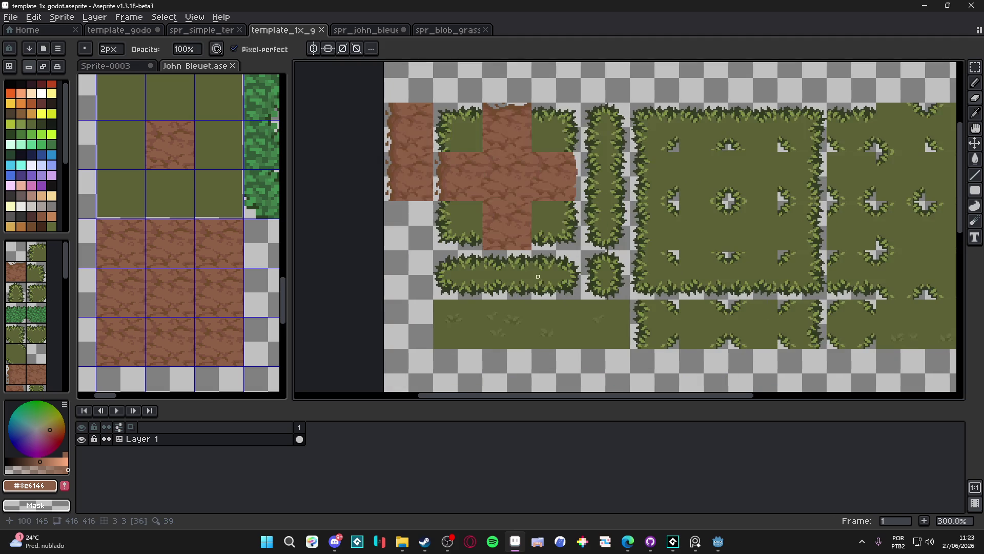
scroll(537, 273, "down", 1)
scroll(527, 302, "down", 1)
scroll(524, 286, "up", 1)
scroll(548, 282, "down", 1)
scroll(538, 266, "up", 1)
scroll(511, 266, "down", 1)
scroll(511, 266, "up", 1)
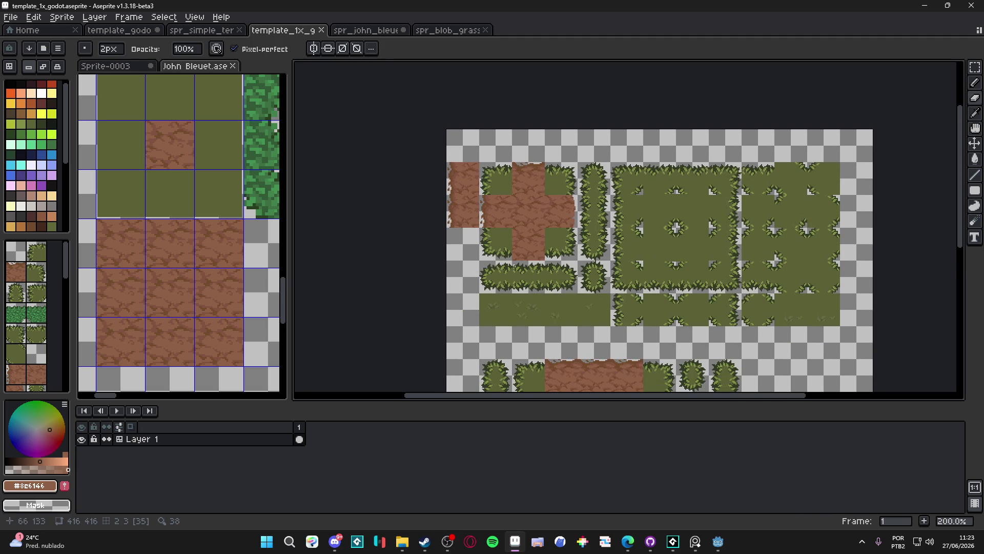
scroll(585, 254, "down", 2)
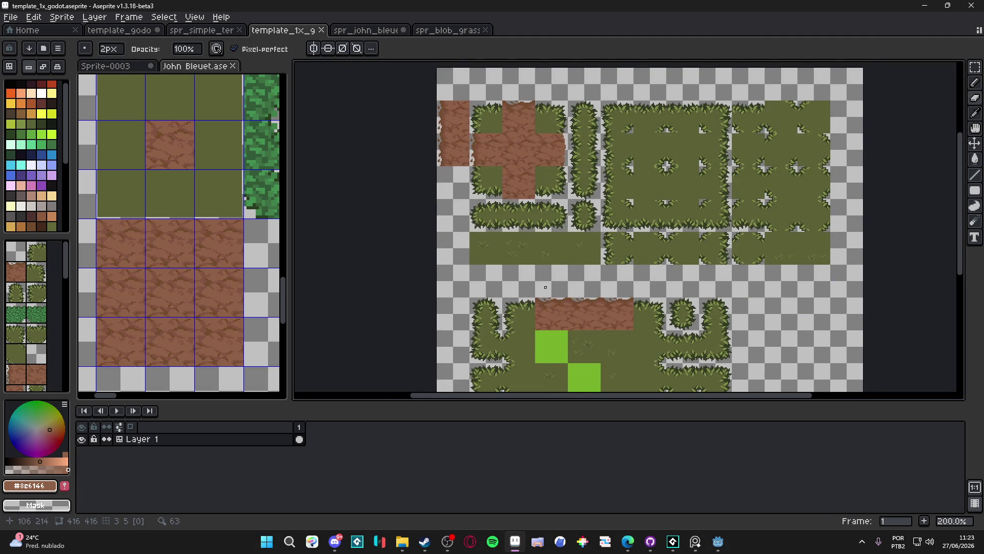
scroll(517, 237, "up", 1)
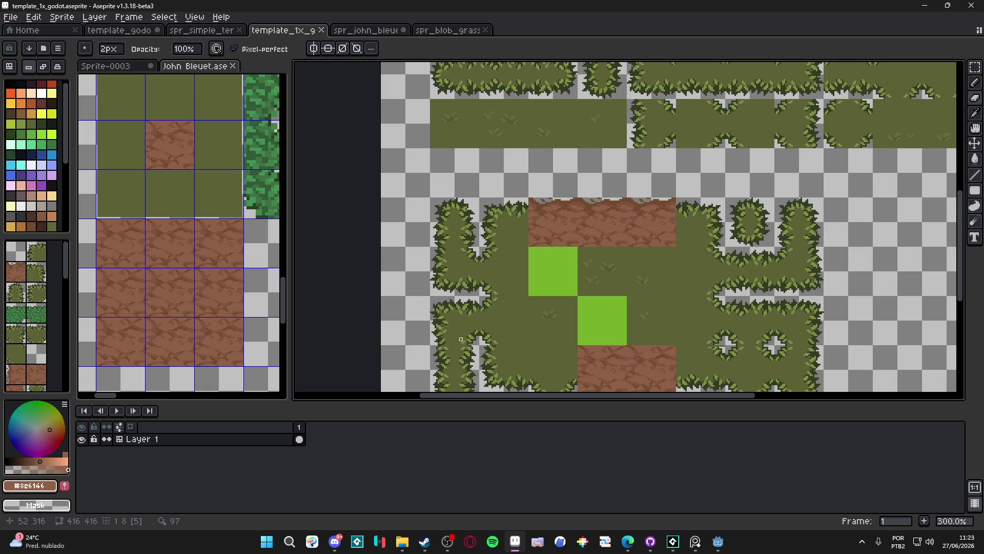
scroll(539, 303, "up", 1)
scroll(546, 311, "down", 1)
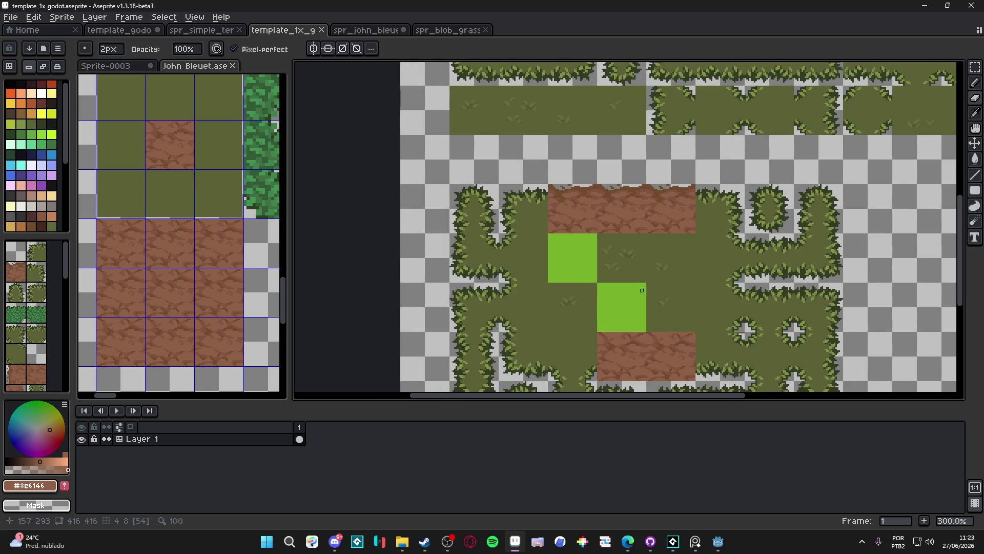
scroll(565, 310, "up", 2)
scroll(568, 312, "down", 1)
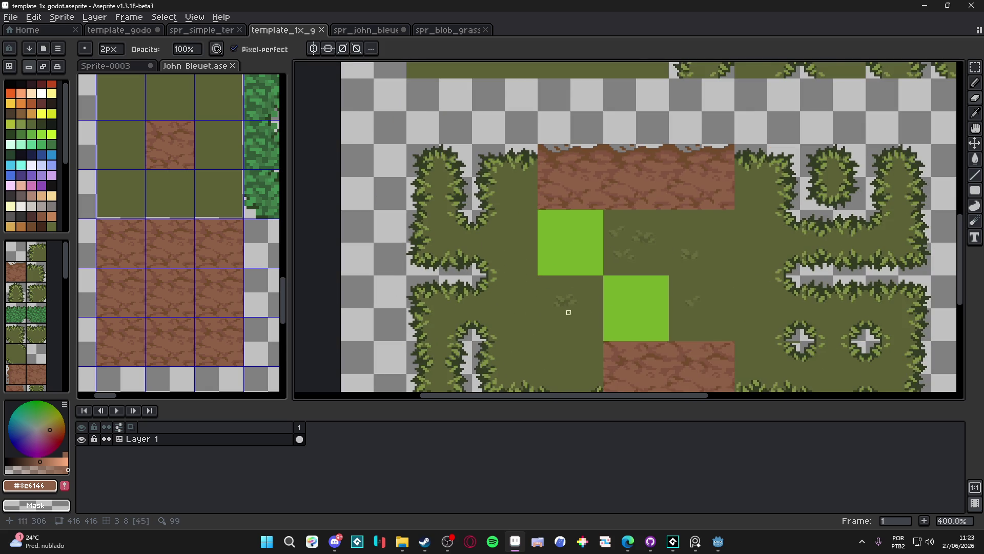
scroll(663, 277, "down", 1)
scroll(584, 325, "down", 1)
- Save template_1x_godot.aseprite again and show the tile grid over the sprite
key("ctrl+s")
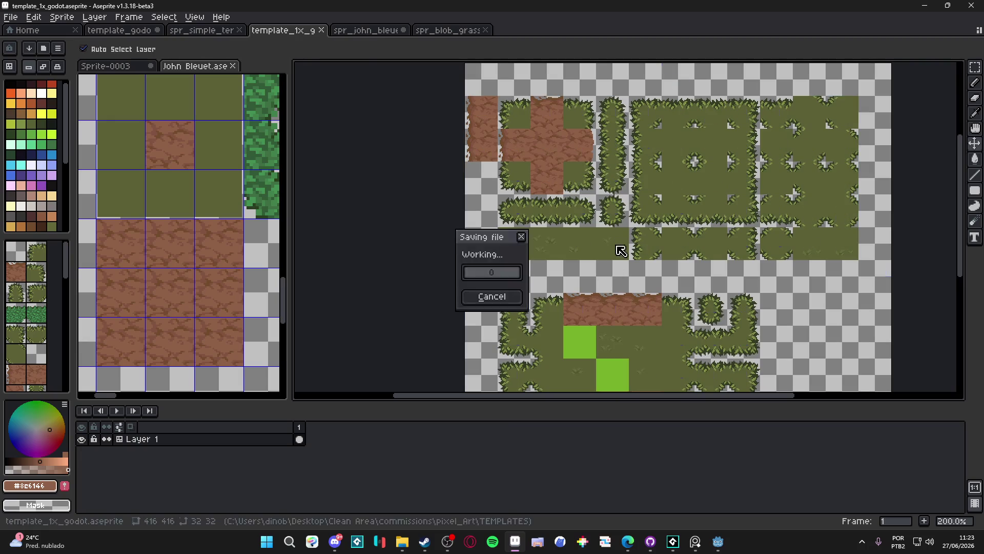
scroll(623, 235, "up", 1)
key("ctrl+apostrophe")
scroll(594, 308, "down", 1)
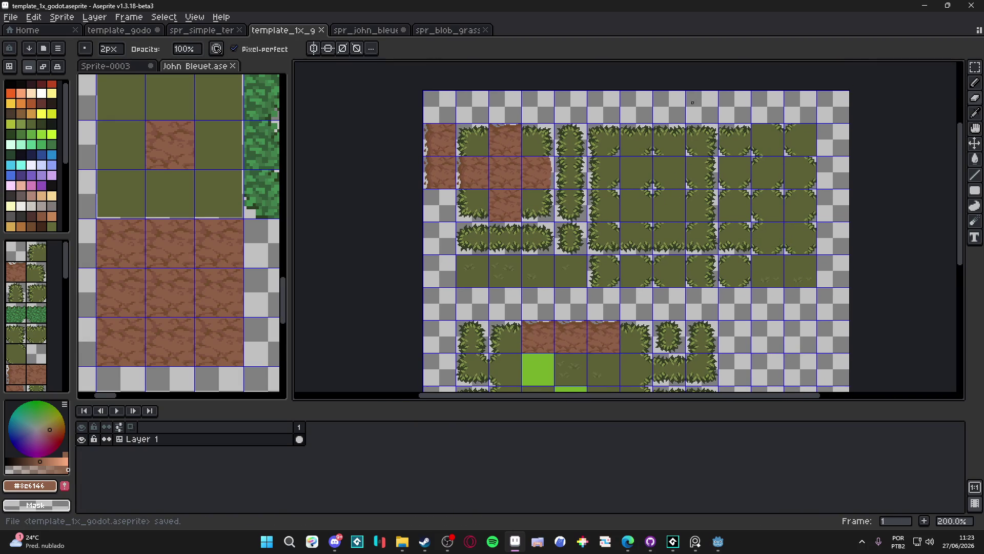
- Search Windows for Tiled and launch it
left_click(267, 542)
type("tibialed")
key("Return")
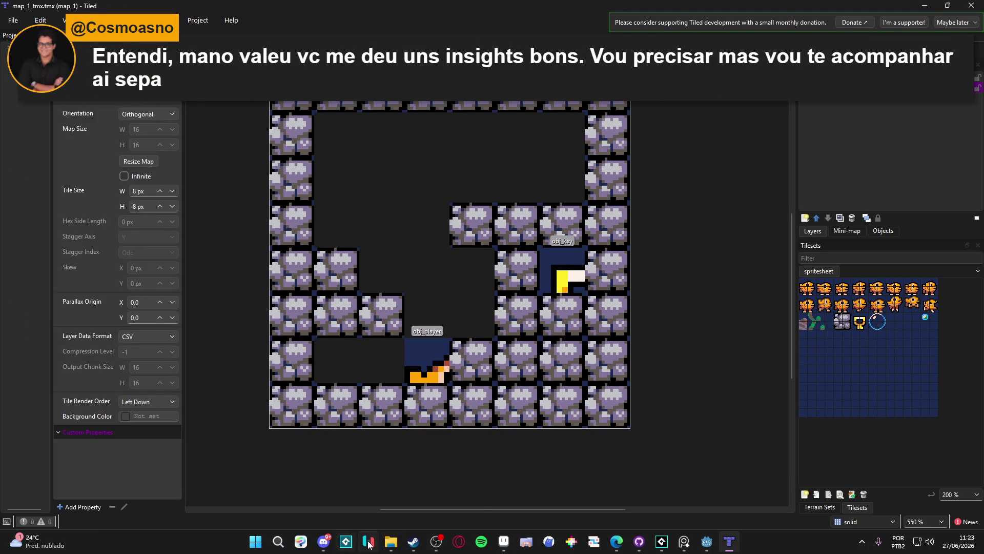
mouse_move(399, 545)
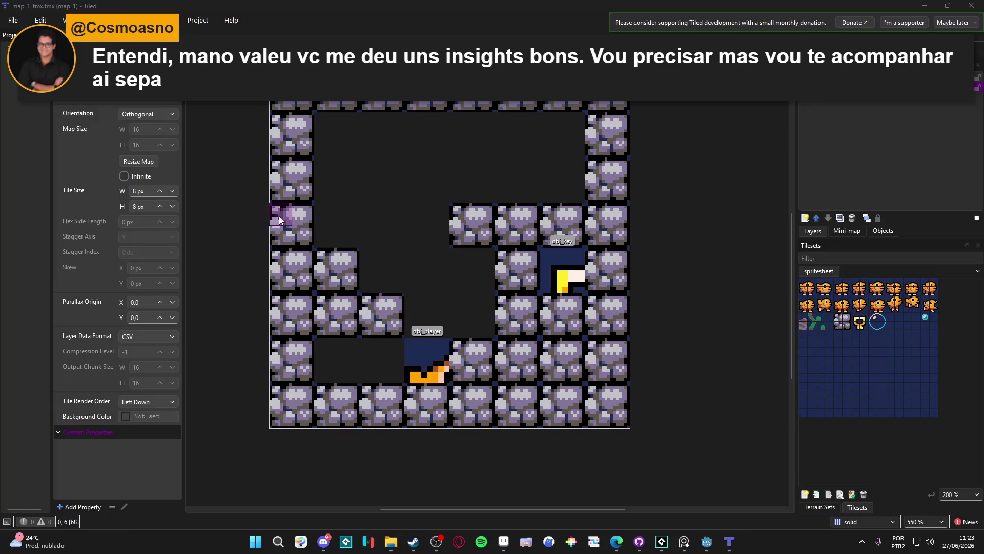
- Open wise.tiled-project from Tiled's Recent Projects menu
left_click(399, 469)
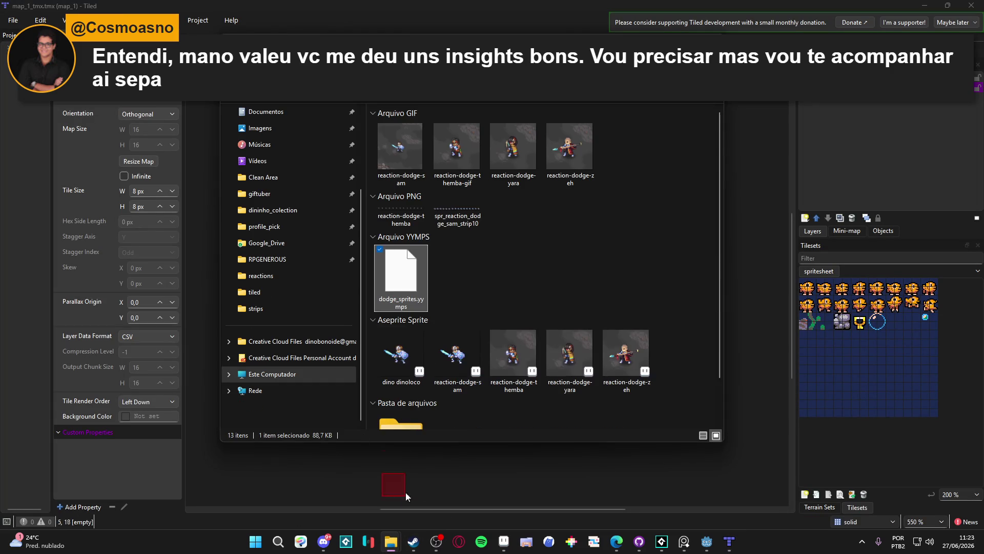
left_click(15, 20)
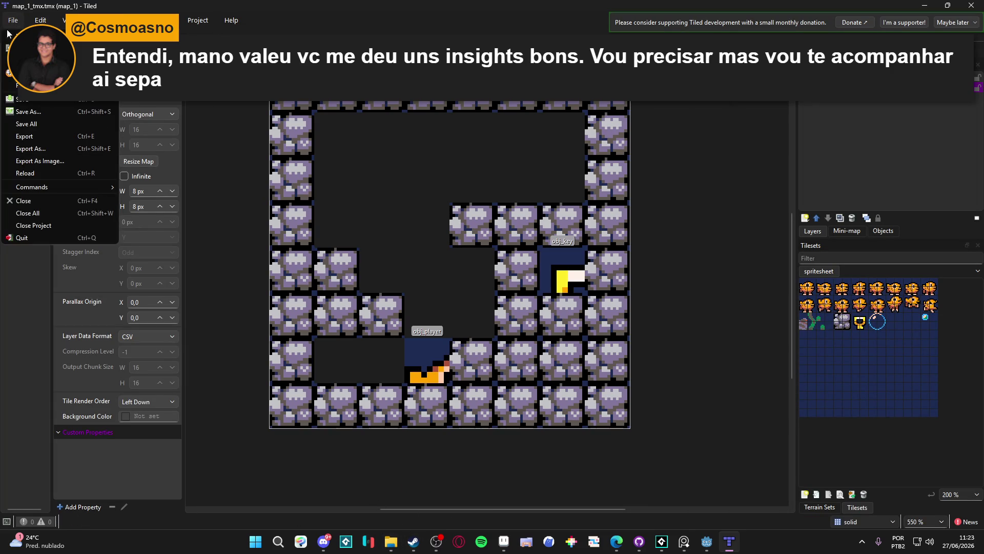
mouse_move(41, 85)
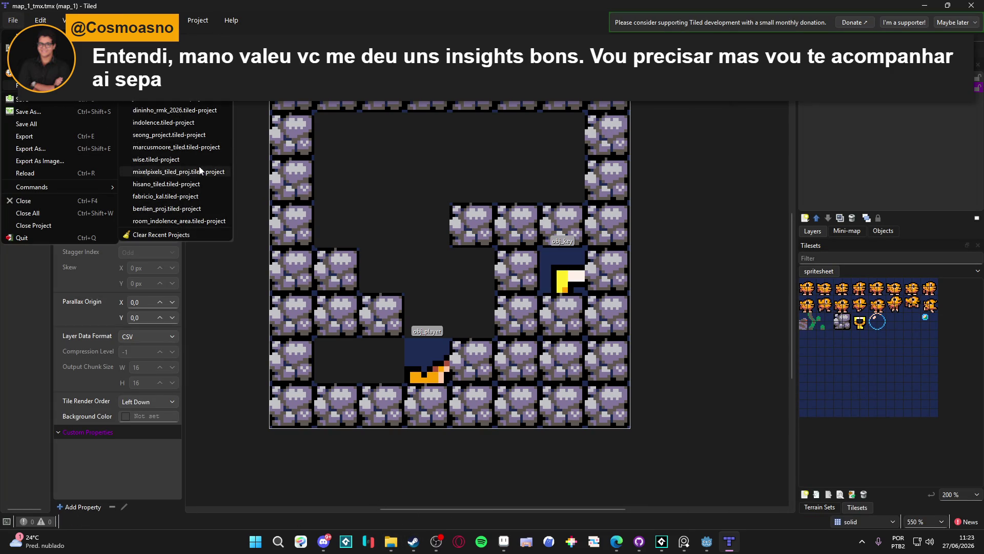
left_click(170, 159)
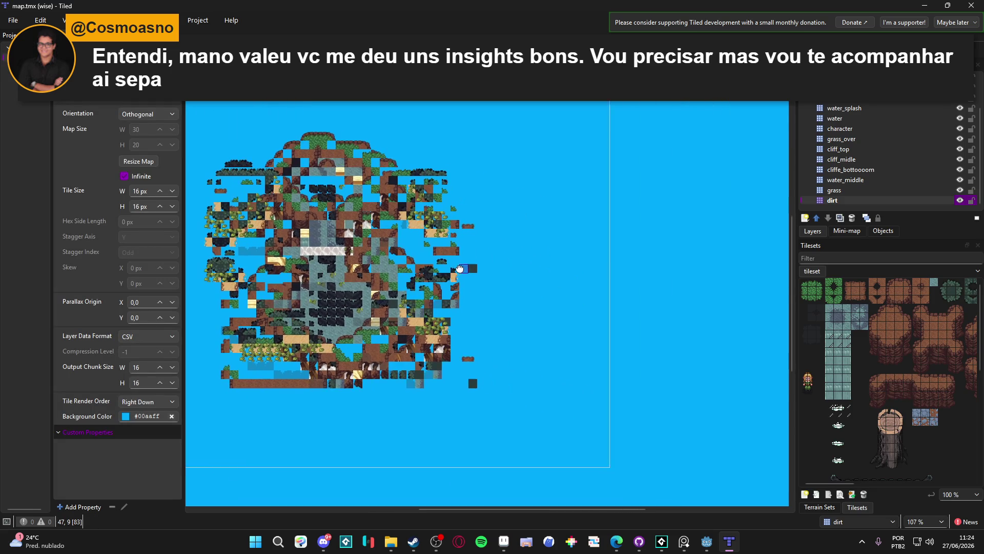
- Paint a large grass terrain island on the grass_over layer using the grass terrain set
mouse_move(523, 272)
left_mouse_down()
mouse_move(451, 283)
mouse_move(233, 352)
mouse_move(376, 363)
left_mouse_up()
scroll(541, 312, "up", 3)
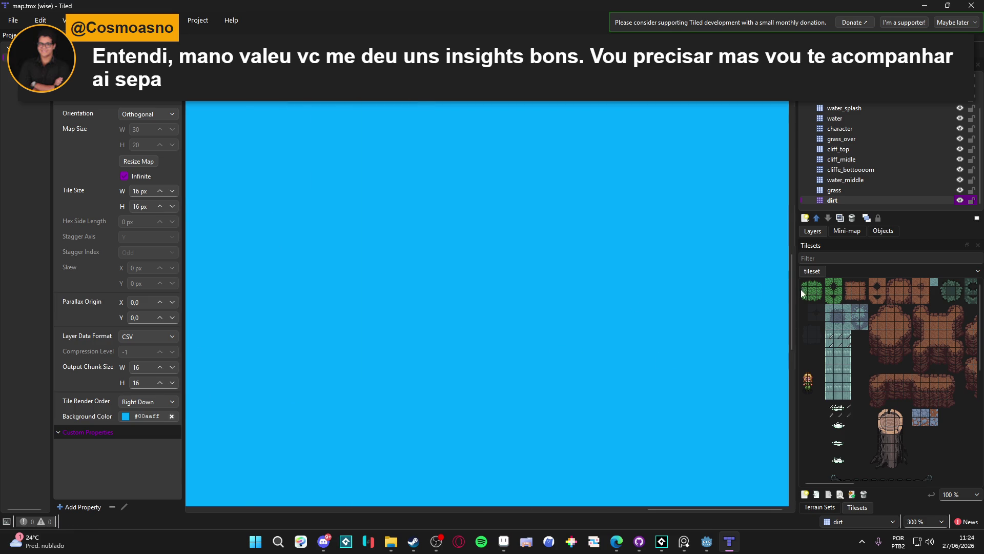
left_click(813, 291)
left_click(822, 506)
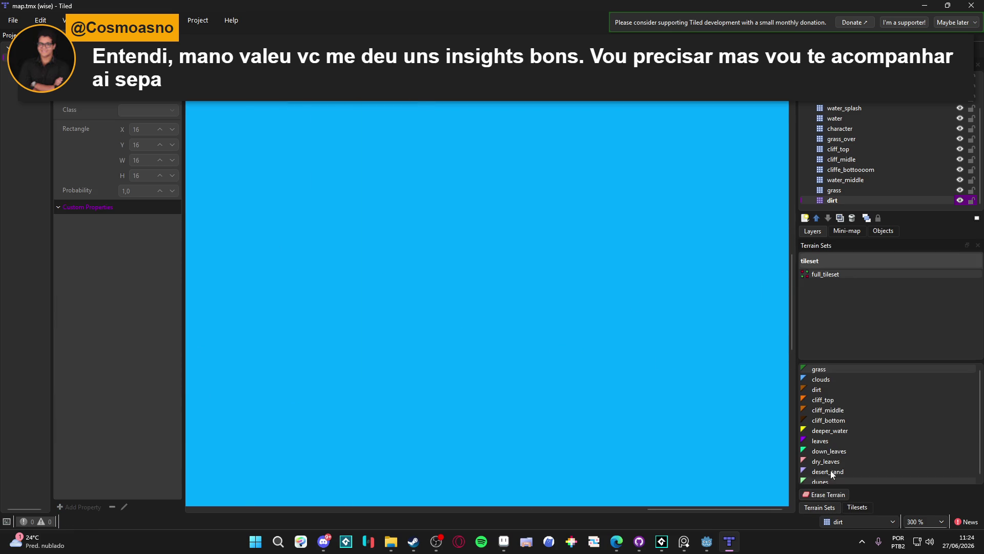
left_click(829, 369)
left_click(872, 139)
mouse_move(509, 244)
left_mouse_down()
mouse_move(459, 307)
mouse_move(554, 243)
mouse_move(346, 285)
mouse_move(400, 273)
mouse_move(482, 319)
mouse_move(602, 324)
mouse_move(535, 302)
mouse_move(404, 178)
mouse_move(344, 202)
mouse_move(561, 288)
mouse_move(650, 427)
left_mouse_up()
- Pan the map, check the Imagens file browser, and return to Tiled's File menu
scroll(645, 426, "left", 3)
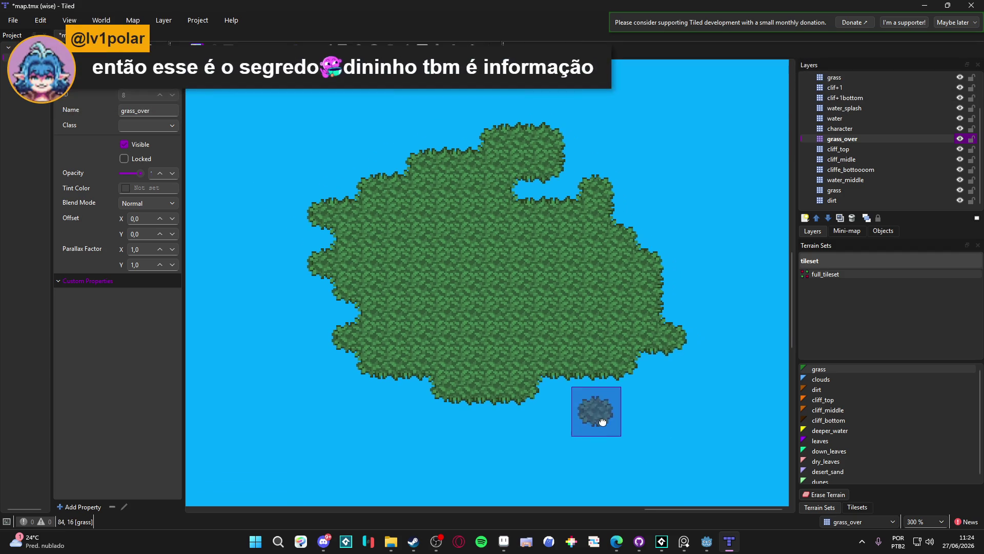
scroll(589, 399, "left", 15)
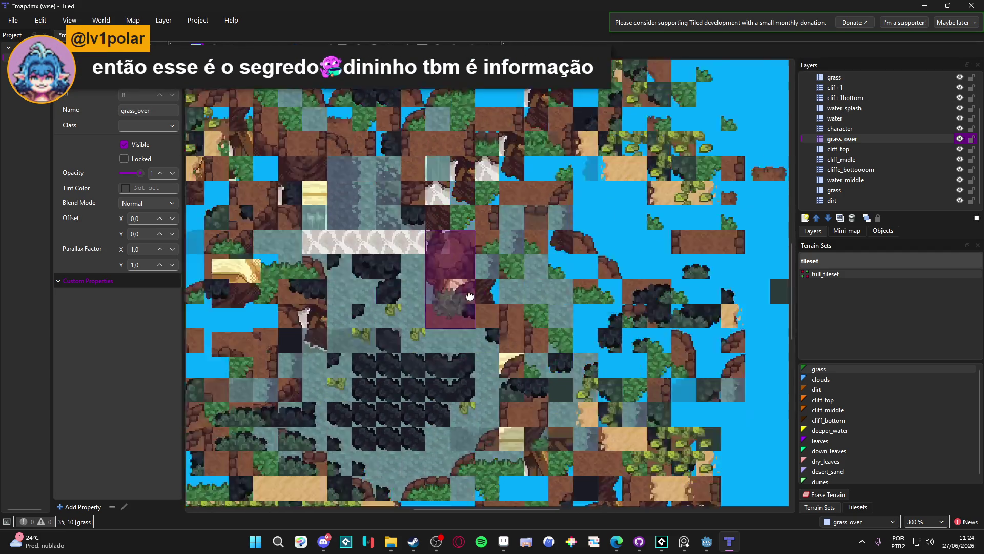
left_click_drag(469, 297, 585, 153)
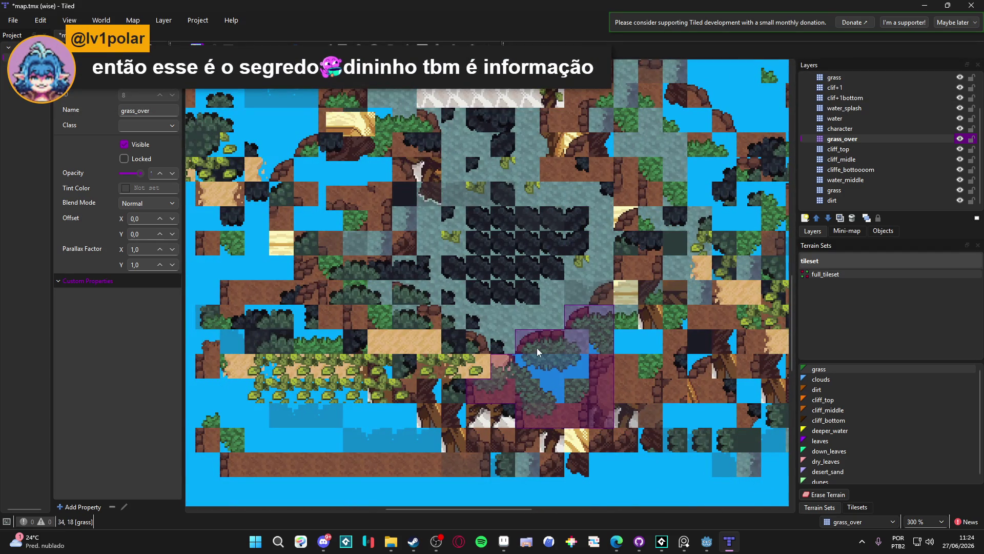
scroll(537, 353, "down", 2)
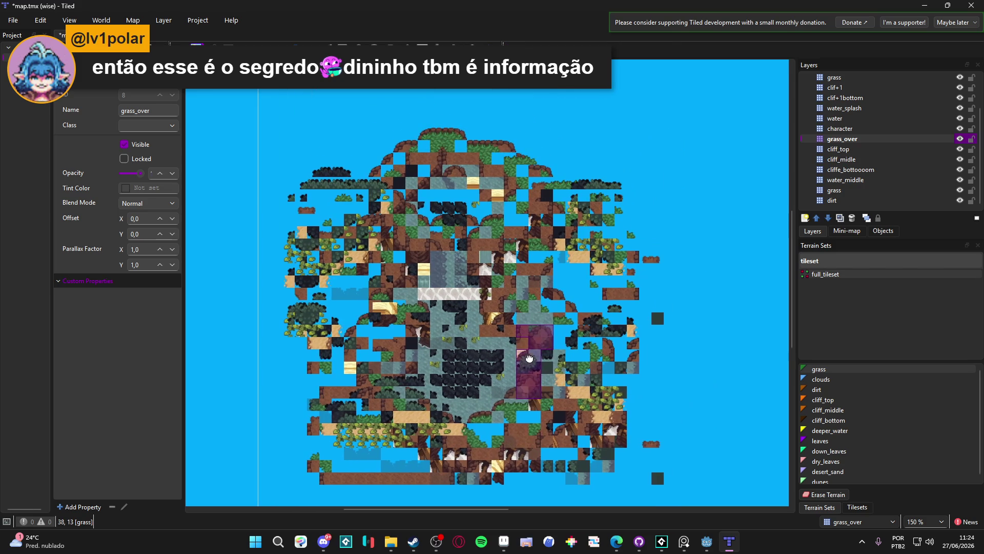
mouse_move(396, 541)
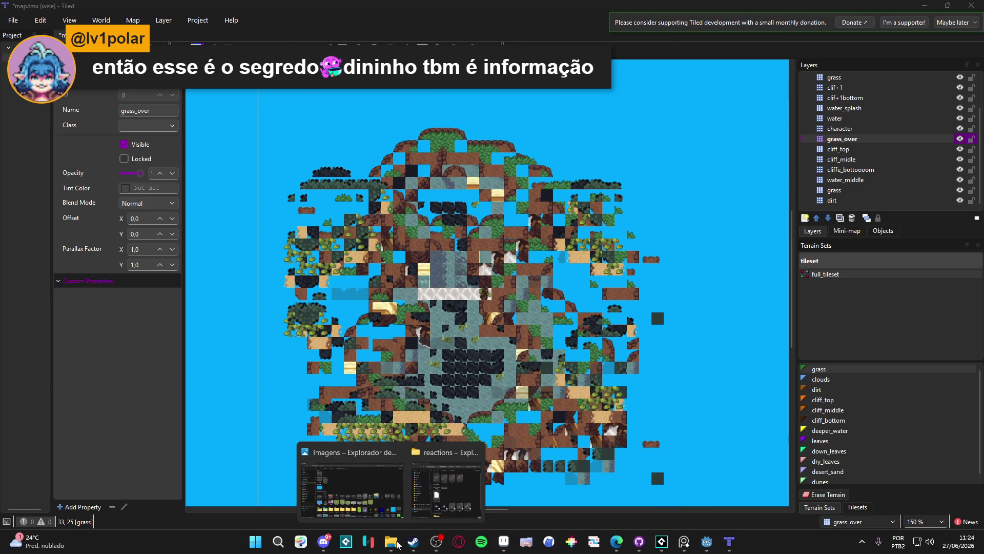
mouse_move(380, 490)
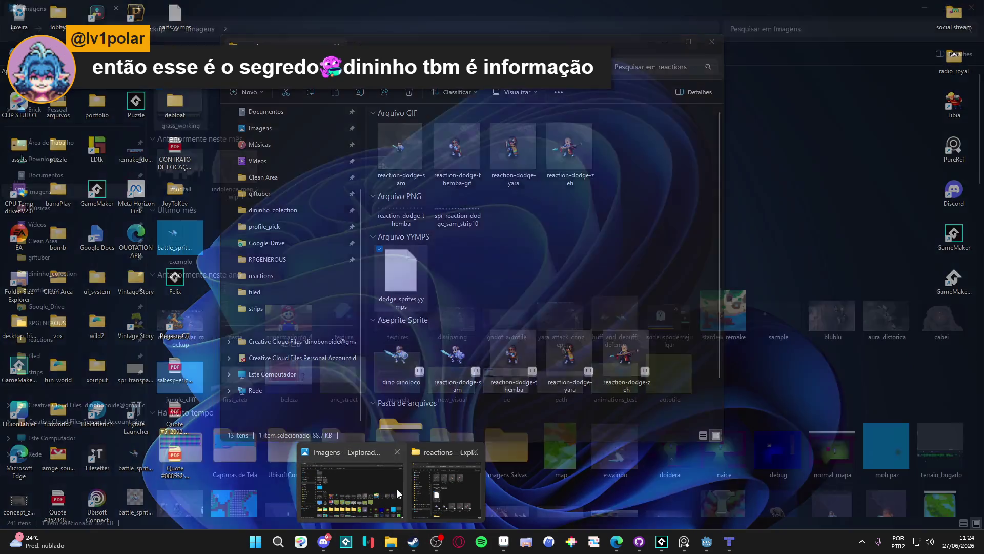
left_click(396, 484)
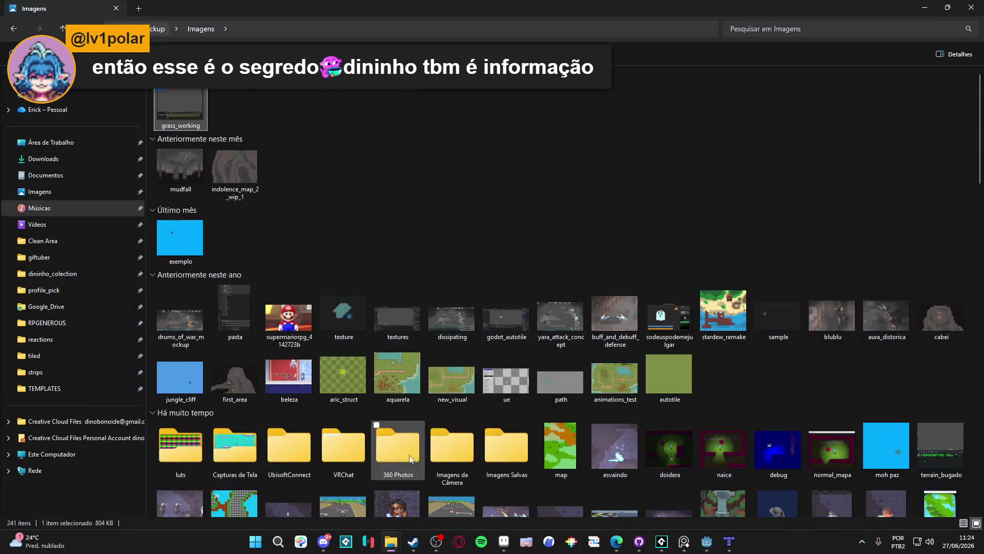
left_click(925, 8)
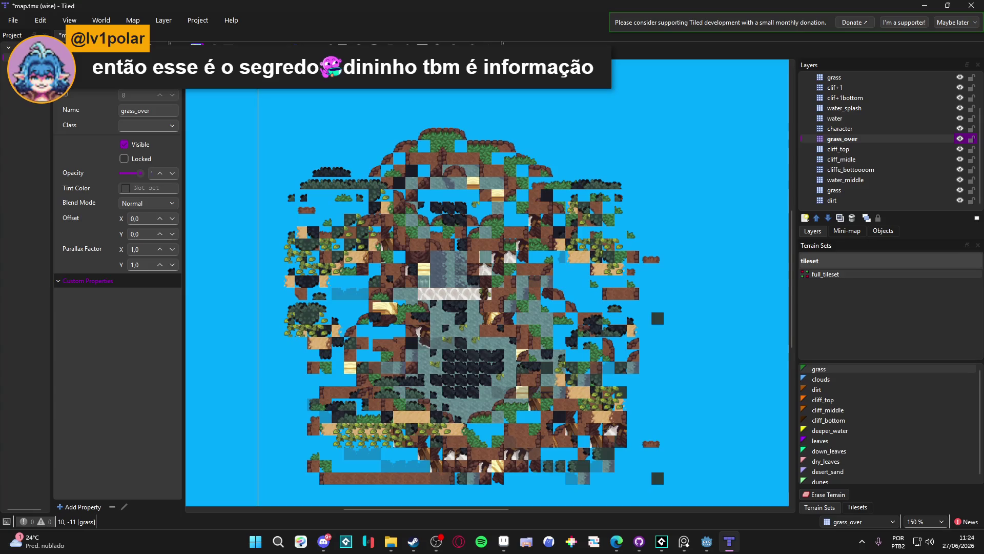
left_click(13, 20)
mouse_move(94, 89)
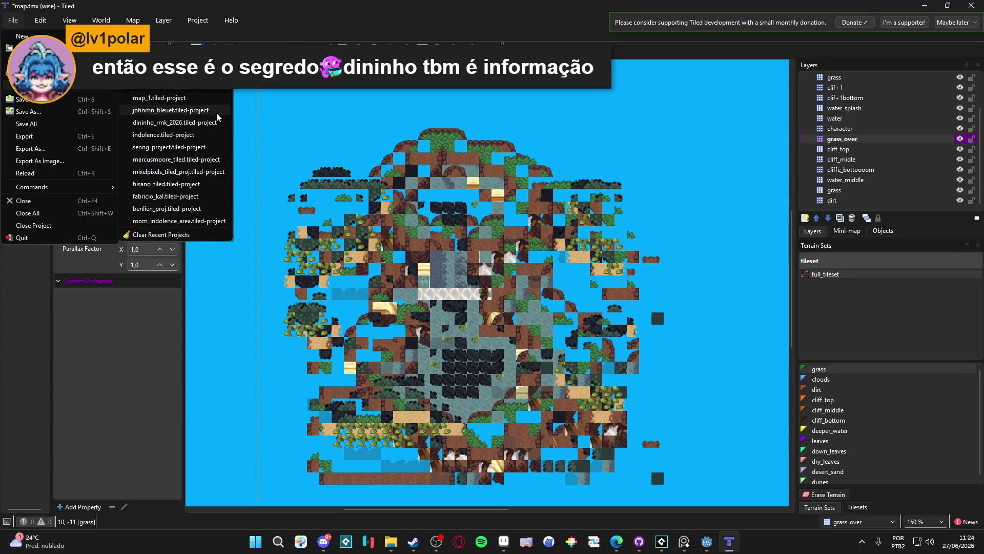
- Switch to the room_indolence_2_gm_version map from Recent Projects, discarding the unsaved changes
left_click(208, 134)
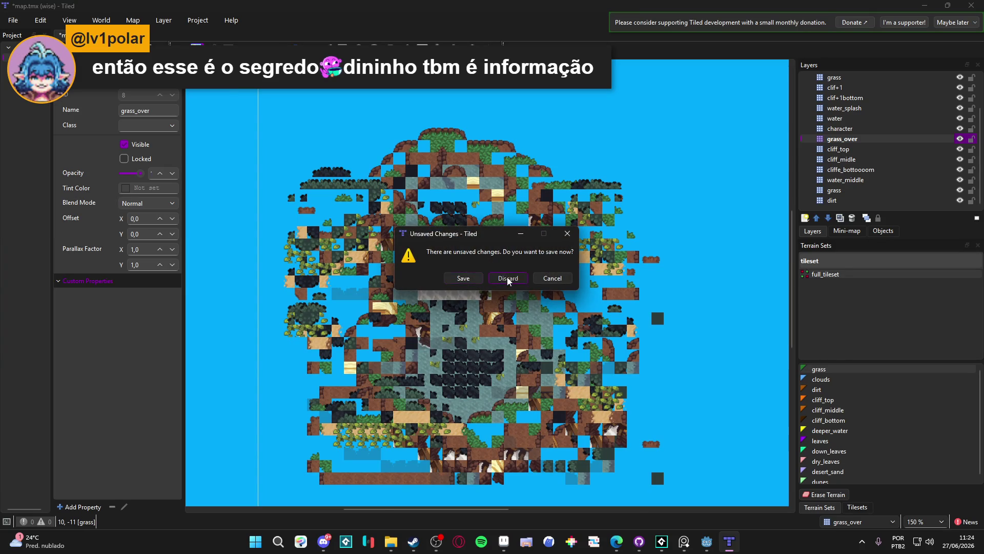
left_click(506, 277)
scroll(439, 257, "up", 5)
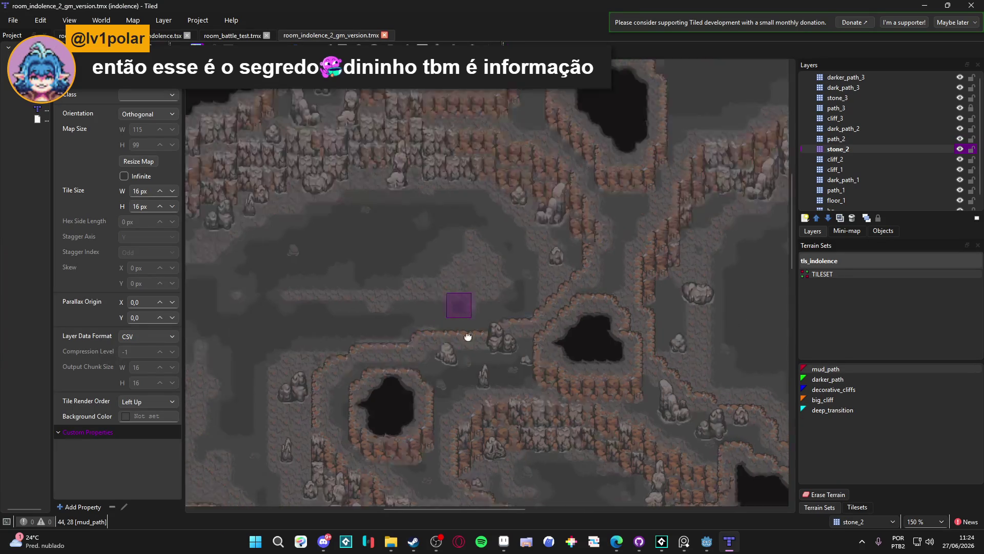
scroll(335, 177, "up", 1)
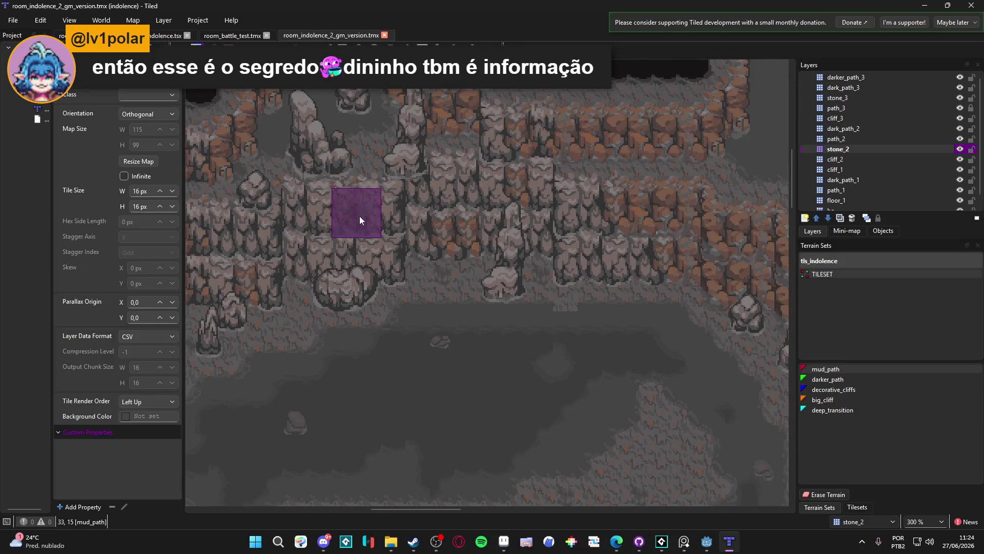
scroll(564, 431, "down", 3)
- Pan across the cave map to inspect its terrain, then minimize Tiled
scroll(589, 425, "right", 3)
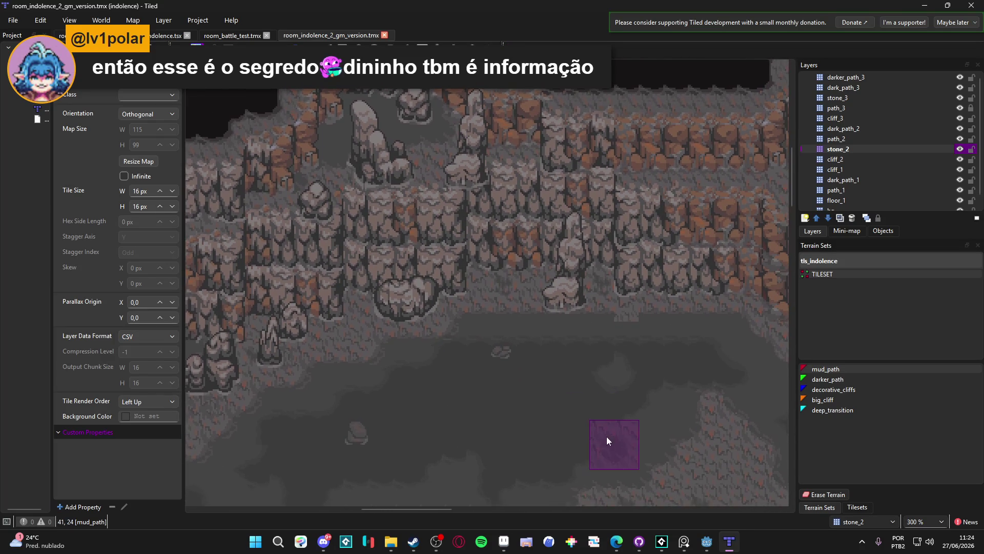
scroll(608, 436, "down", 3)
scroll(612, 435, "right", 2)
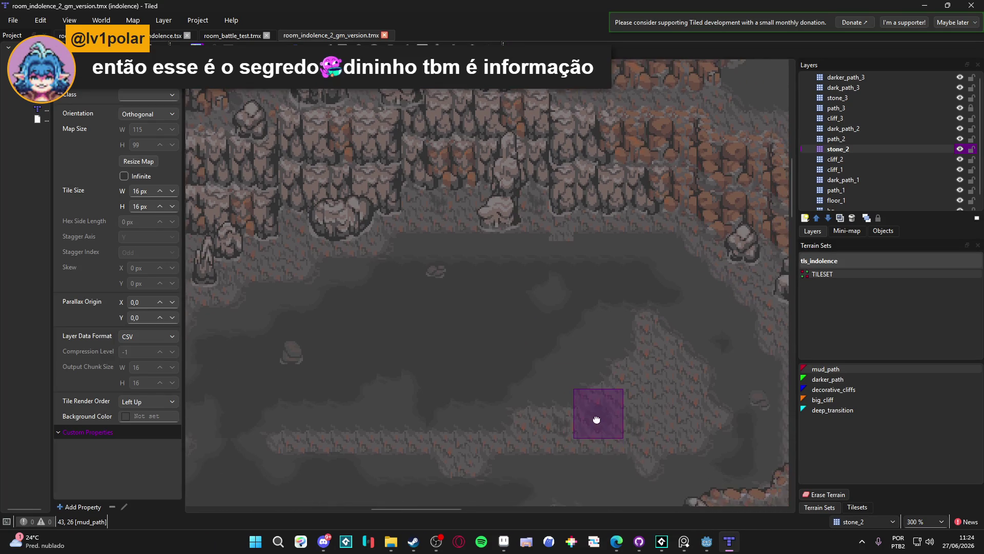
scroll(607, 395, "down", 3)
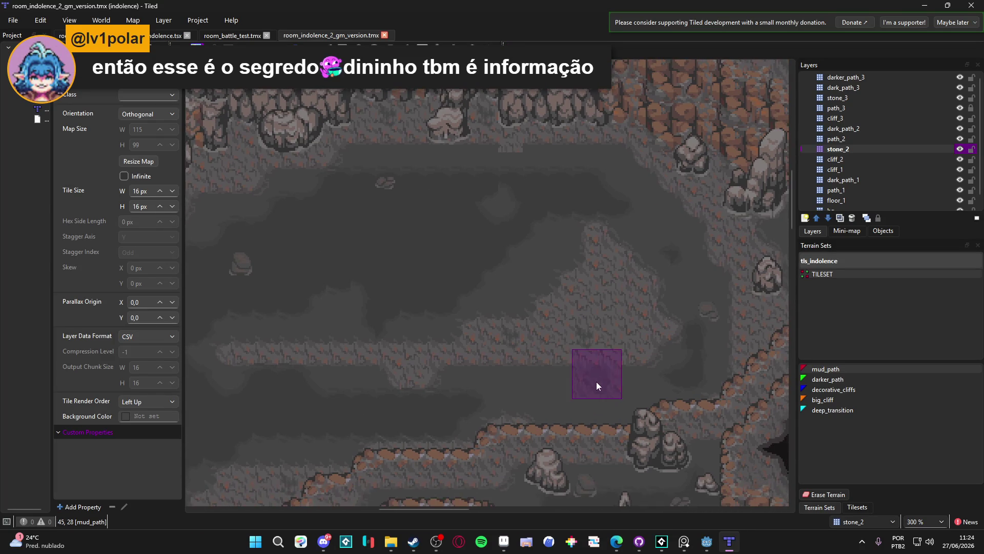
scroll(595, 377, "right", 2)
scroll(583, 373, "down", 10)
scroll(570, 243, "right", 3)
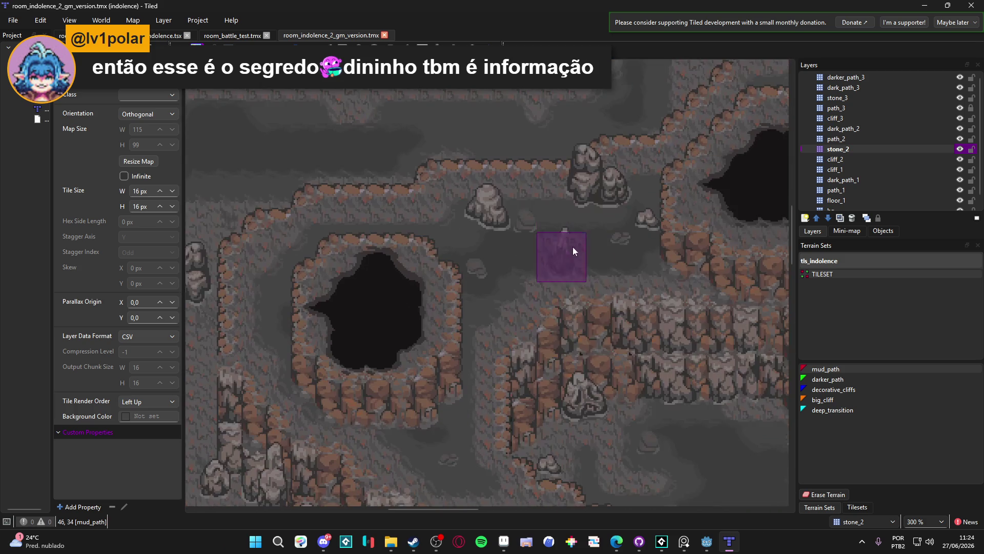
scroll(596, 317, "down", 10)
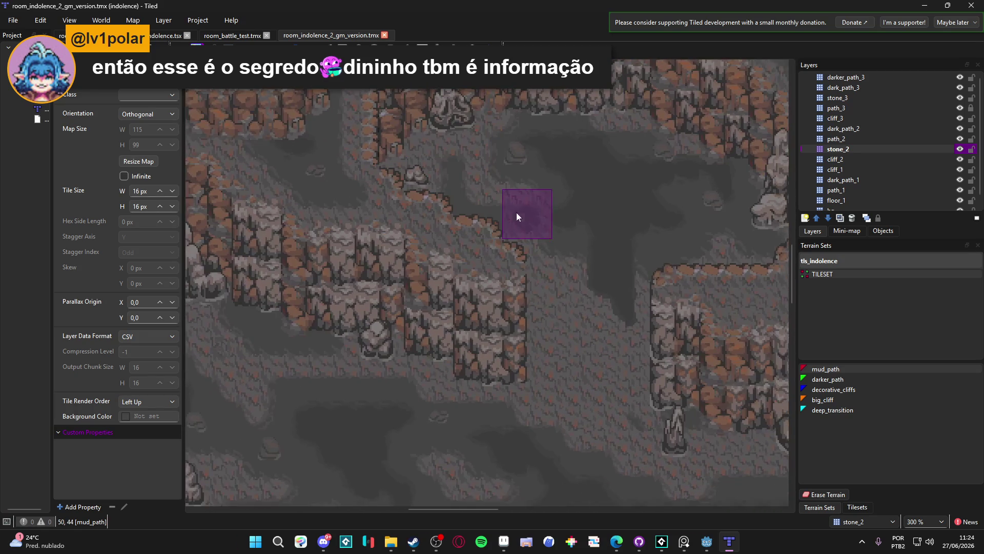
scroll(496, 238, "right", 3)
scroll(667, 377, "right", 2)
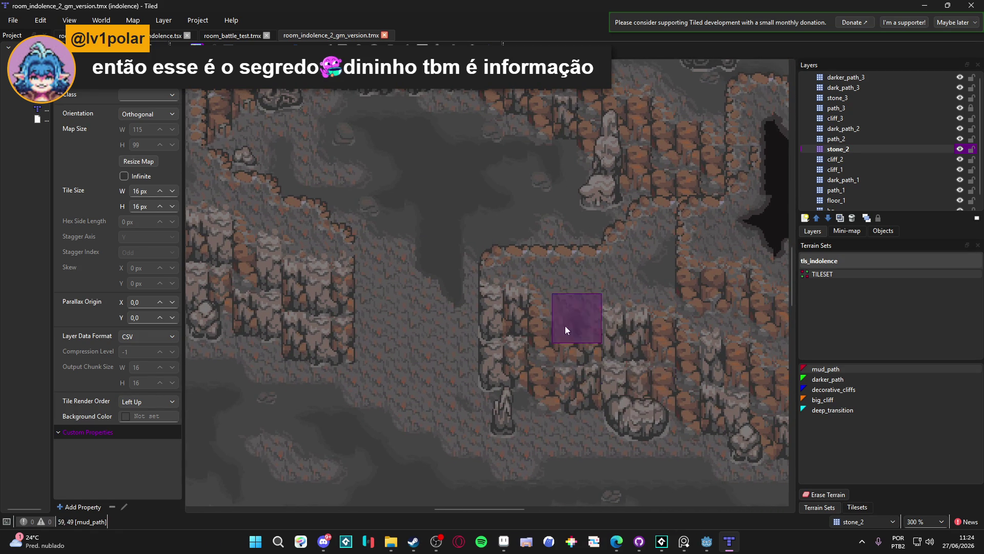
scroll(592, 321, "down", 2)
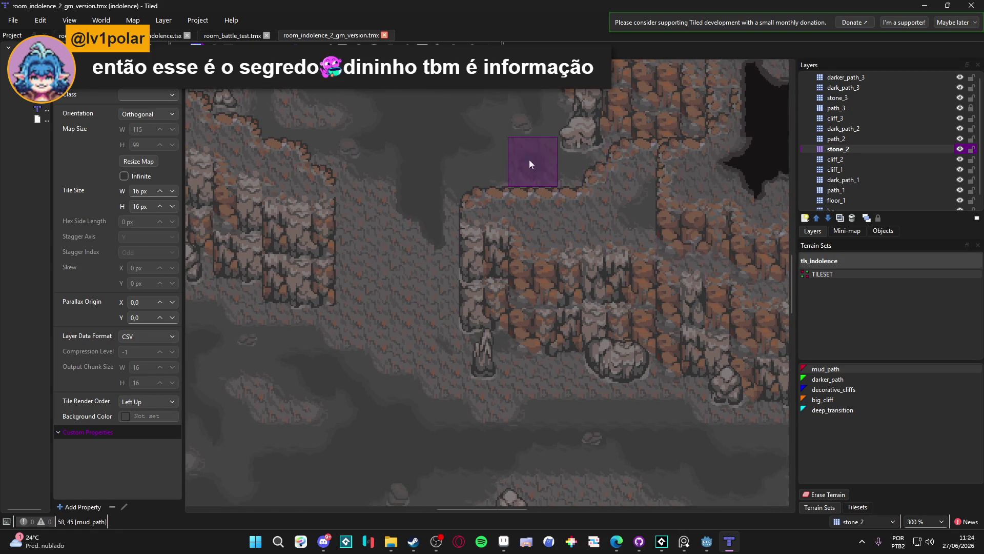
left_click(927, 6)
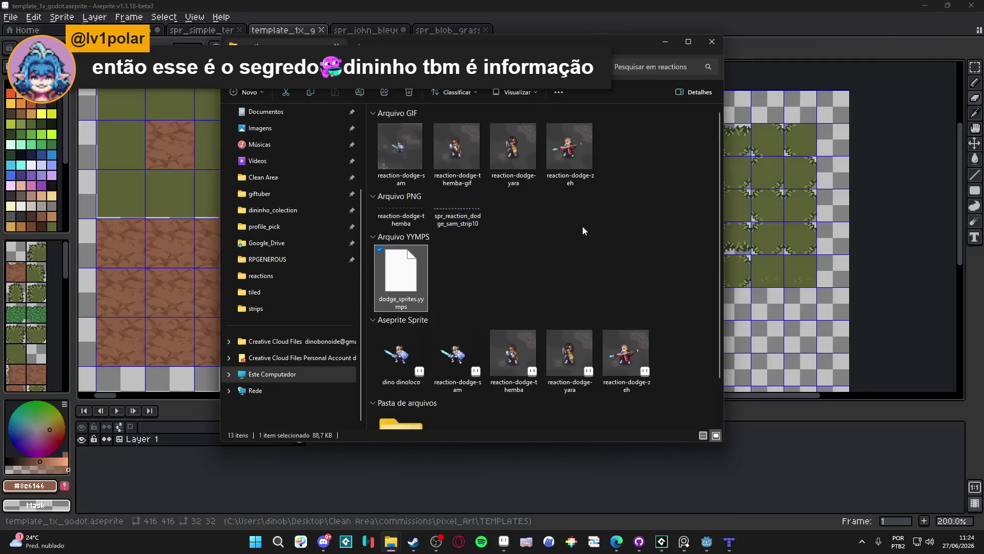
- Hide the file browser and toggle the tile index numbers on and off in Aseprite
left_click(666, 44)
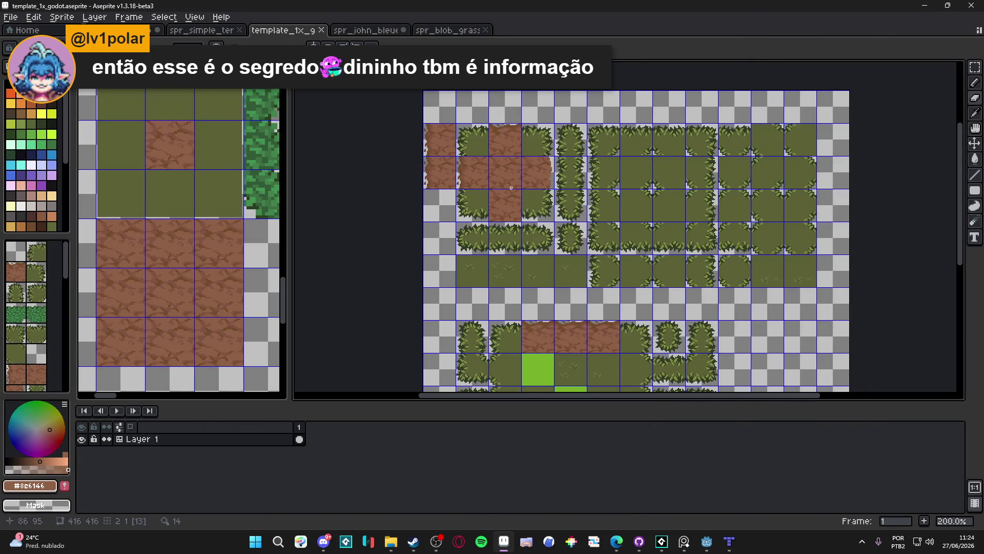
scroll(512, 187, "up", 1)
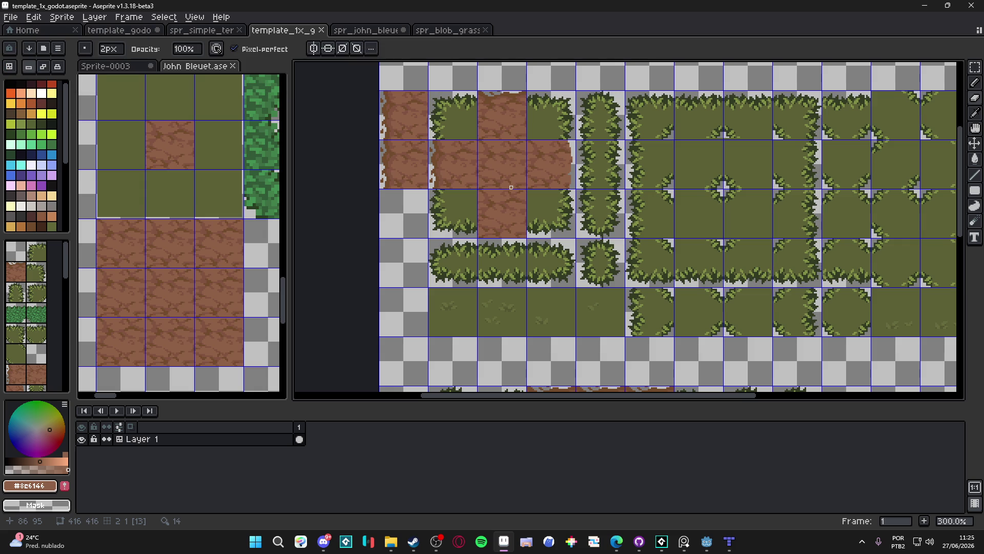
key("v")
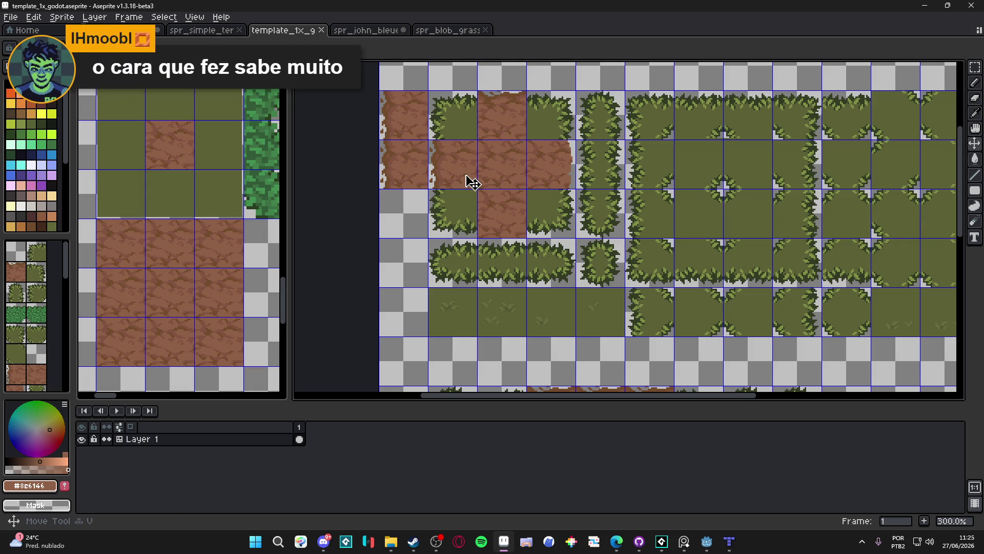
key("Tab")
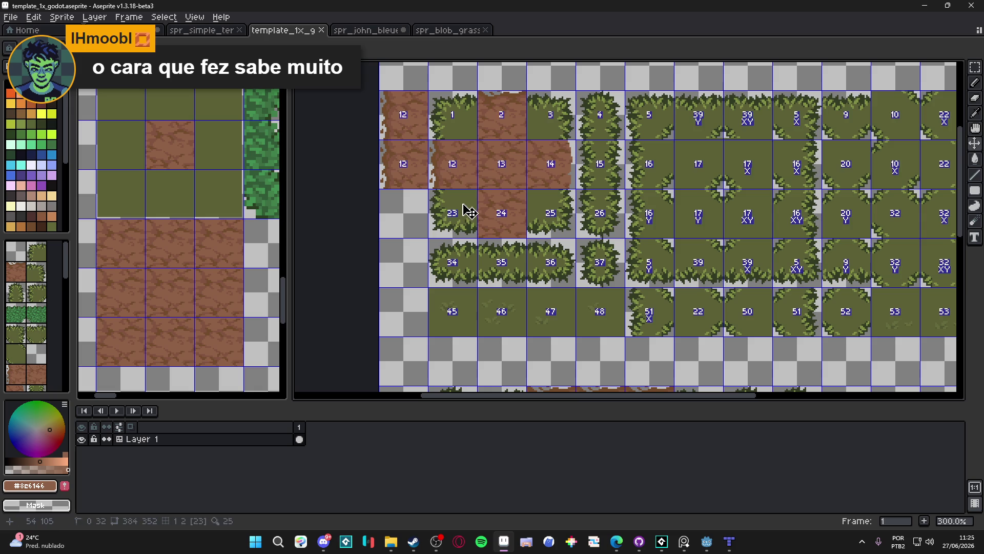
key("Tab")
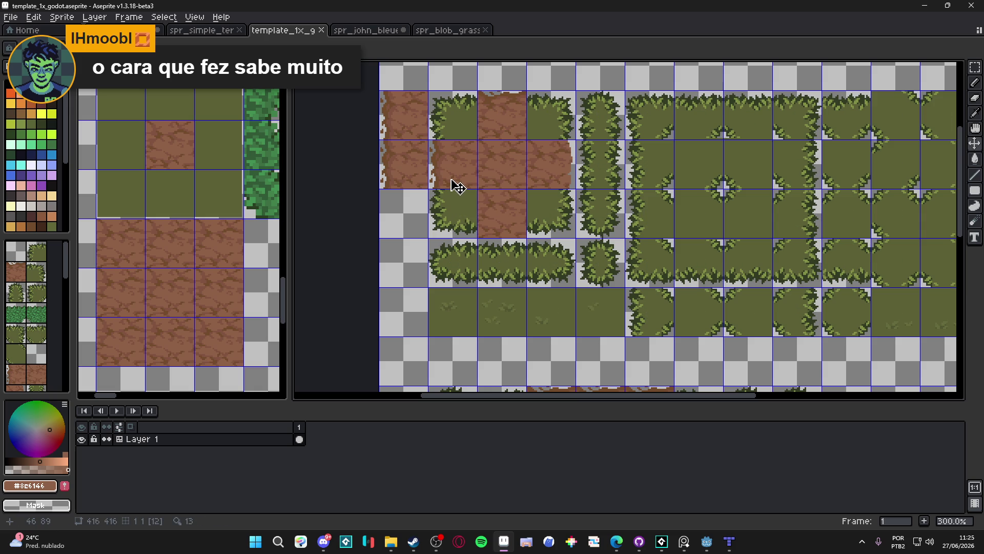
key("m")
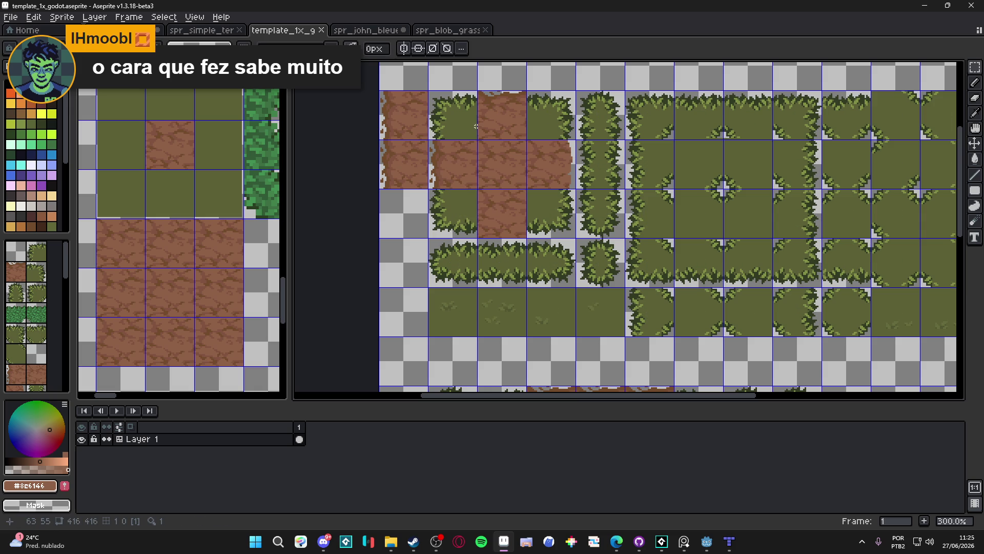
- Erase pixels along the dirt tile's bottom row and sample its brown colour
scroll(476, 126, "down", 1)
scroll(471, 177, "up", 2)
scroll(500, 241, "up", 3)
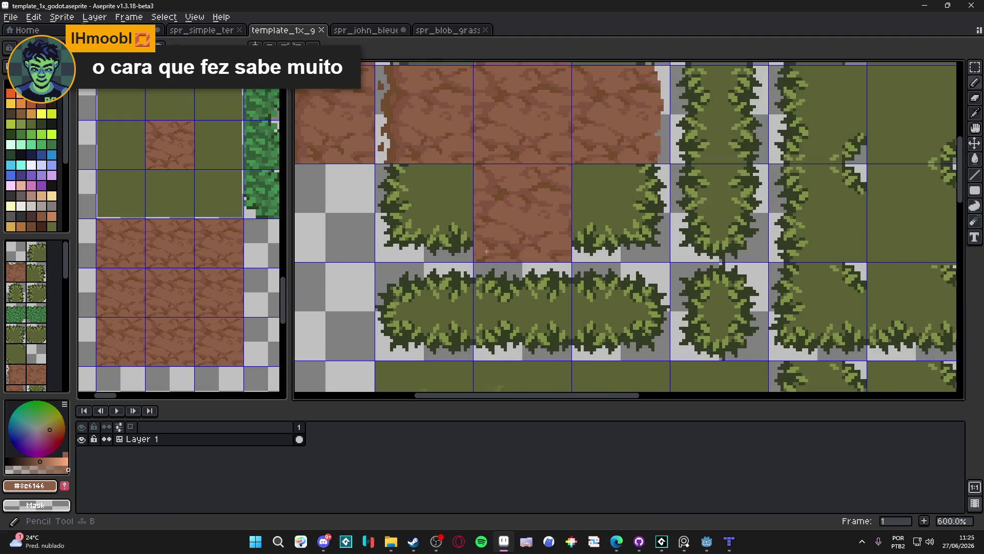
left_click(472, 260)
left_click(597, 260, "shift")
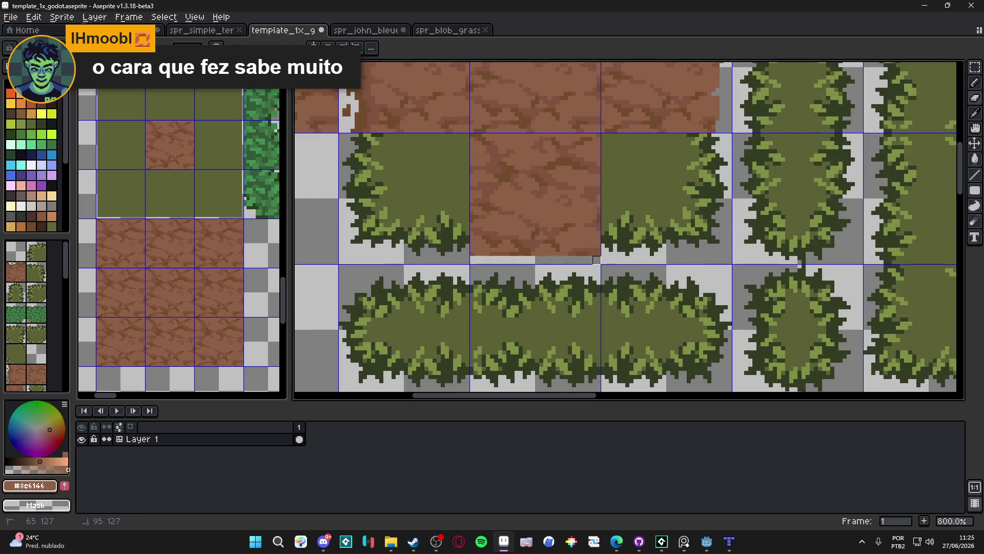
scroll(590, 250, "up", 1)
left_click(600, 247, "alt")
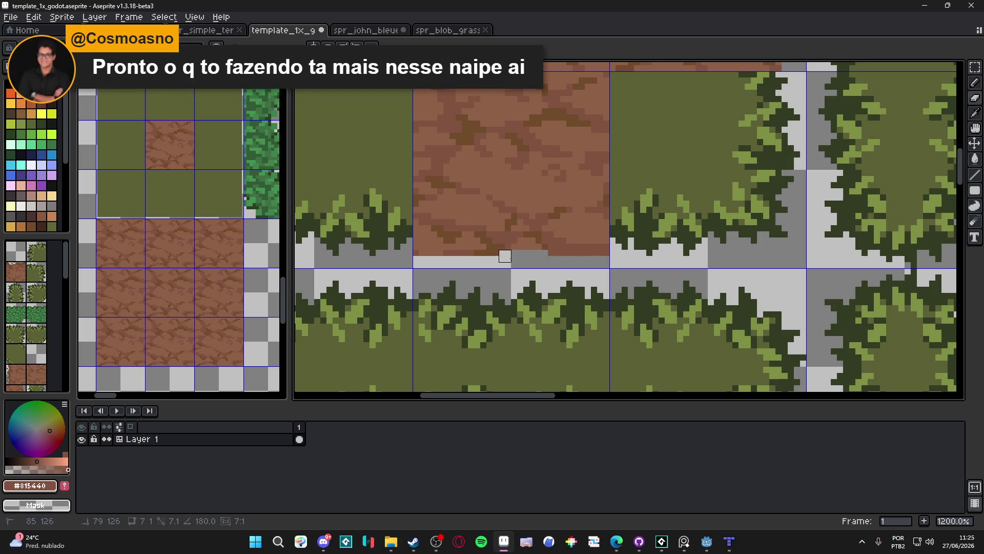
- Erase the remaining brown pixels along the dirt tile's bottom edge
left_click_drag(530, 249, 542, 248)
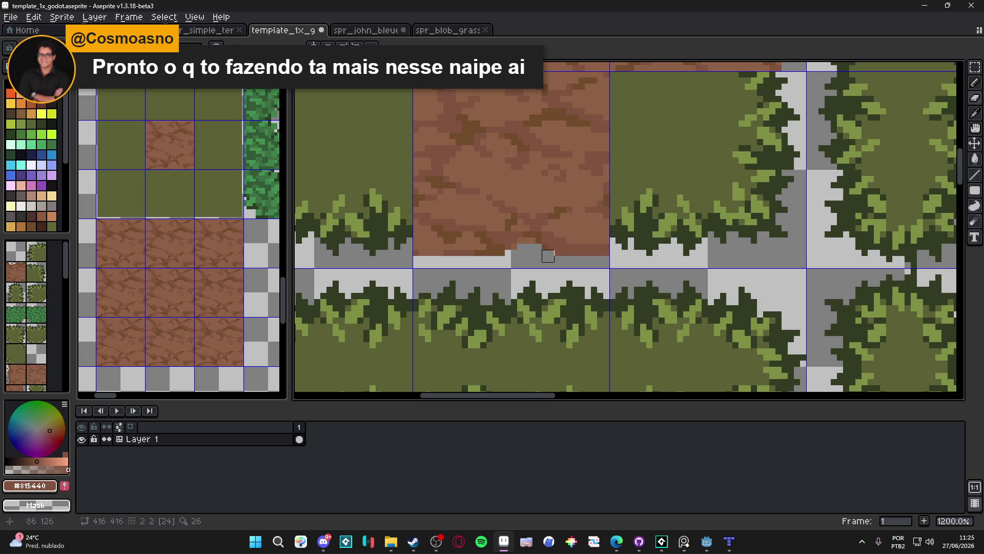
scroll(538, 255, "down", 1)
mouse_move(471, 252)
left_mouse_down()
mouse_move(505, 256)
mouse_move(521, 101)
mouse_move(523, 113)
left_mouse_up()
scroll(506, 256, "down", 5)
scroll(616, 325, "up", 3)
- Paint the dirt tile across three cells in a row above the lower tile block
mouse_move(615, 324)
left_mouse_down()
mouse_move(547, 259)
mouse_move(536, 331)
left_mouse_up()
scroll(536, 331, "down", 1)
scroll(536, 330, "down", 1)
scroll(505, 232, "down", 1)
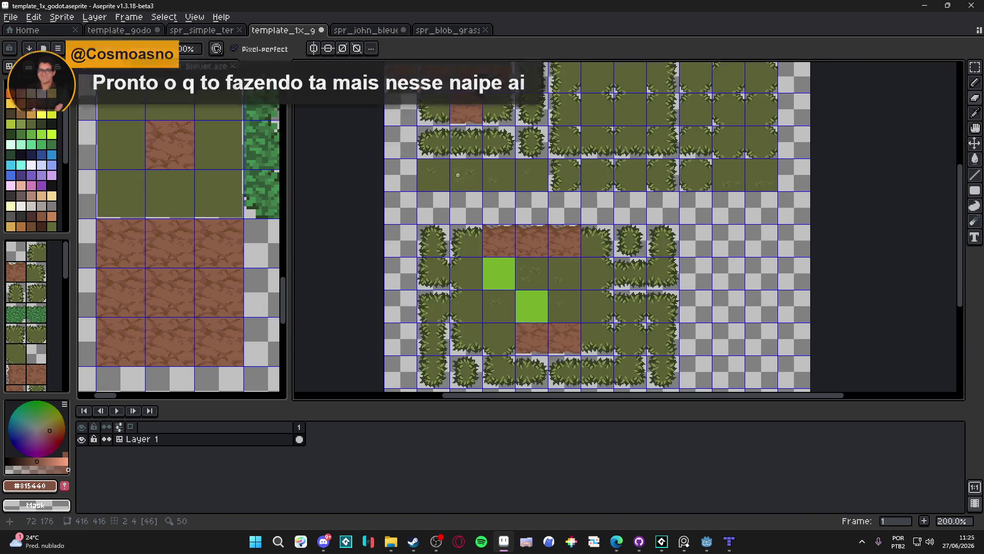
left_click_drag(458, 175, 475, 223)
left_click(16, 272)
mouse_move(450, 255)
left_mouse_down()
mouse_move(516, 255)
mouse_move(493, 233)
mouse_move(538, 222)
left_mouse_up()
key("Tab")
- Save template_1x_godot.aseprite and switch to the Discord feedback channel
key("ctrl+s")
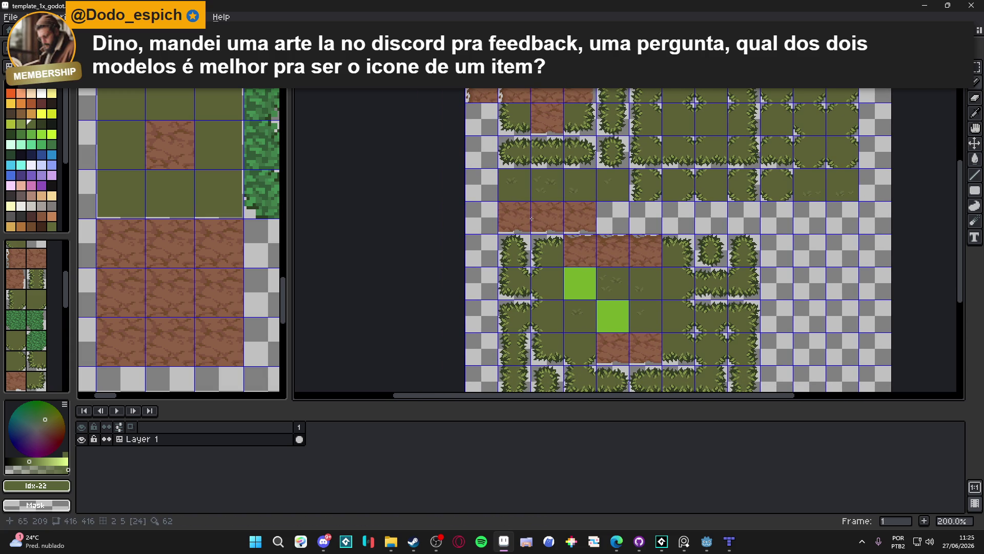
left_click_drag(531, 219, 533, 172)
key("ctrl+s")
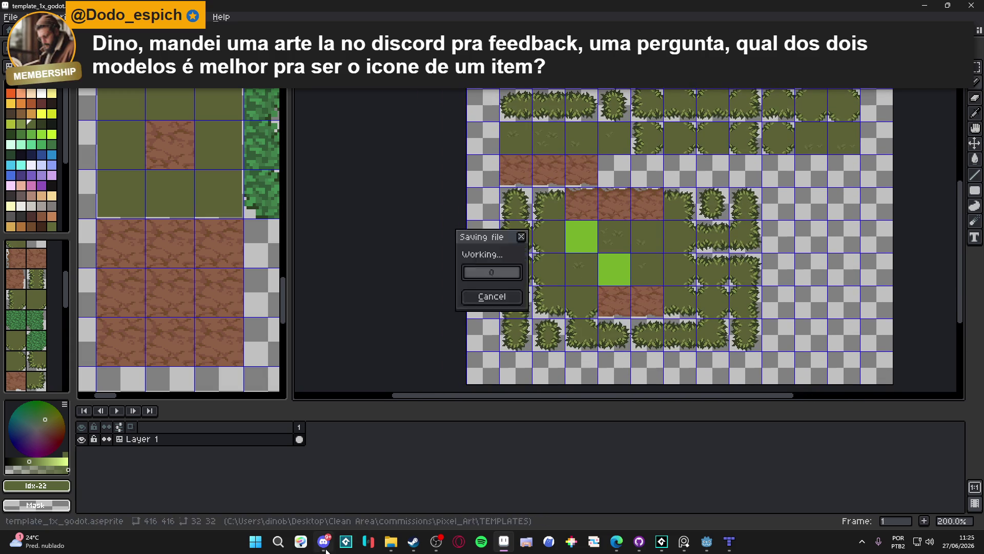
left_click(319, 545)
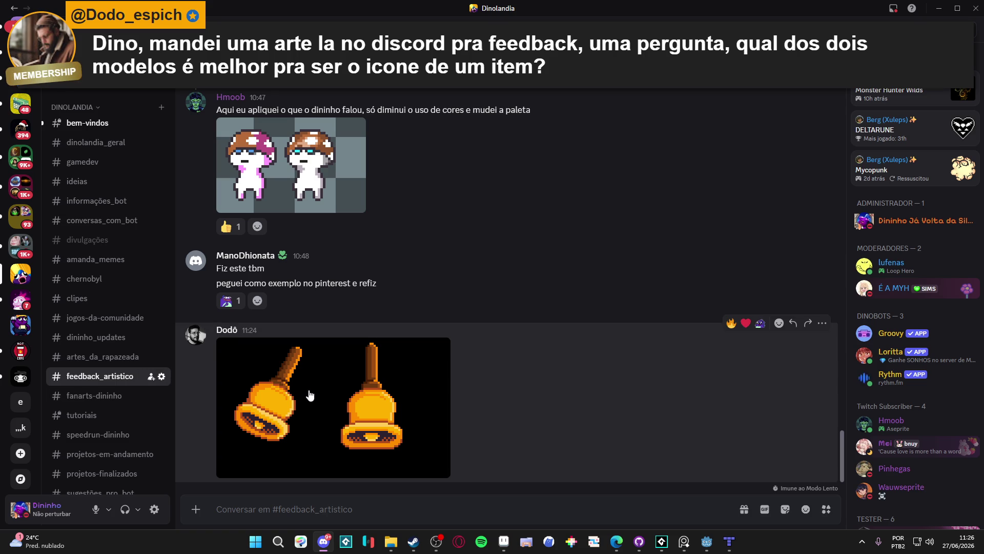
left_click(311, 395)
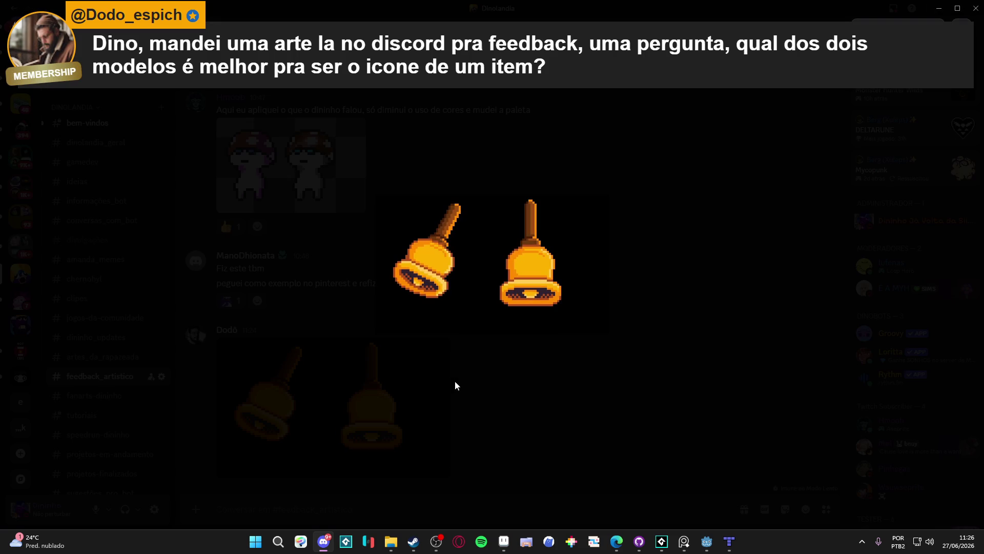
left_click(515, 423)
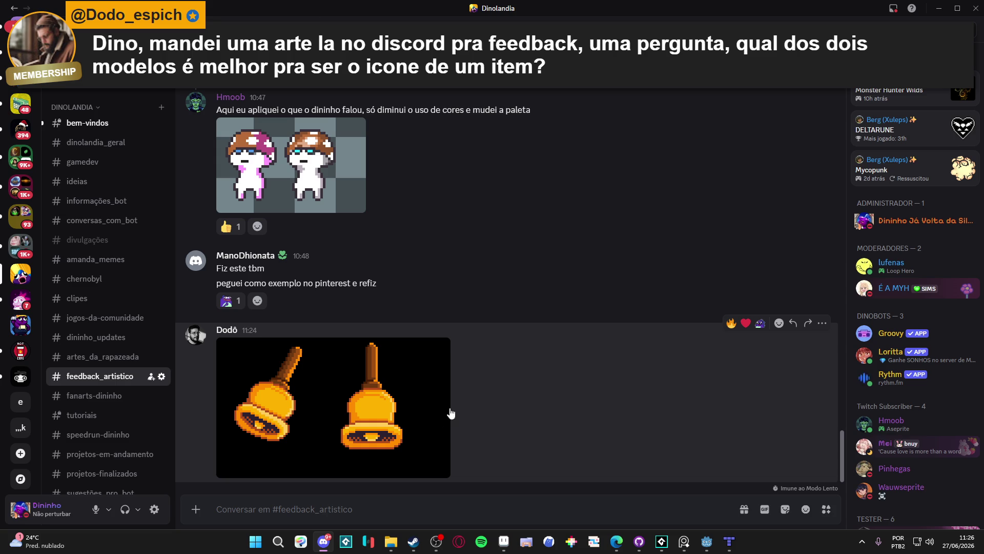
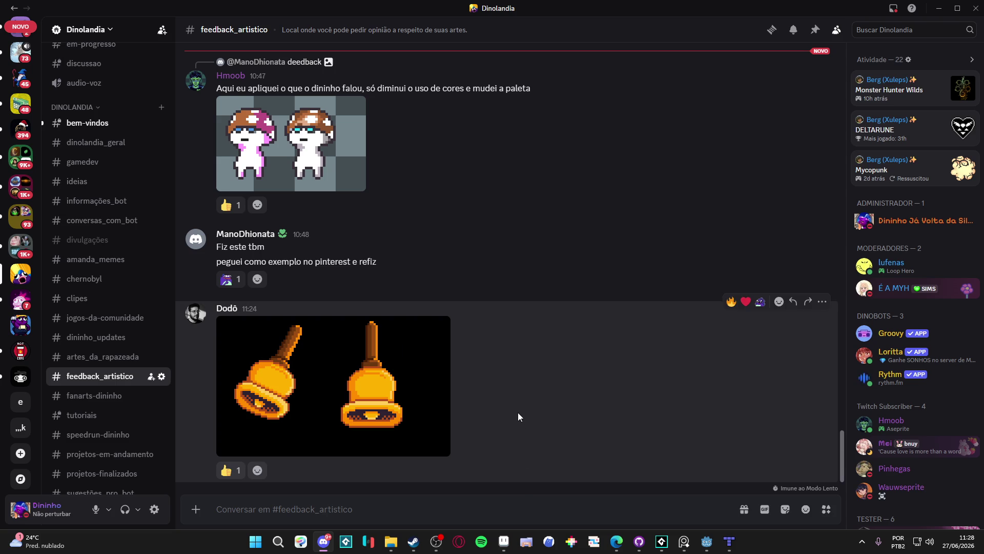
- View the posted bells image enlarged in Discord, close it, and minimize Discord to show Aseprite
left_click(402, 372)
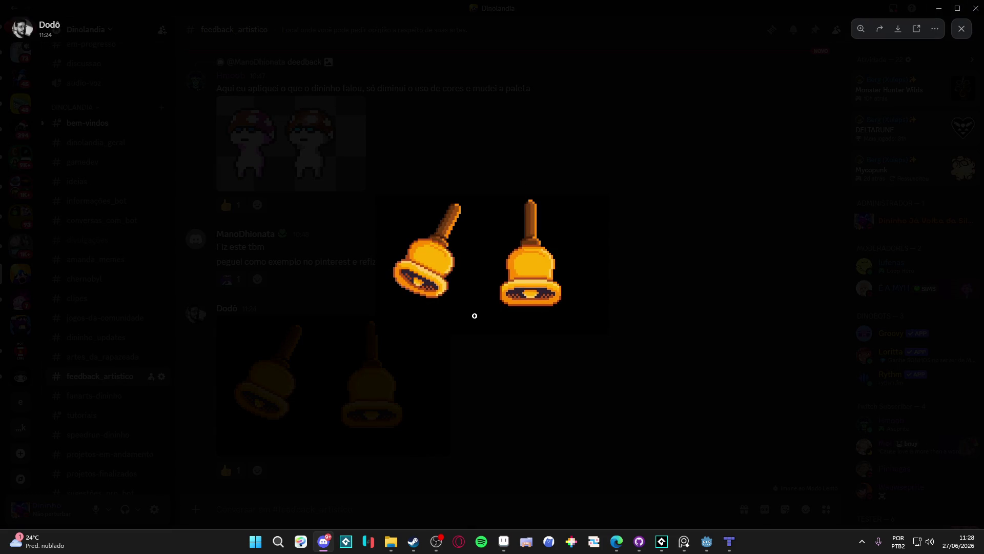
left_click(500, 391)
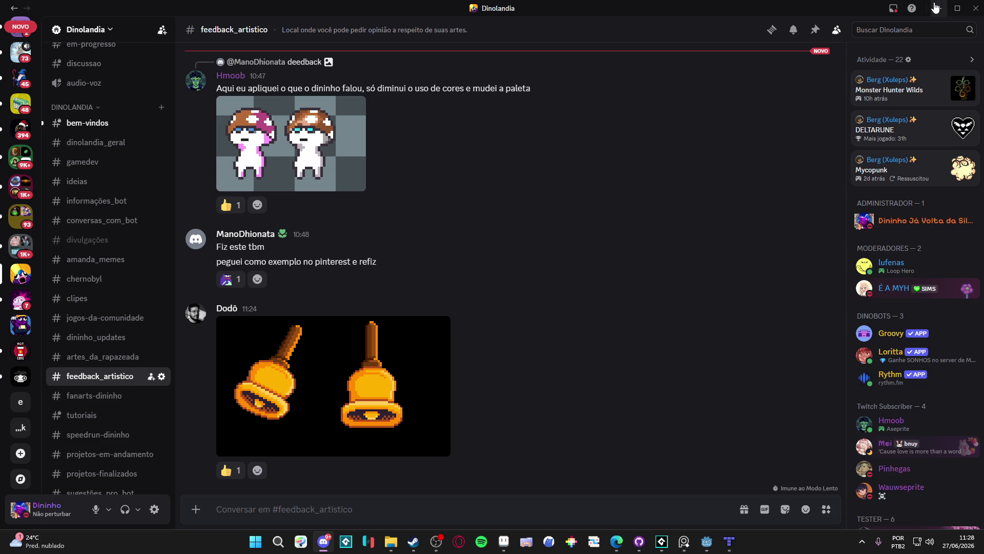
left_click(934, 8)
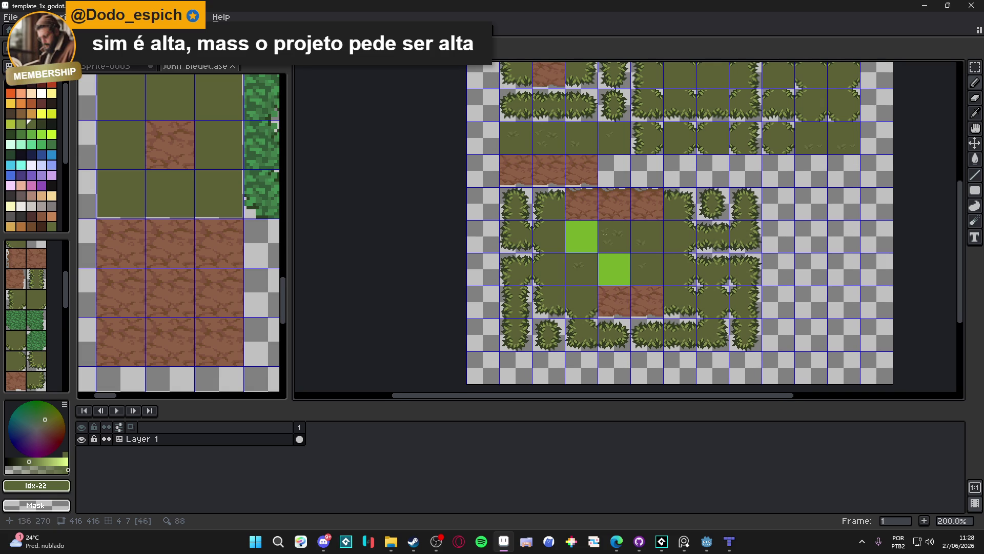
- Eyedrop the dirt browns and paint a short darker brown stroke along the dirt tile's bottom edge
left_click_drag(594, 226, 580, 222)
scroll(594, 193, "up", 5)
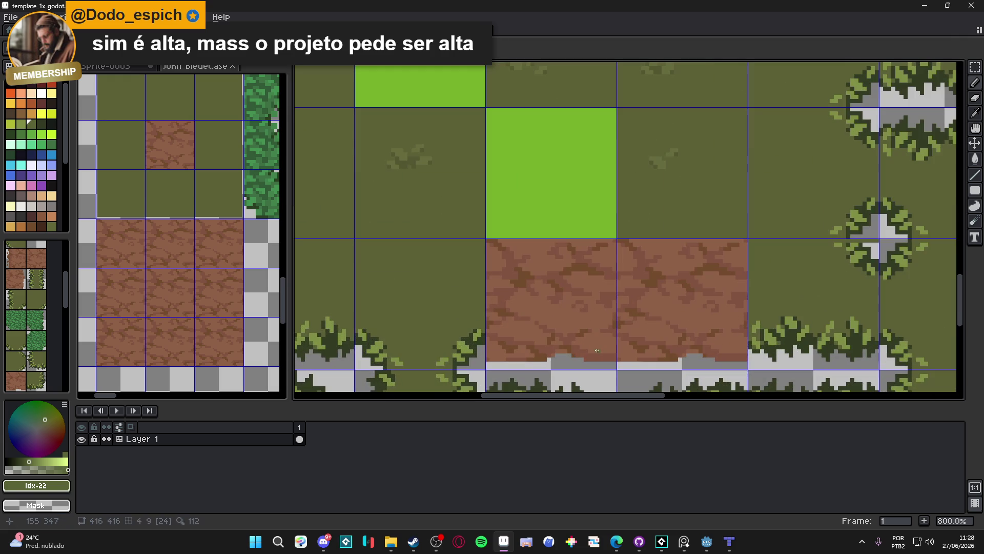
left_click(597, 350, "alt")
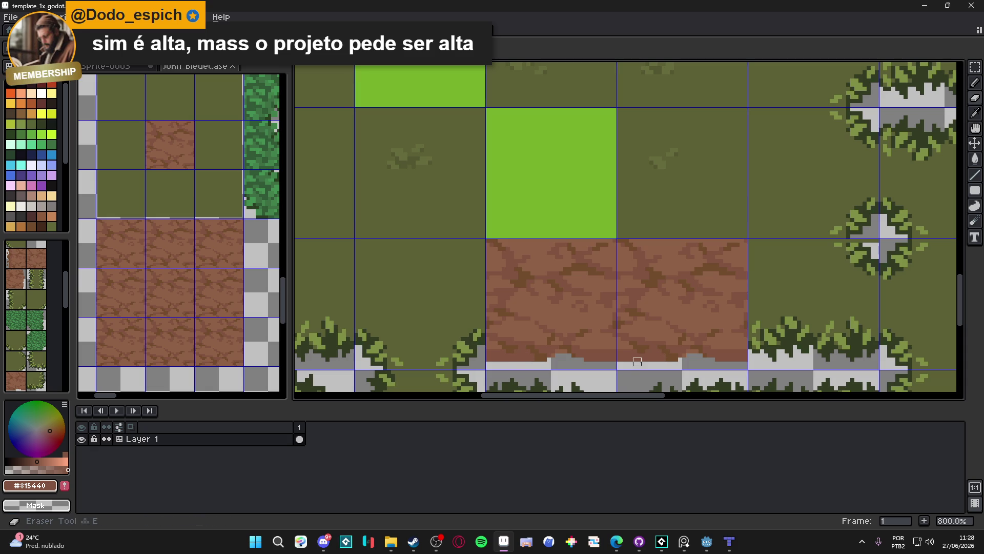
key("ctrl")
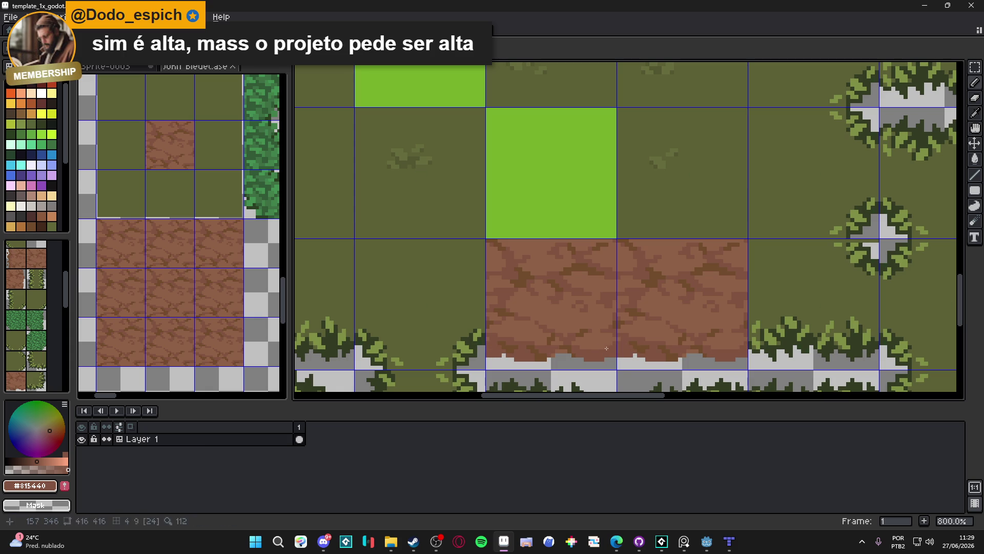
left_click(605, 347, "alt")
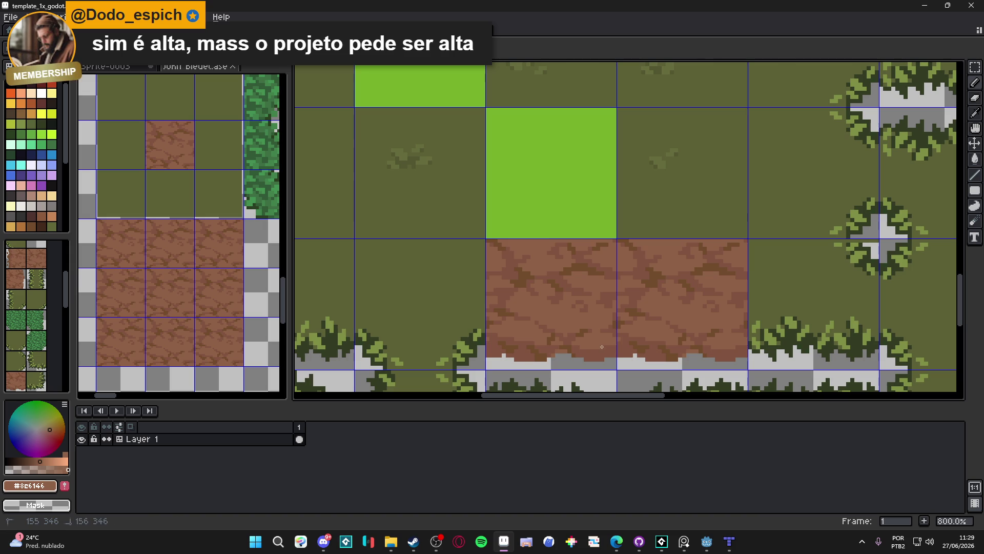
scroll(600, 346, "down", 3)
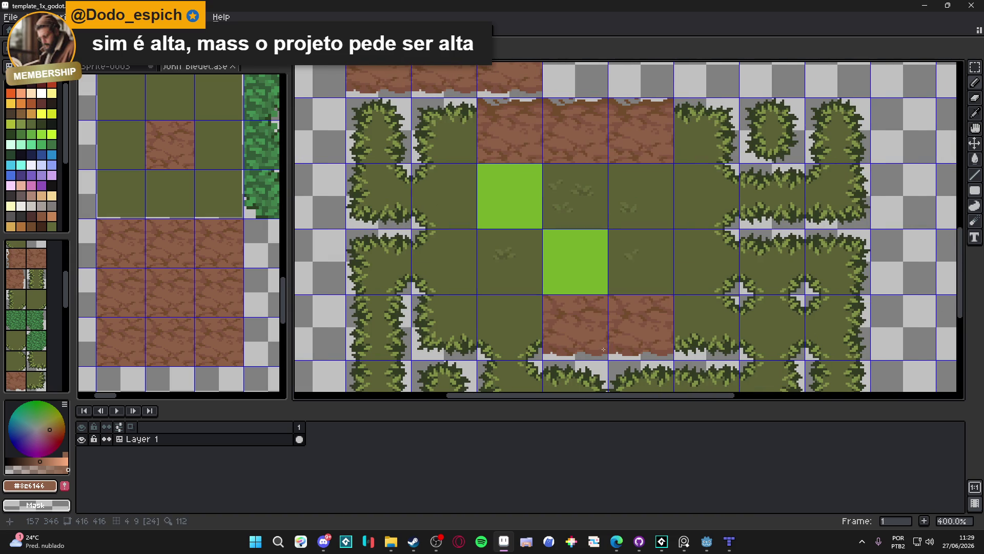
scroll(603, 349, "down", 2)
scroll(604, 349, "up", 8)
left_click(595, 359, "alt")
left_click_drag(580, 355, 621, 348)
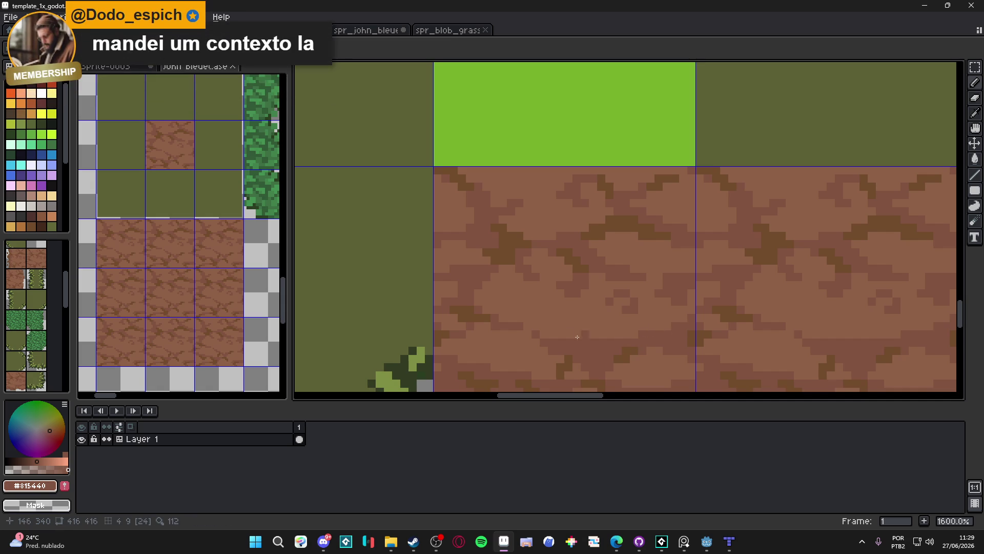
- Zoom around to check the stroke, then save template_1x_godot.aseprite
scroll(575, 341, "down", 3)
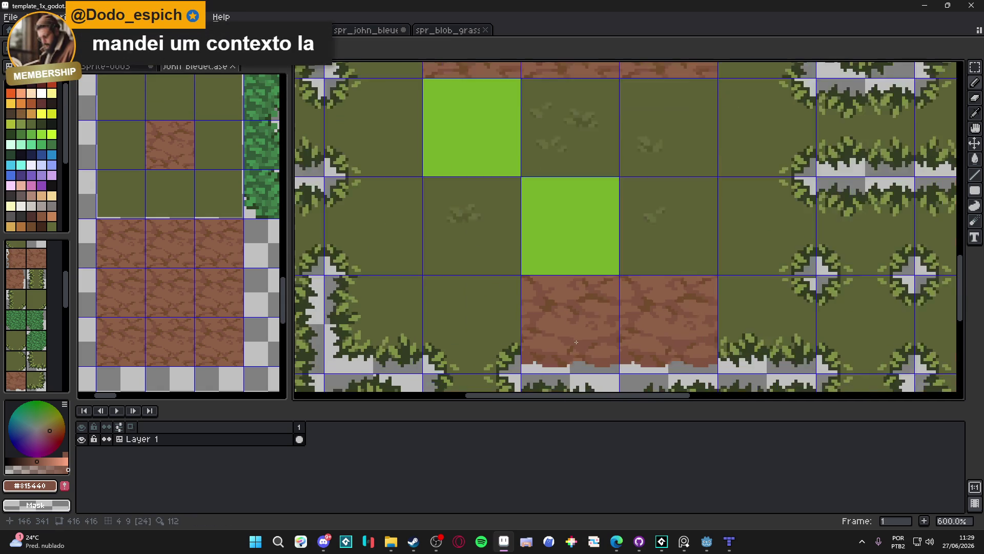
scroll(575, 341, "down", 1)
scroll(582, 349, "up", 2)
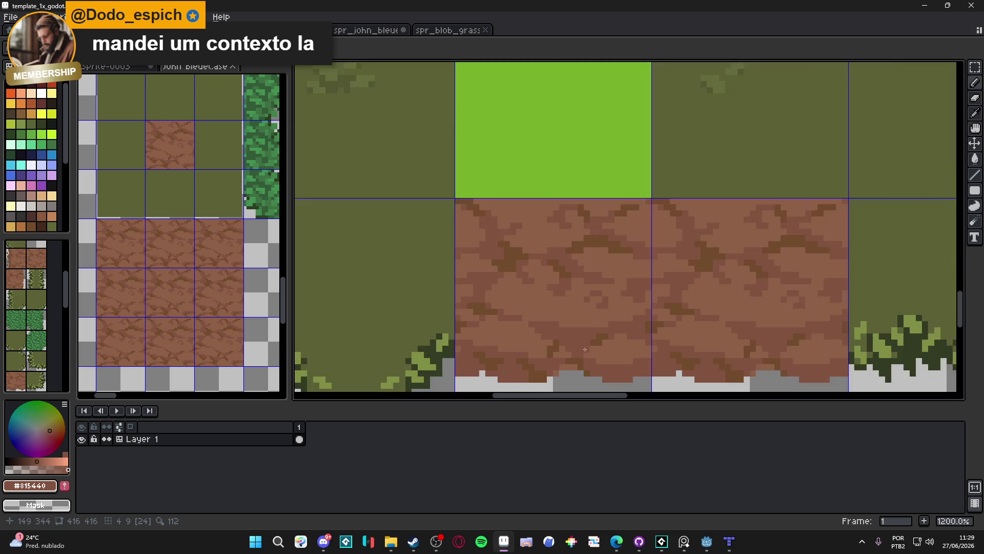
scroll(599, 359, "up", 2)
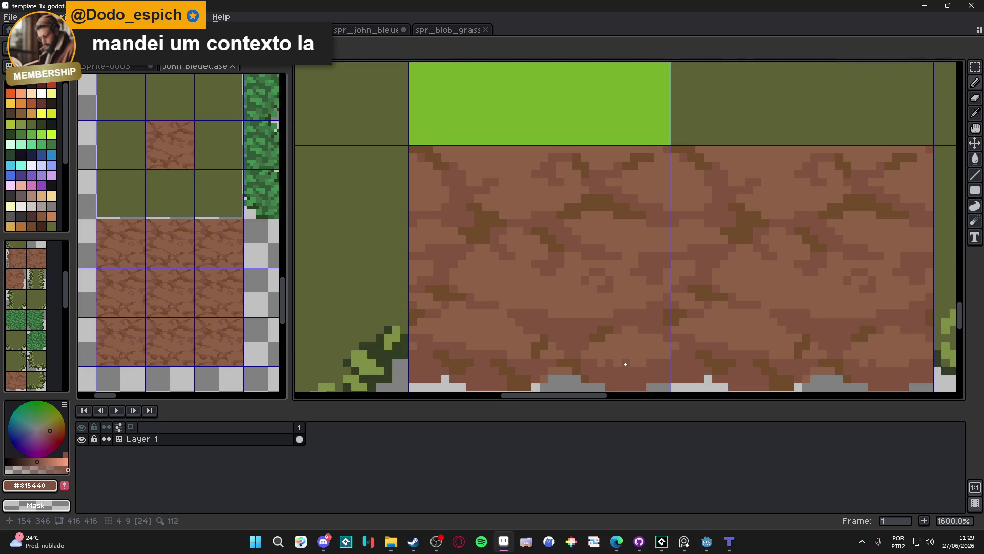
scroll(615, 361, "down", 4)
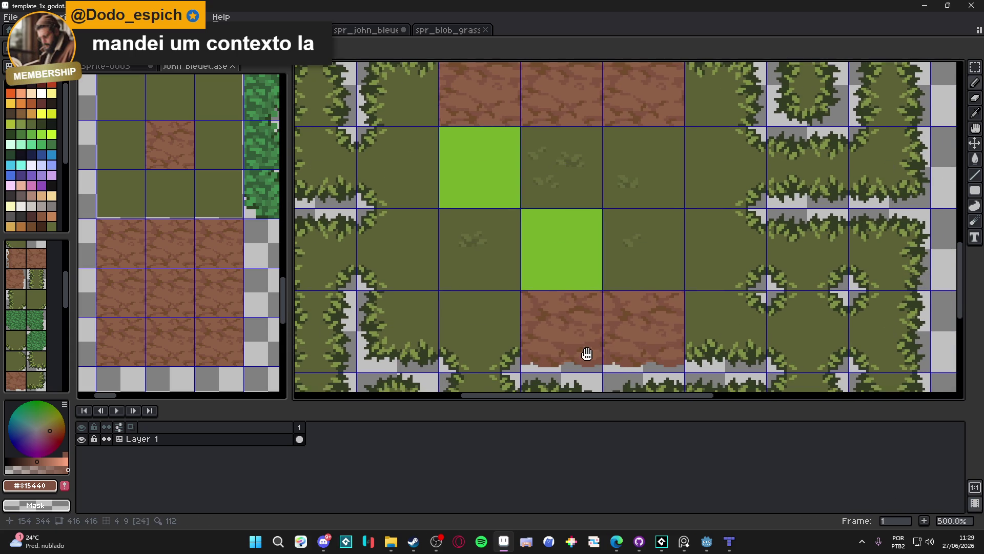
scroll(590, 326, "up", 4)
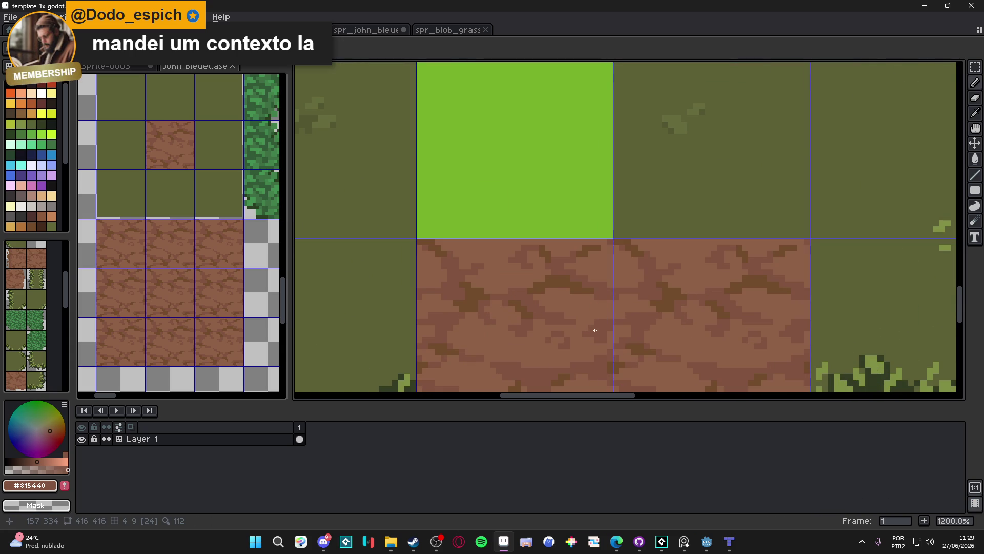
scroll(594, 333, "down", 5)
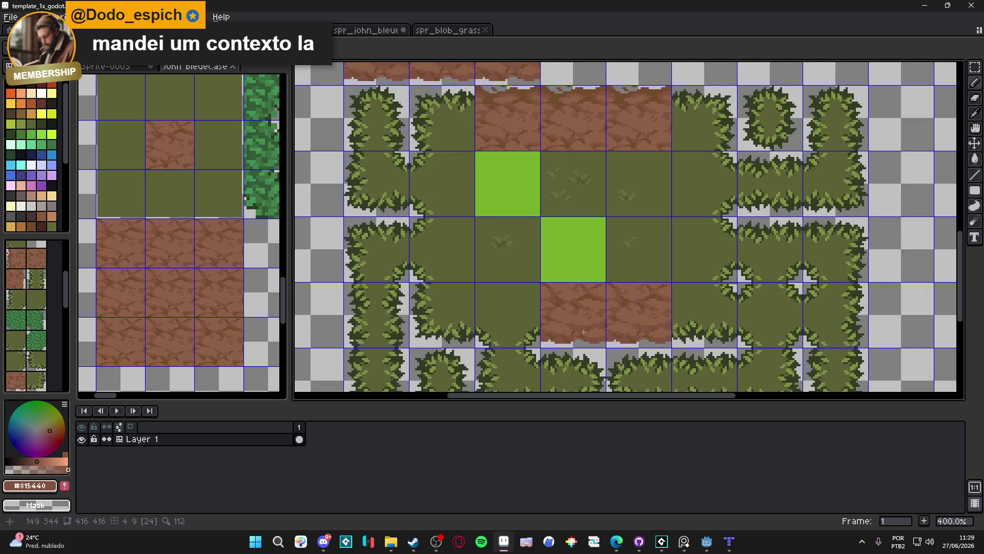
key("ctrl+s")
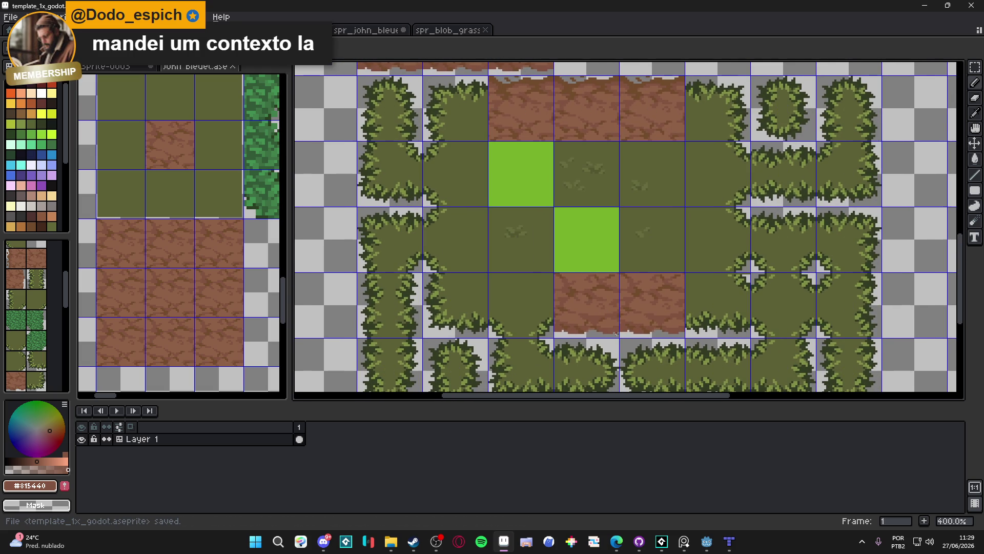
- Zoom in, clear a dirt pixel at the bottom edge and add a brown pixel in the gap below
scroll(610, 332, "up", 1)
scroll(610, 332, "up", 3)
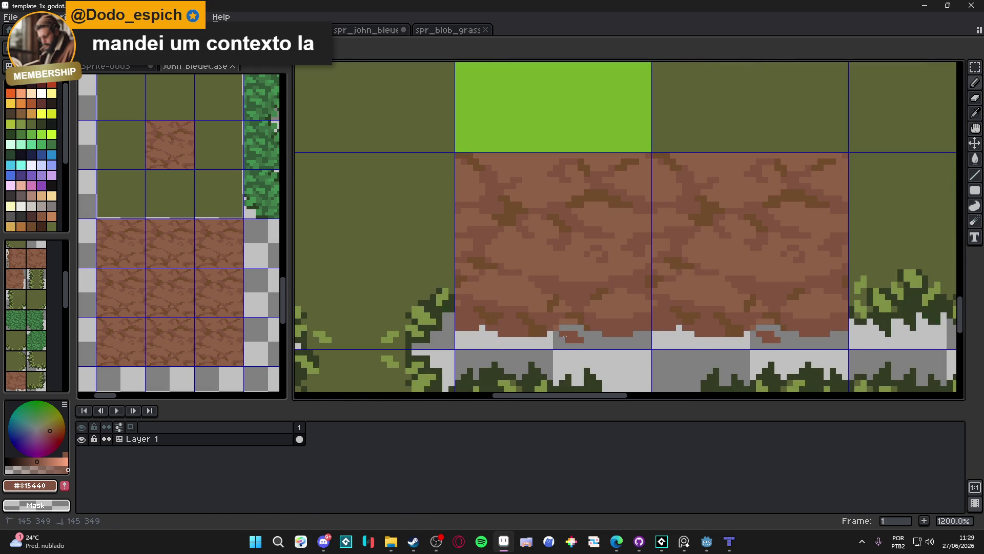
scroll(614, 346, "down", 3)
scroll(614, 347, "up", 3)
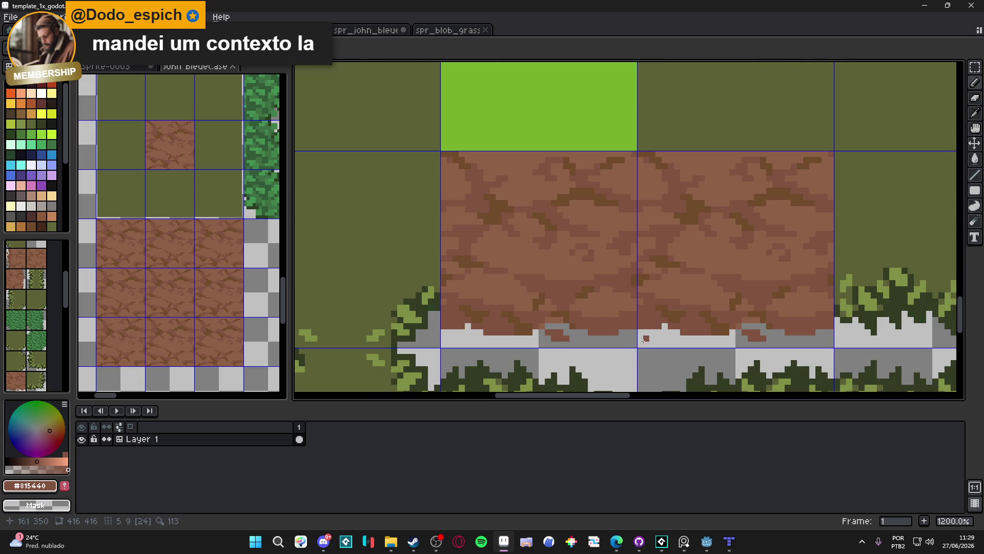
scroll(662, 341, "up", 1)
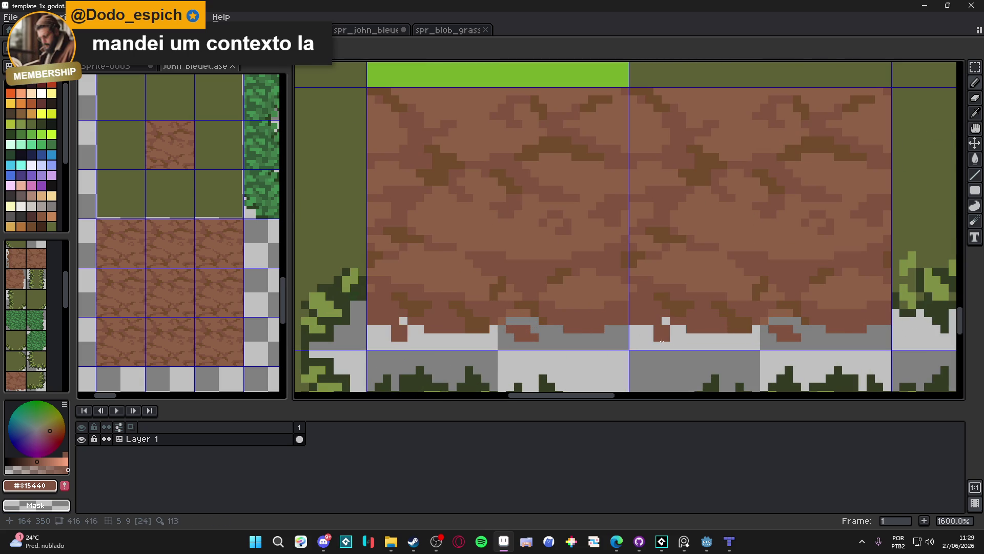
left_click(662, 337)
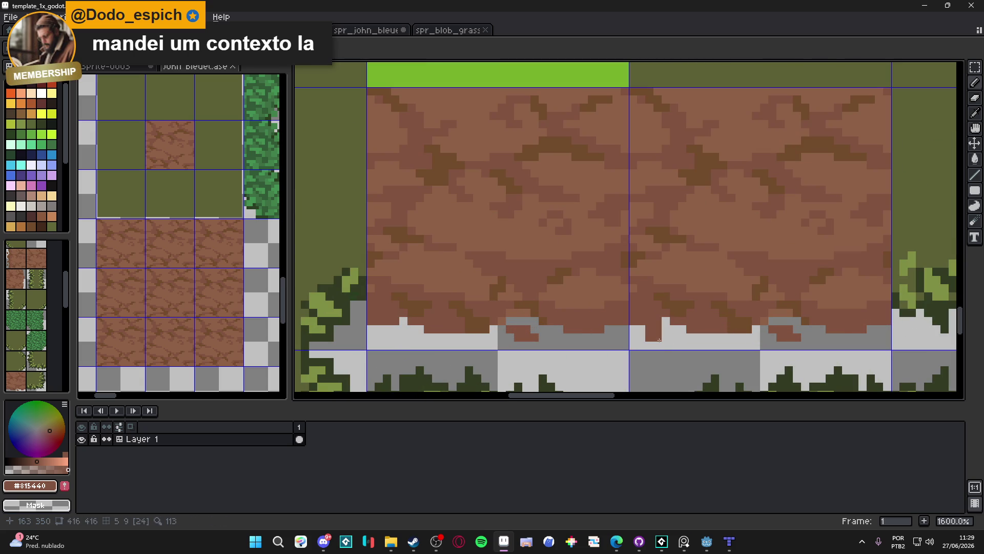
left_click(664, 333)
- Pick dark brown #724b2c from the dirt and dot a dark brown pixel on the dirt edge
scroll(658, 343, "down", 4)
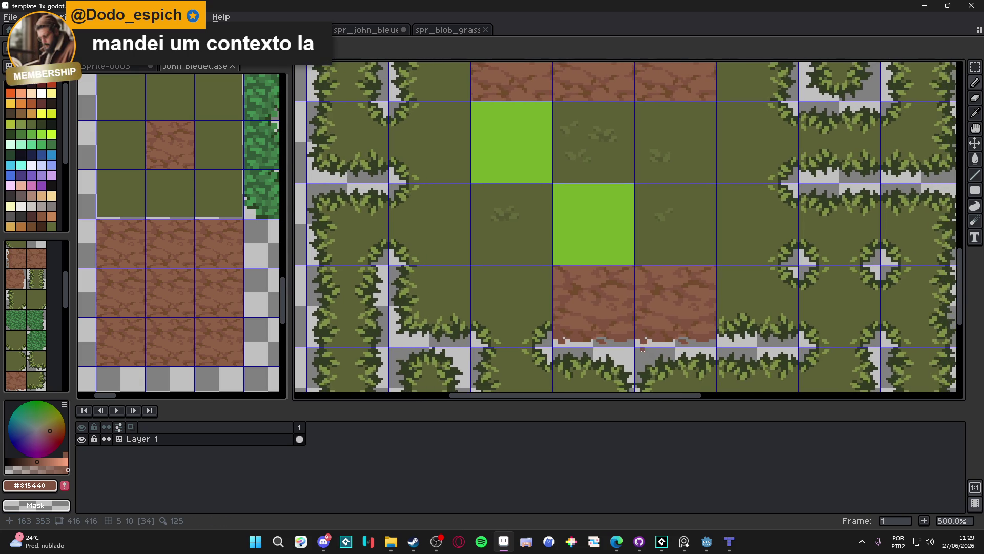
scroll(654, 347, "up", 2)
left_click(654, 348, "alt")
scroll(621, 347, "up", 3)
left_click(622, 346)
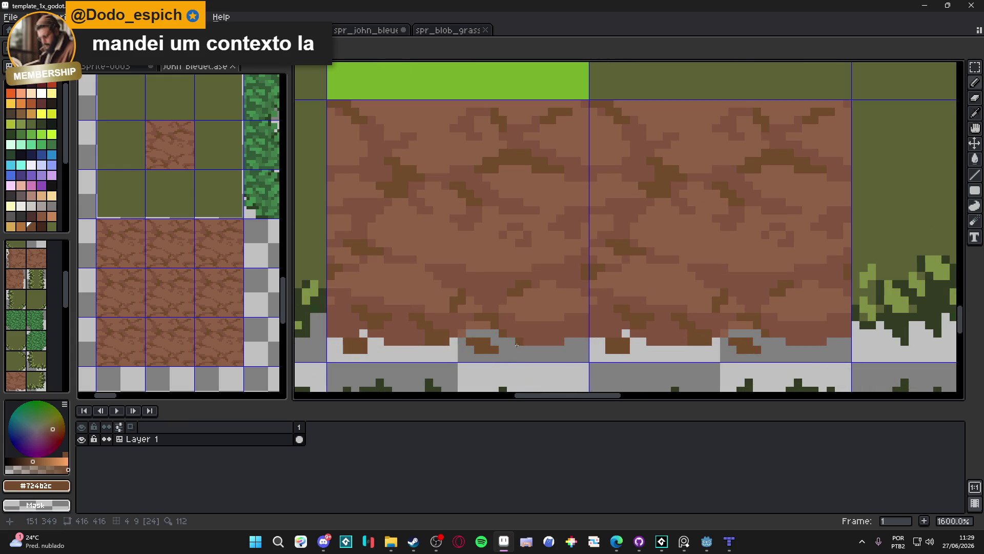
key("ctrl")
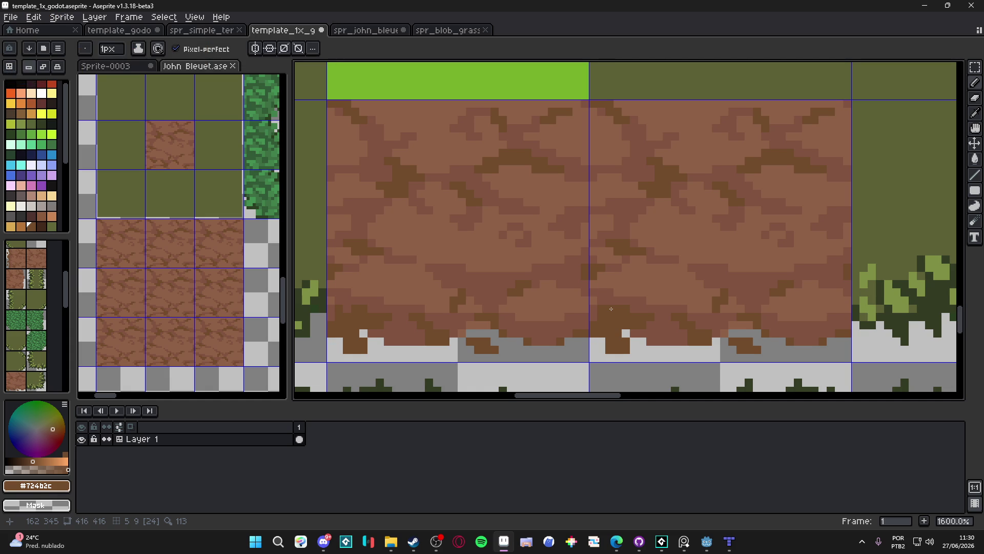
- Bring Discord forward and open the new game screenshot enlarged, zooming in and out on details
left_click(323, 541)
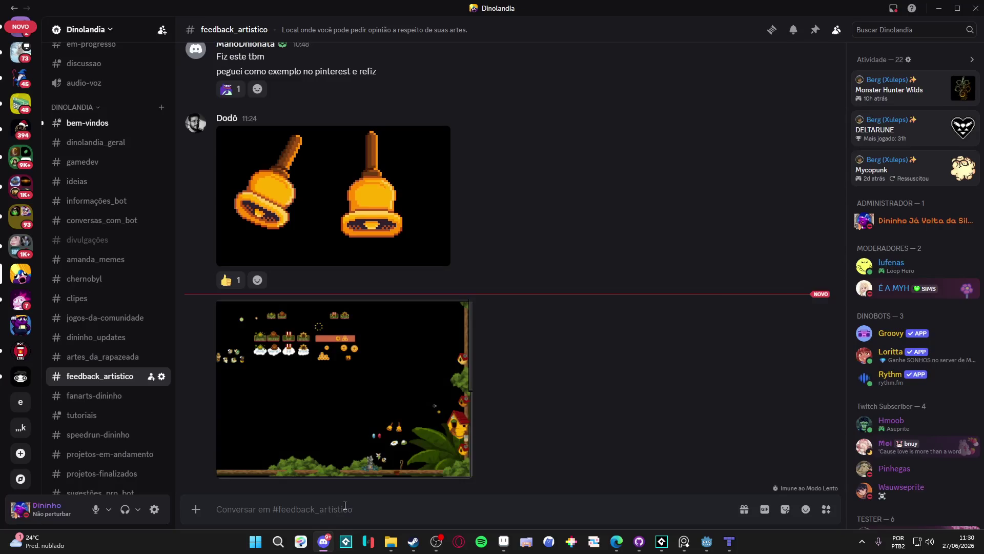
left_click(385, 442)
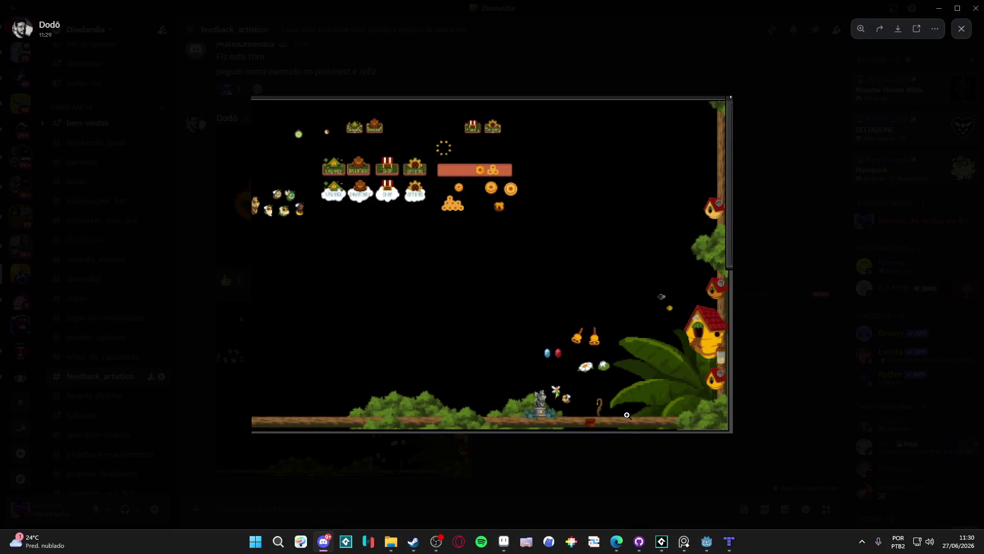
left_click(495, 230)
left_click(496, 230)
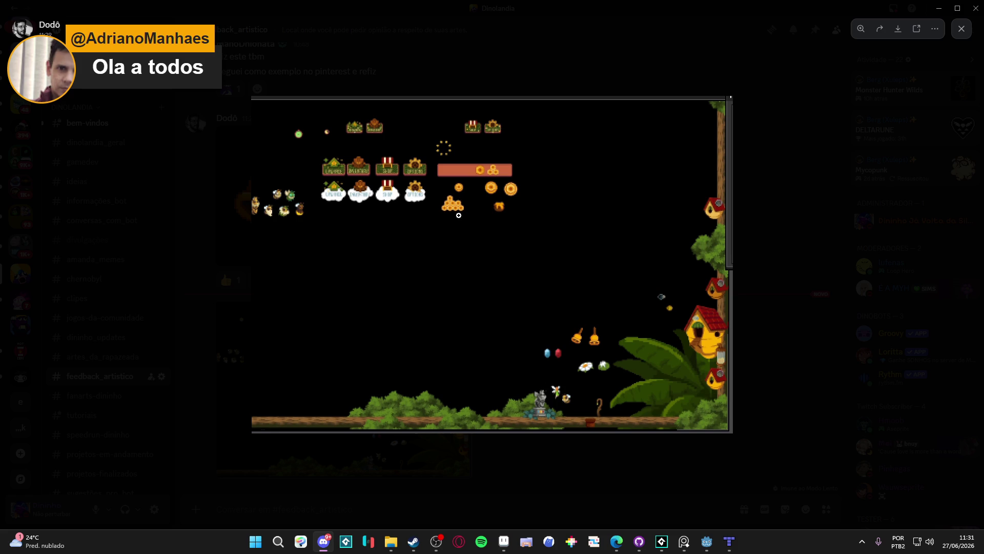
left_click(459, 216)
left_click(459, 215)
- Close the screenshot, return to Aseprite, and paint dark brown along the dirt tiles' lower edge
left_click(747, 390)
left_click(939, 8)
scroll(613, 247, "down", 5)
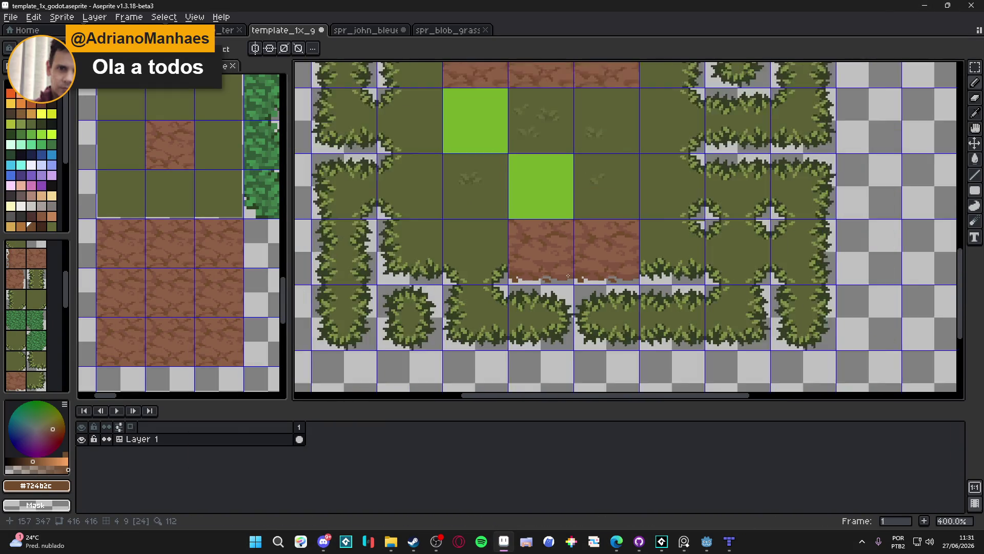
scroll(557, 274, "up", 2)
scroll(557, 275, "up", 4)
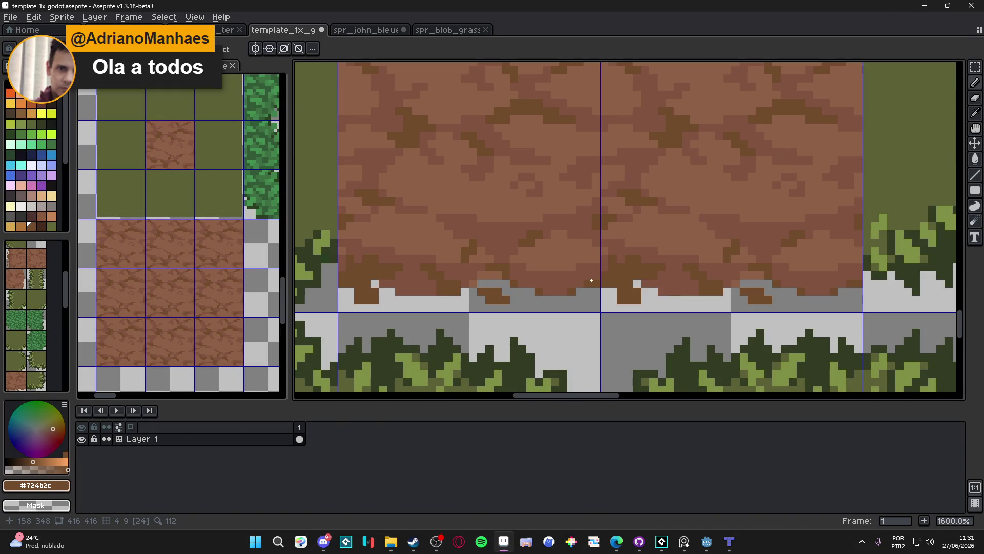
left_click(605, 276)
left_click_drag(605, 276, 518, 279)
- Add dark brown pixel clusters and darken the rest of the light-brown row along the edge
left_click(481, 275)
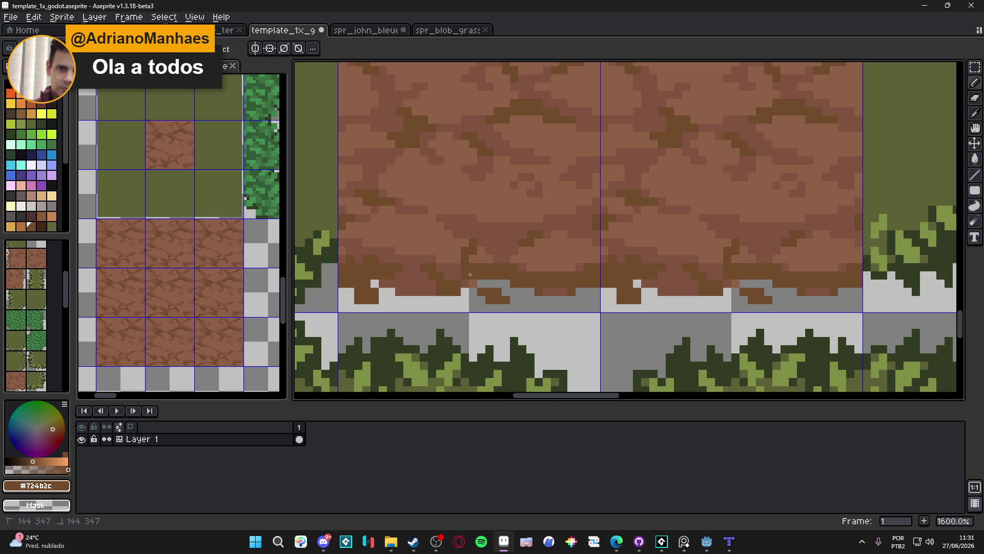
left_click(458, 282)
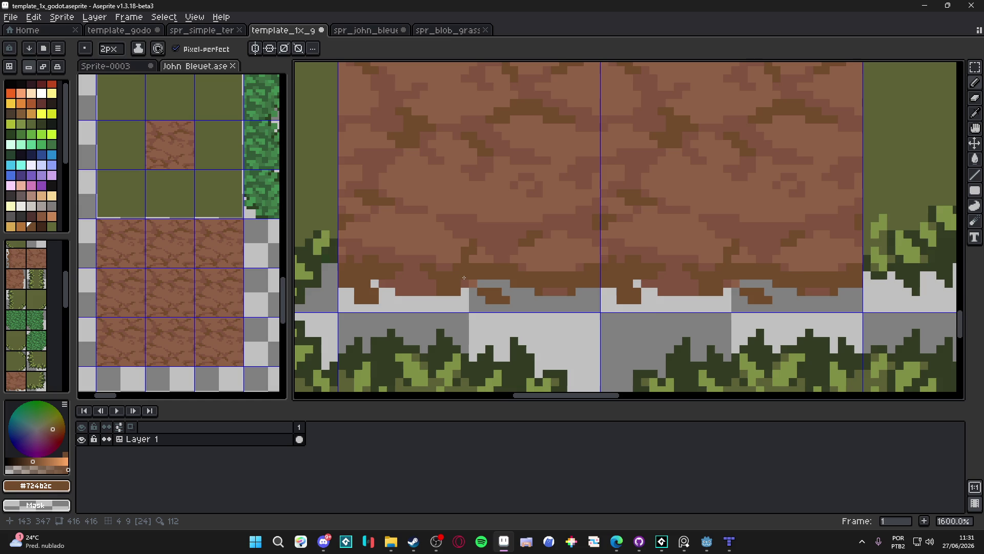
scroll(464, 278, "down", 2)
scroll(457, 282, "up", 2)
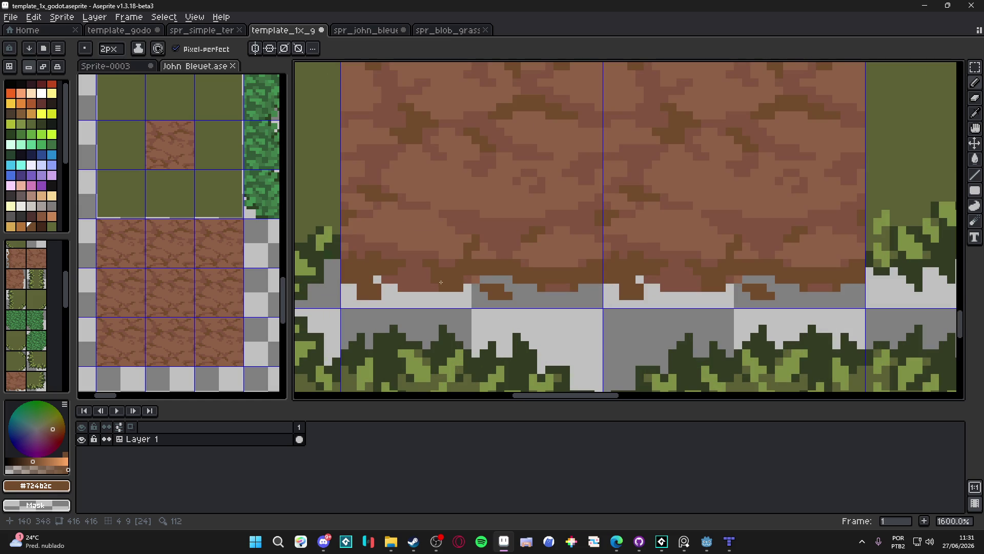
mouse_move(439, 283)
left_mouse_down()
mouse_move(402, 280)
mouse_move(400, 271)
mouse_move(427, 276)
mouse_move(415, 259)
mouse_move(392, 257)
left_mouse_up()
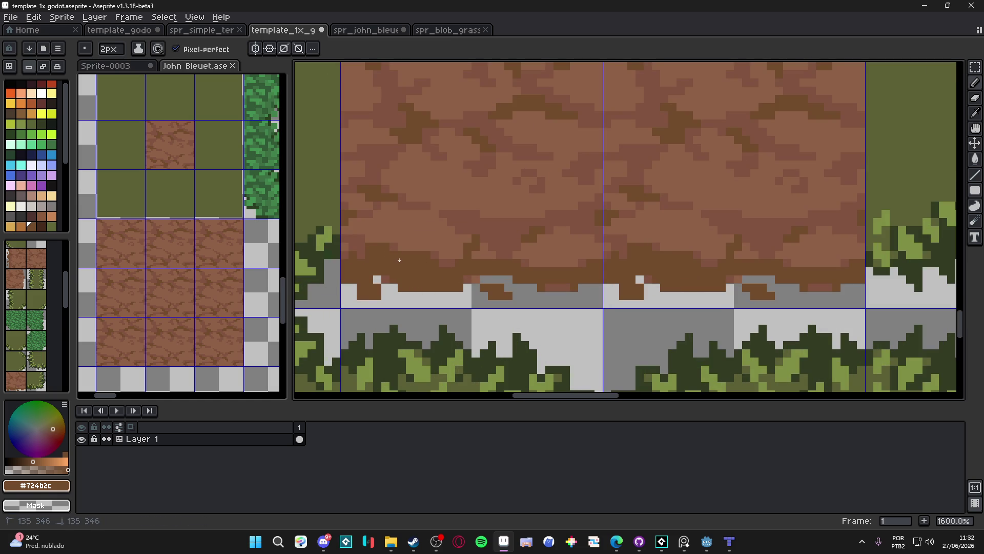
- Paint dark brown strokes and small dabs along the dirt's lower rows, undoing one stray dab
scroll(399, 260, "down", 3)
scroll(463, 231, "up", 4)
left_click_drag(463, 232, 513, 229)
key("ctrl+z")
left_click(452, 227)
left_click(415, 214)
left_click_drag(428, 214, 440, 226)
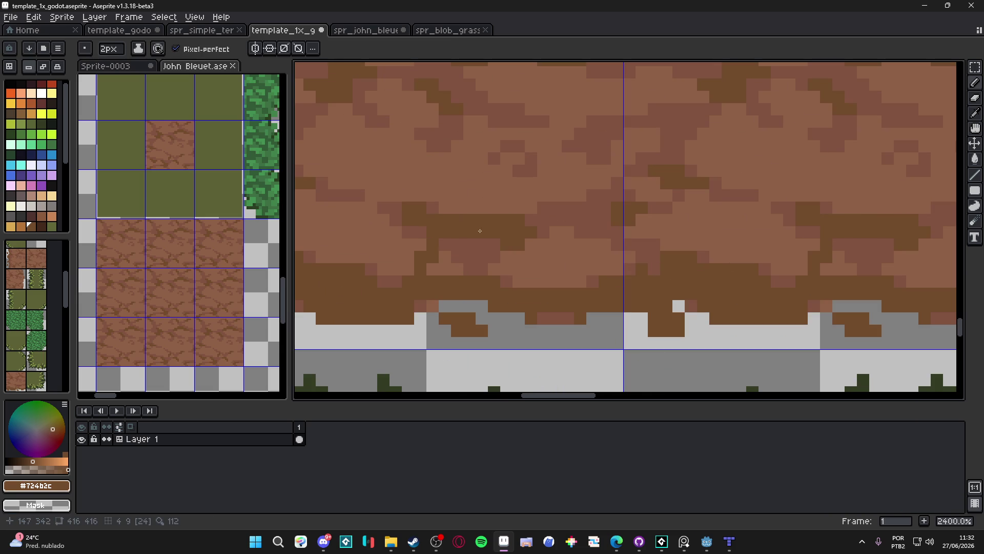
left_click(489, 244)
left_click(463, 245)
left_click(476, 256)
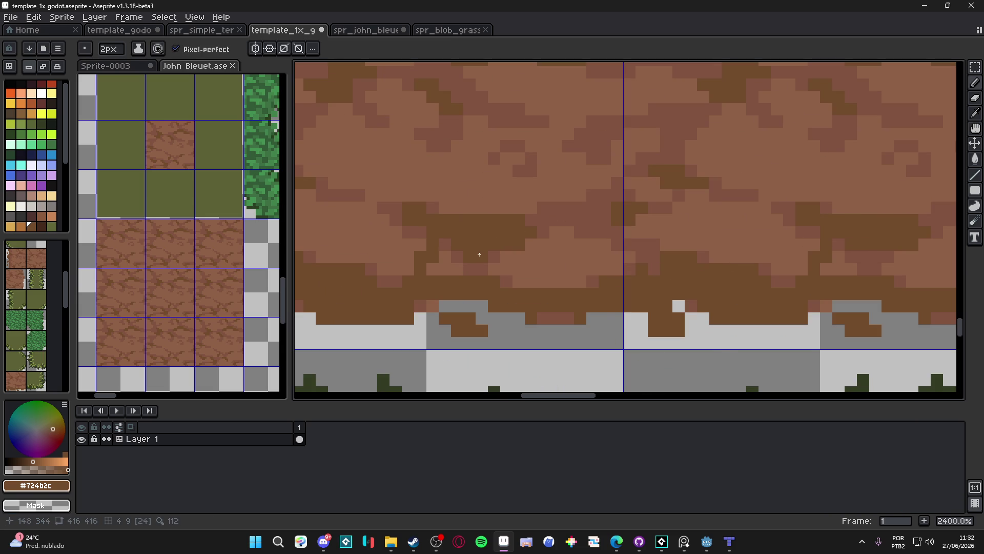
- Pick medium brown #815440 and paint small darker pixels on the dirt edge
scroll(483, 255, "down", 4)
scroll(483, 255, "down", 2)
scroll(472, 267, "up", 4)
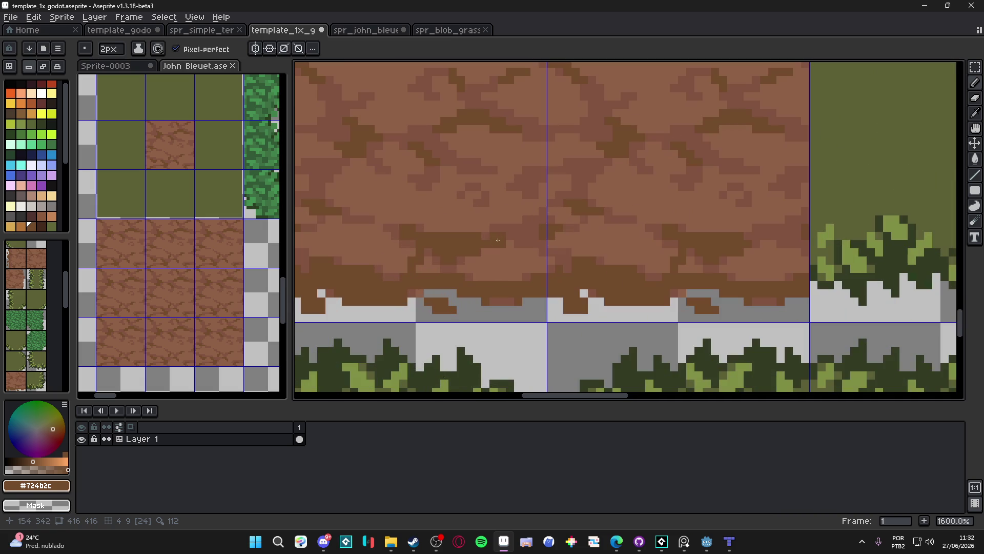
left_click(471, 268, "alt")
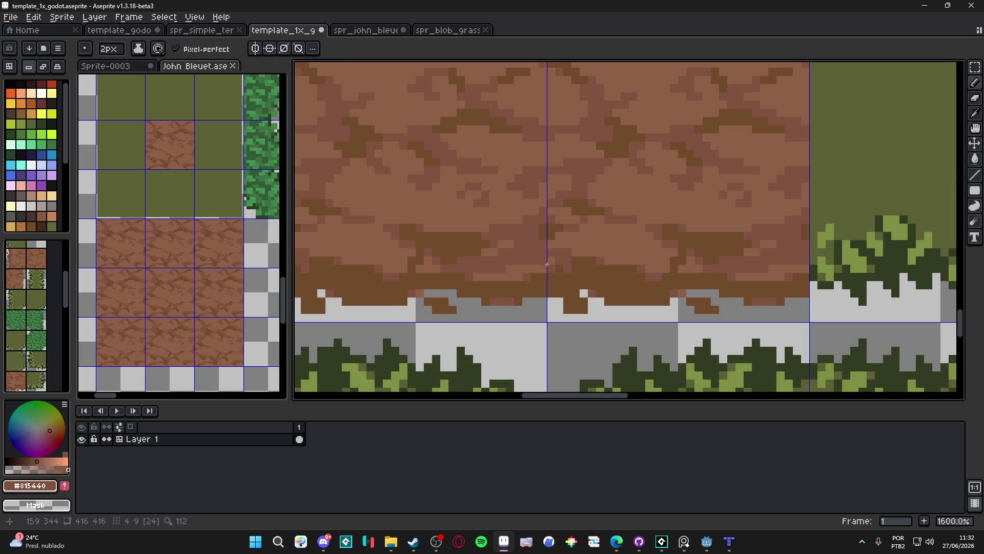
left_click(523, 274, "shift")
left_click(489, 253)
- Shrink the brush to one pixel and paint a #815440 band over part of the light dirt band
left_click(551, 229, "alt")
key("minus")
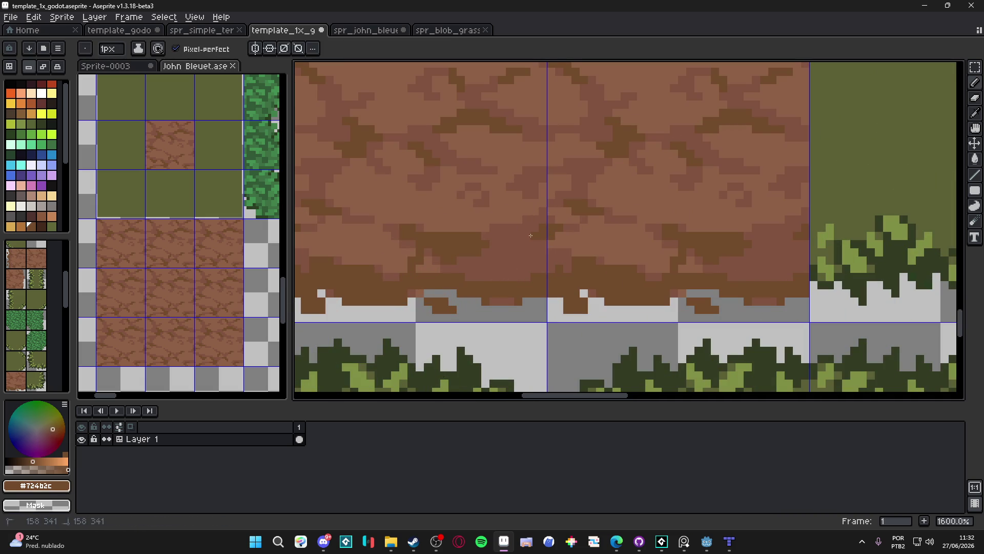
scroll(451, 241, "down", 2)
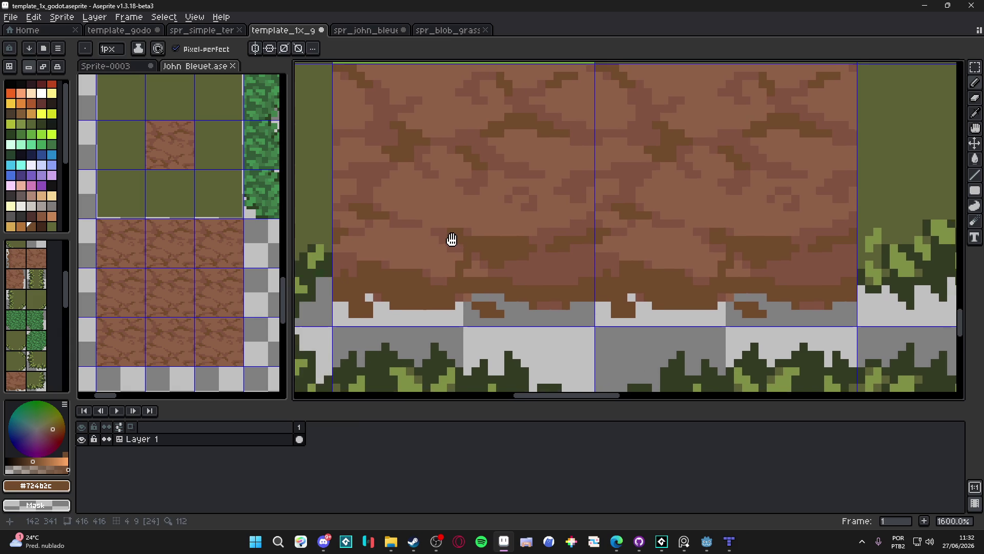
scroll(464, 241, "down", 2)
scroll(513, 271, "up", 2)
left_click(515, 272, "alt")
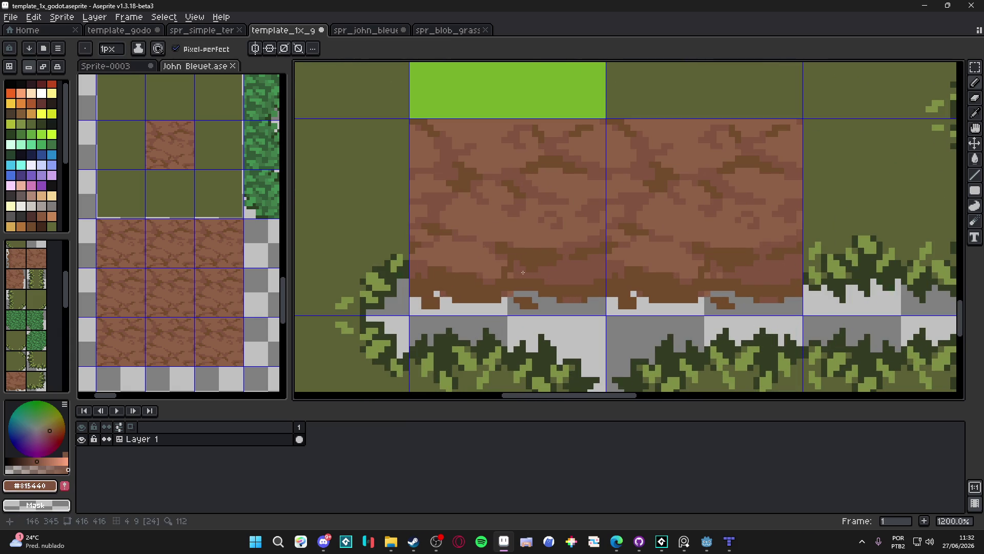
scroll(503, 269, "down", 1)
scroll(492, 269, "up", 3)
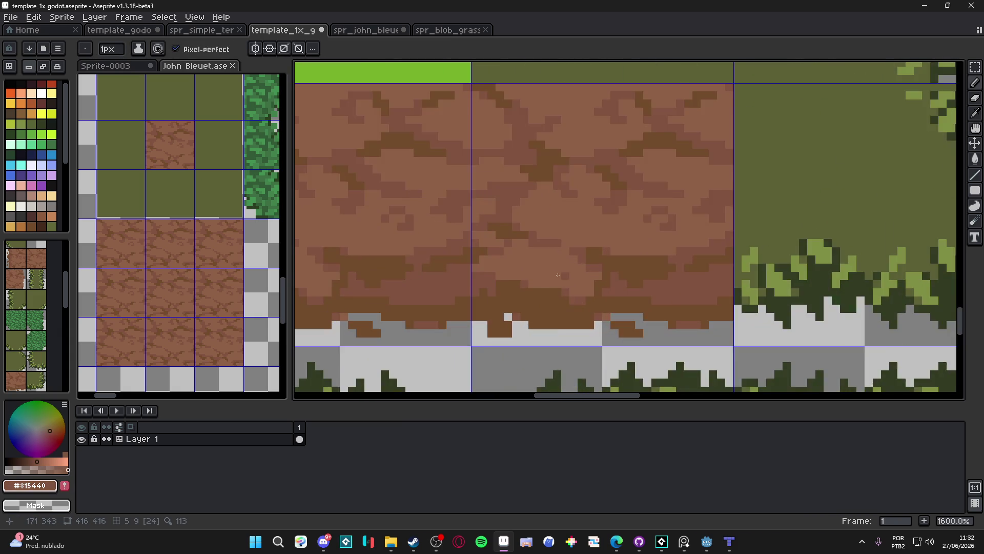
mouse_move(475, 266)
left_mouse_down()
mouse_move(596, 259)
mouse_move(497, 237)
mouse_move(469, 276)
left_mouse_up()
left_click(612, 264)
mouse_move(637, 274)
left_mouse_down()
mouse_move(625, 275)
mouse_move(627, 293)
left_mouse_up()
- Add a row of lighter #8c6146 highlight pixels to the dirt with a one-pixel brush
key("minus")
left_click(576, 263, "alt")
scroll(551, 264, "down", 8)
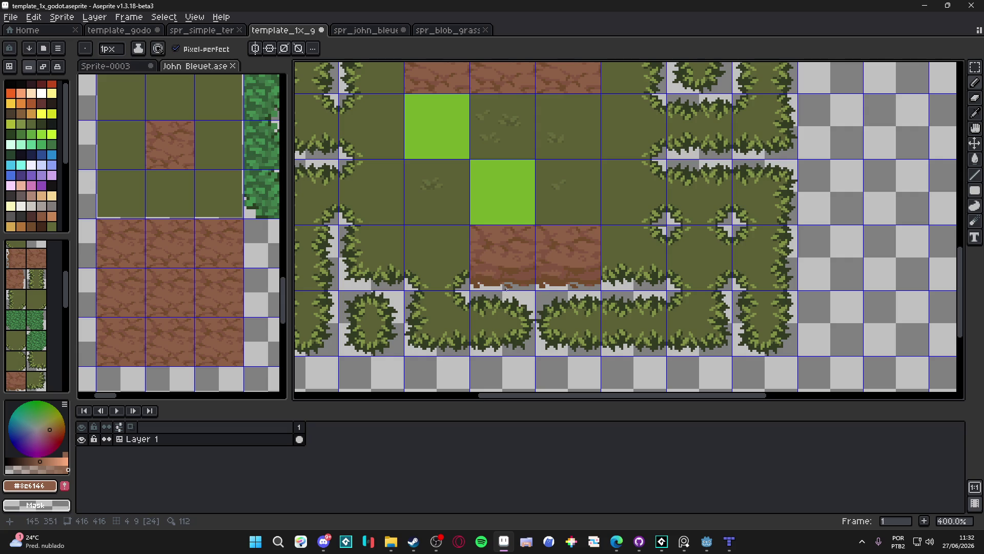
scroll(506, 290, "up", 8)
left_click(514, 291)
left_click_drag(501, 290, 489, 291)
left_click(526, 291)
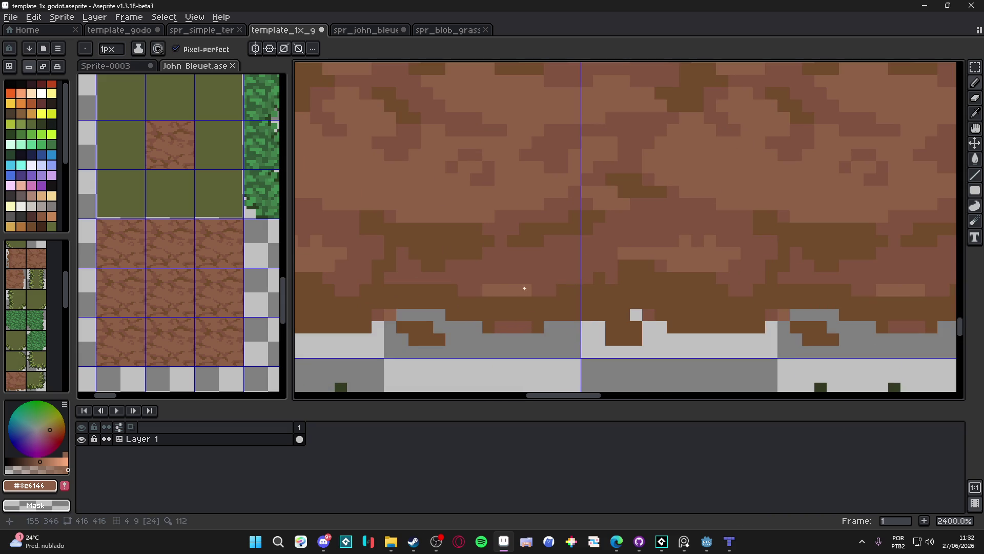
- Pan and zoom across the tilemap to review the dirt edges, then save the tileset
scroll(591, 305, "down", 7)
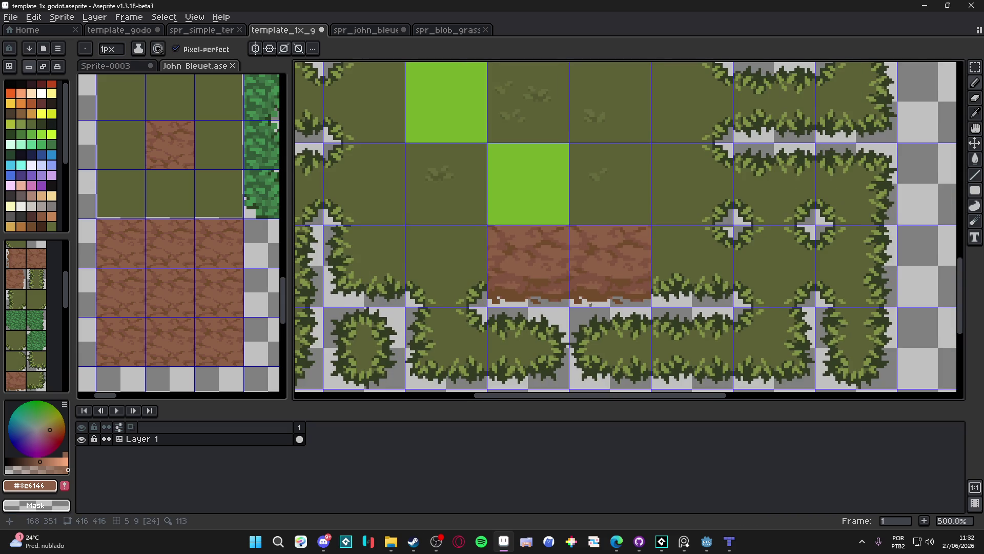
scroll(579, 307, "down", 2)
left_click_drag(579, 307, 567, 323)
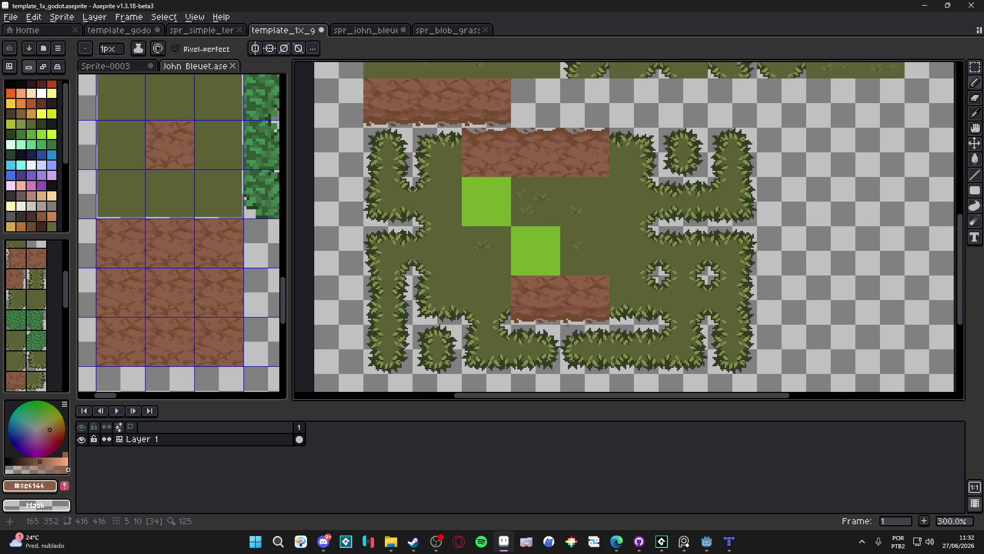
scroll(588, 340, "down", 1)
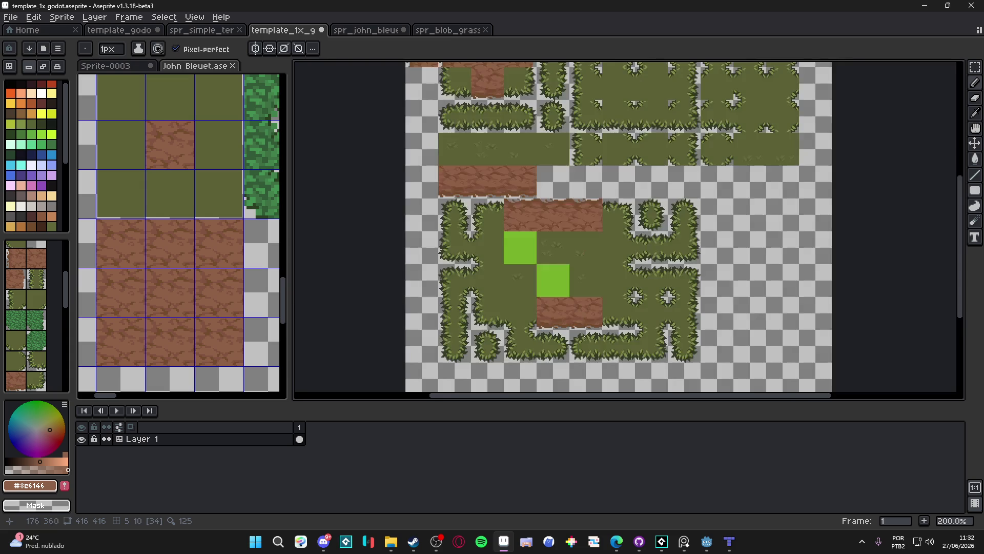
scroll(588, 339, "up", 10)
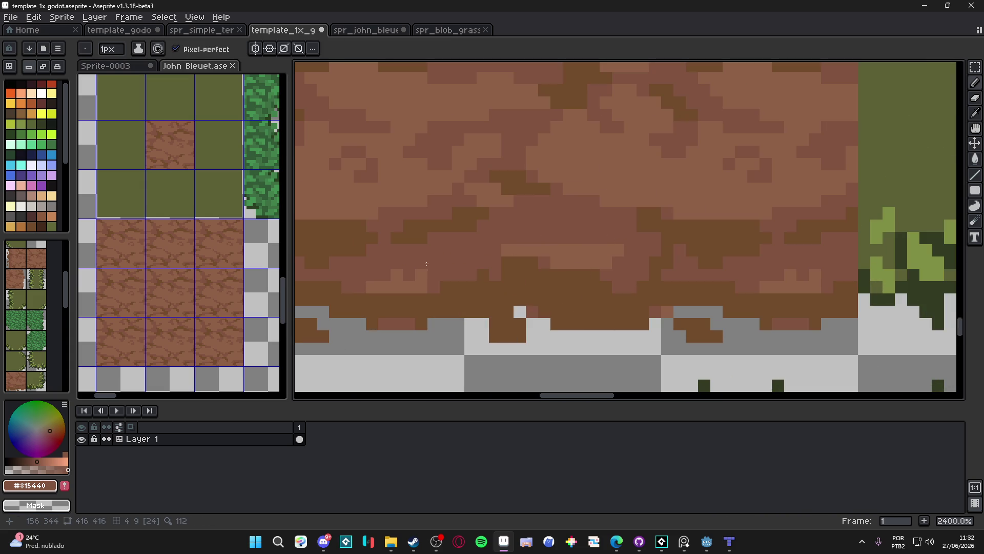
scroll(451, 301, "down", 7)
scroll(451, 300, "down", 2)
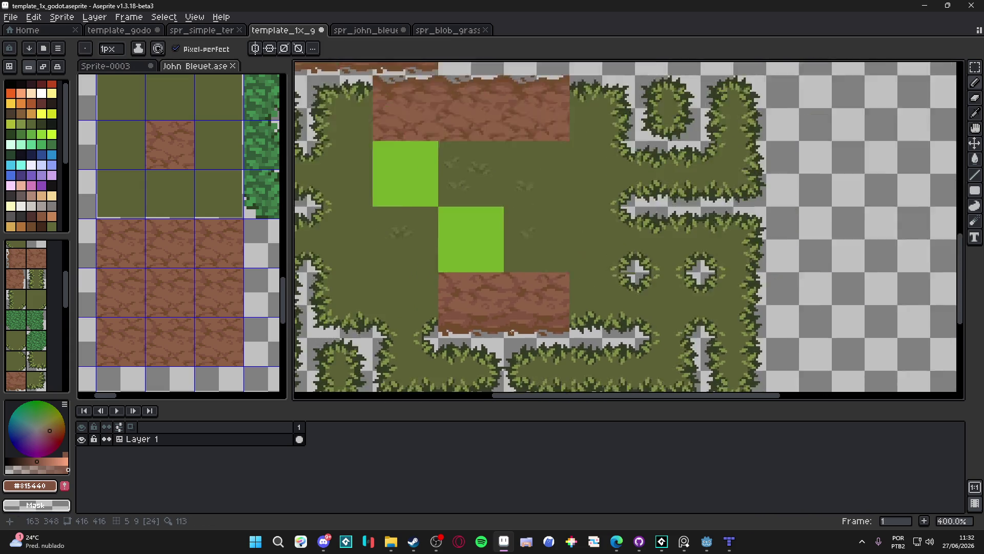
scroll(483, 333, "down", 1)
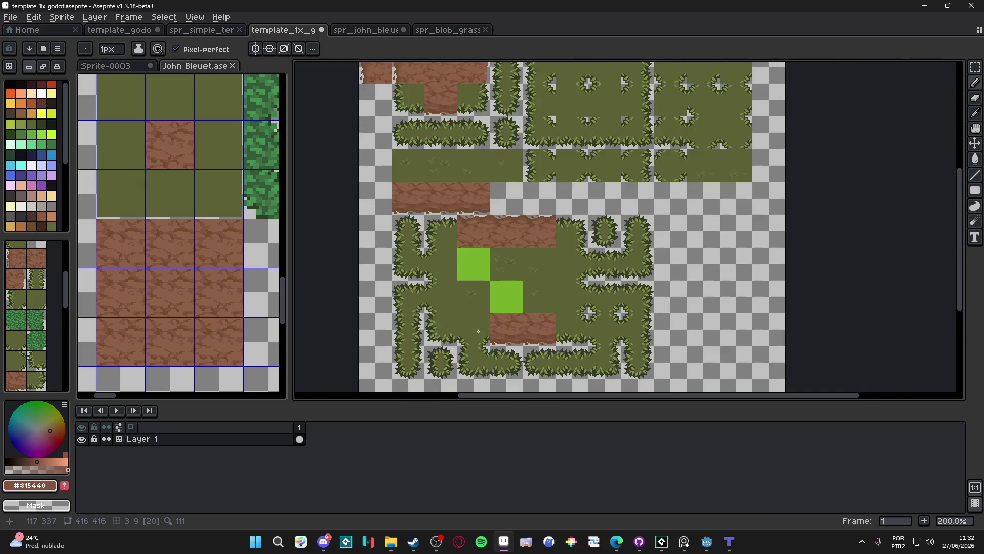
scroll(457, 310, "up", 1)
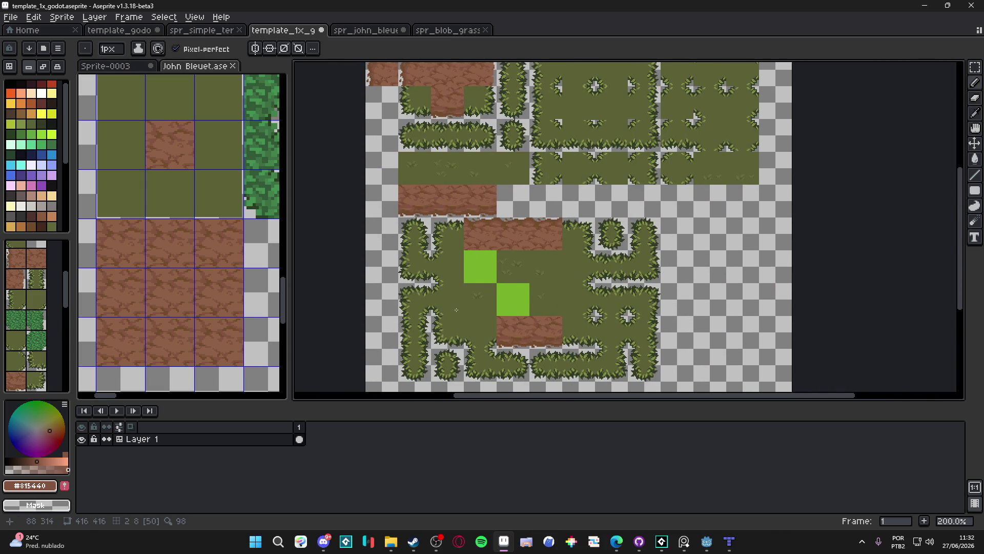
key("ctrl+s")
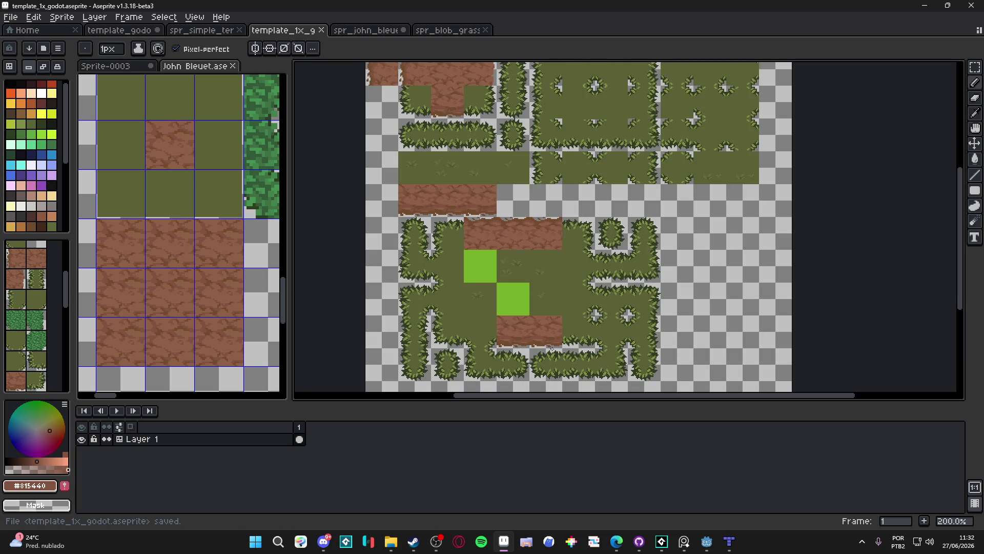
- Set the brush to two pixels and back to one, then save the tileset again
scroll(554, 350, "up", 7)
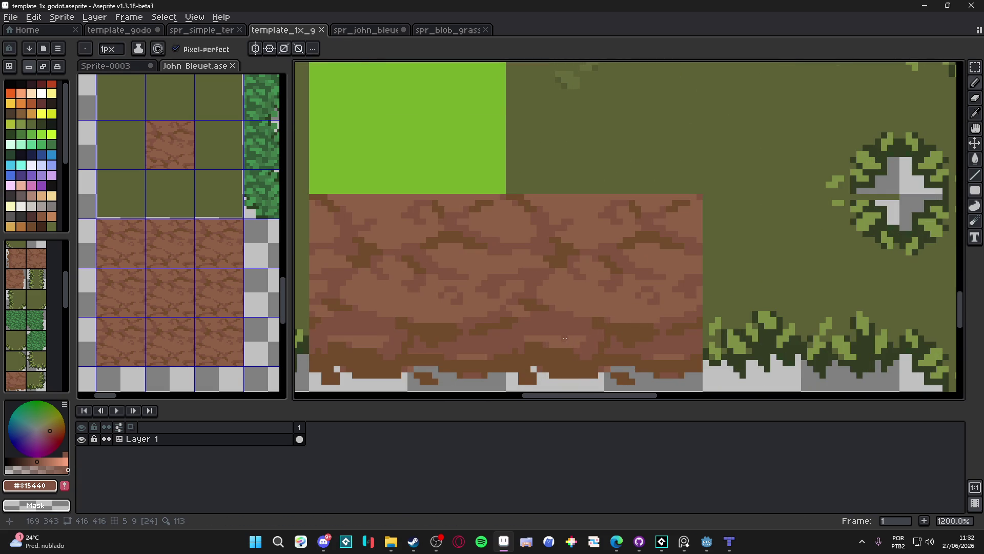
key("plus")
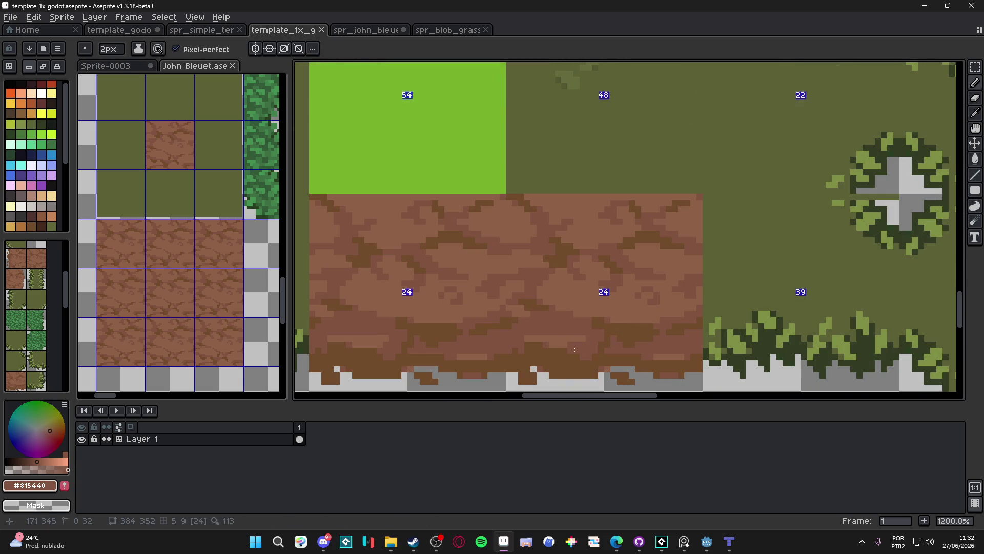
key("minus")
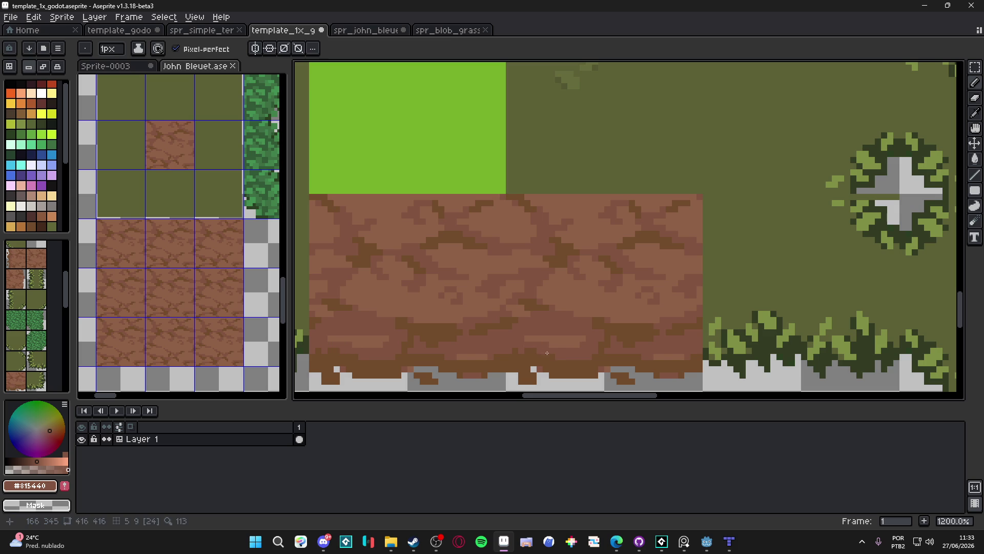
key("ctrl+s")
scroll(538, 361, "down", 7)
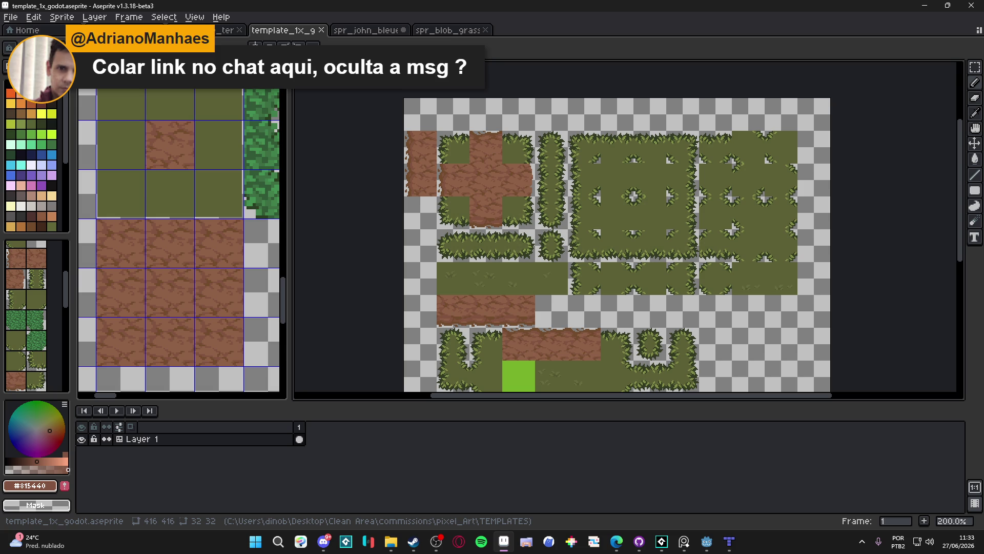
- Return from Discord to the tileset and set dark brown palette swatch Idx-73 as the drawing colour
left_click(323, 541)
left_click(323, 543)
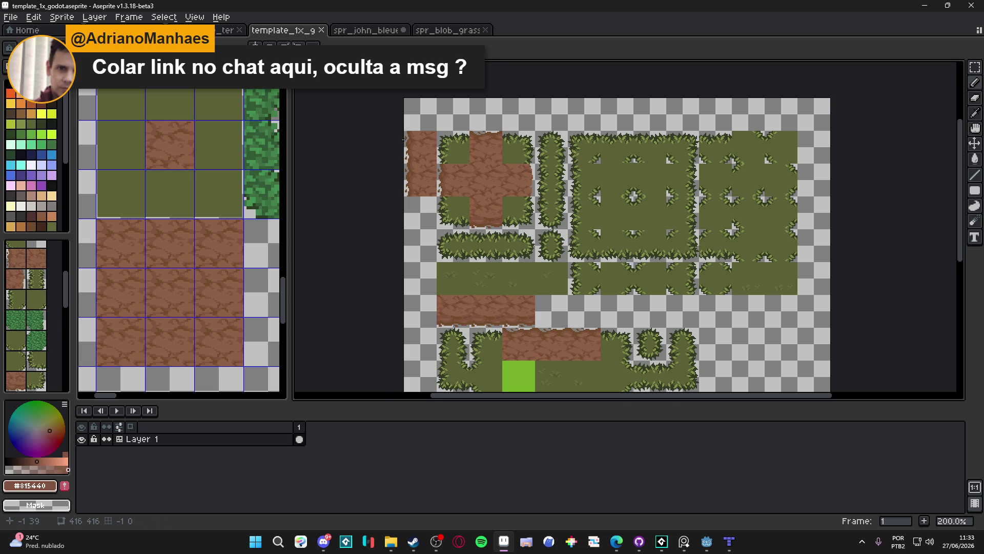
scroll(403, 136, "up", 4)
left_click(42, 104)
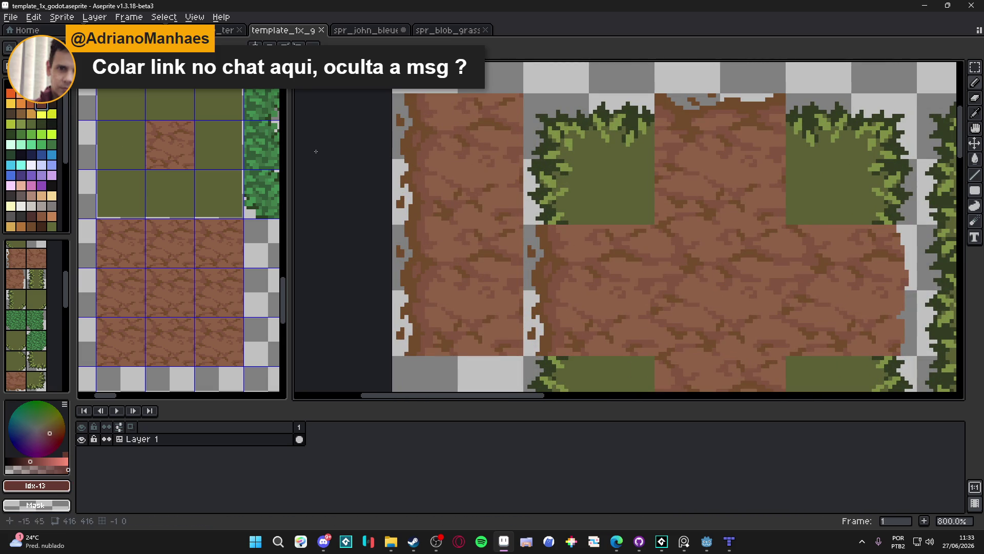
left_click(11, 117)
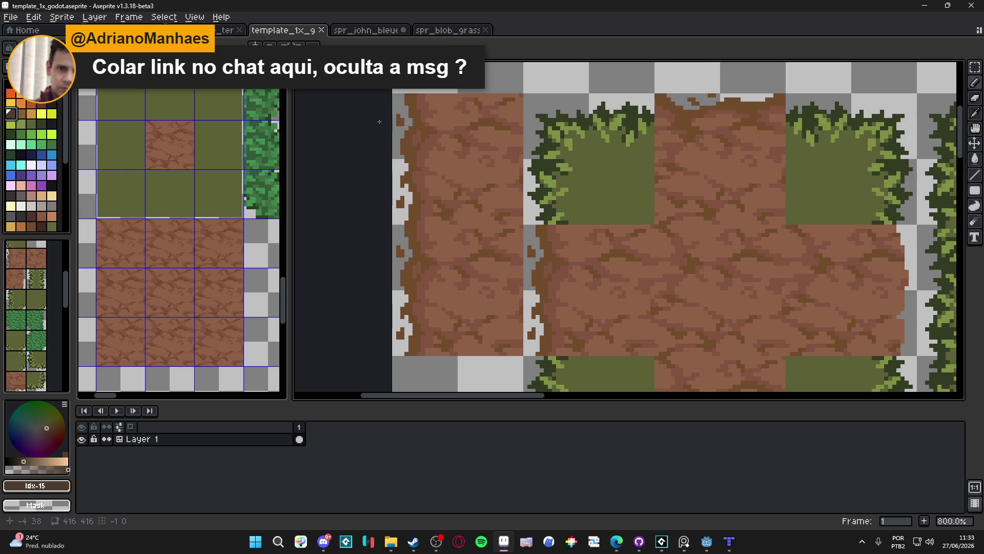
left_click(51, 104)
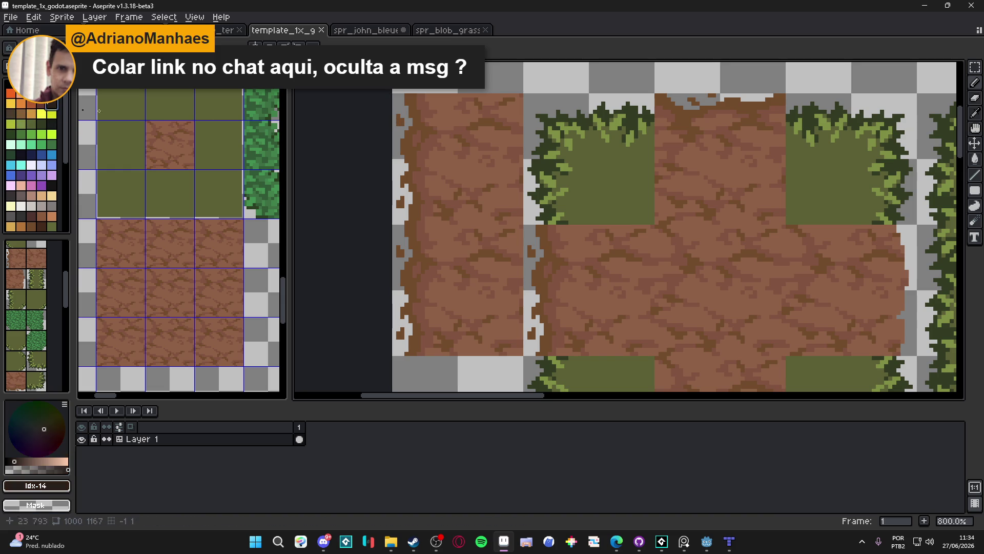
scroll(407, 116, "up", 2)
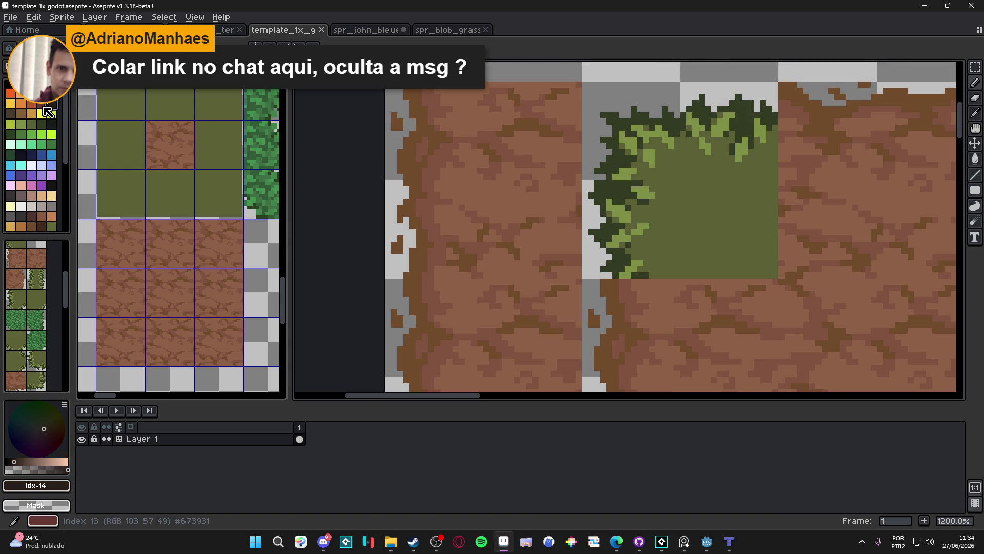
scroll(41, 164, "down", 3)
left_click(41, 172)
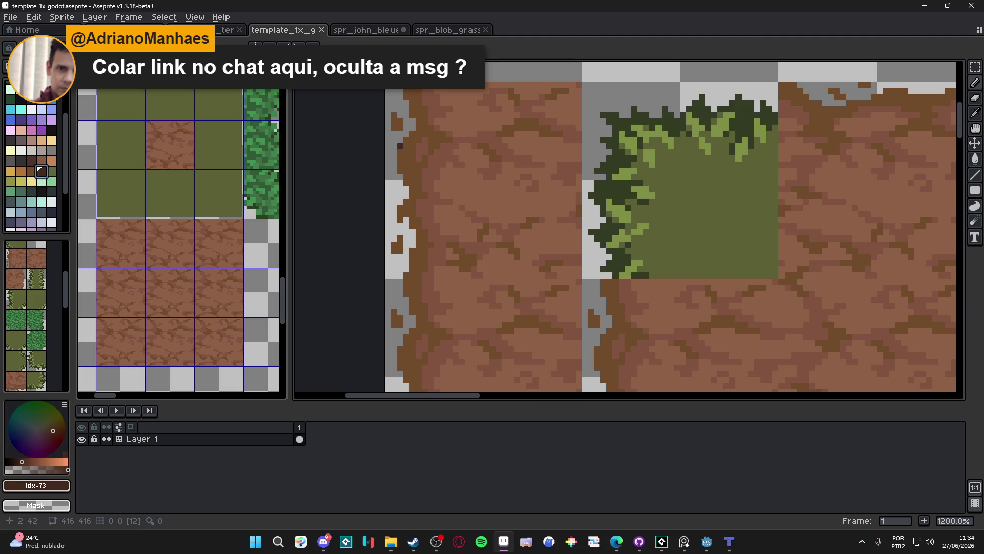
scroll(400, 132, "down", 6)
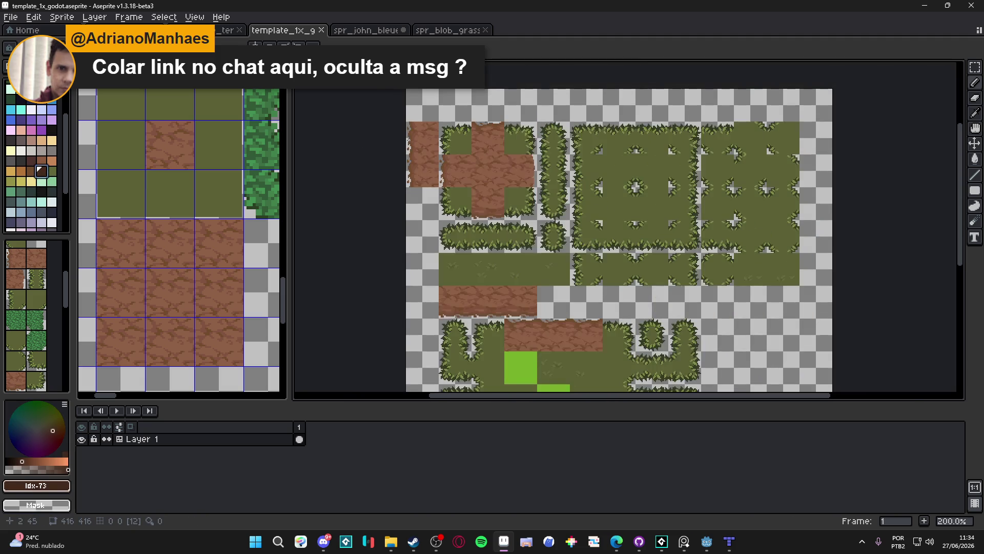
scroll(471, 120, "up", 4)
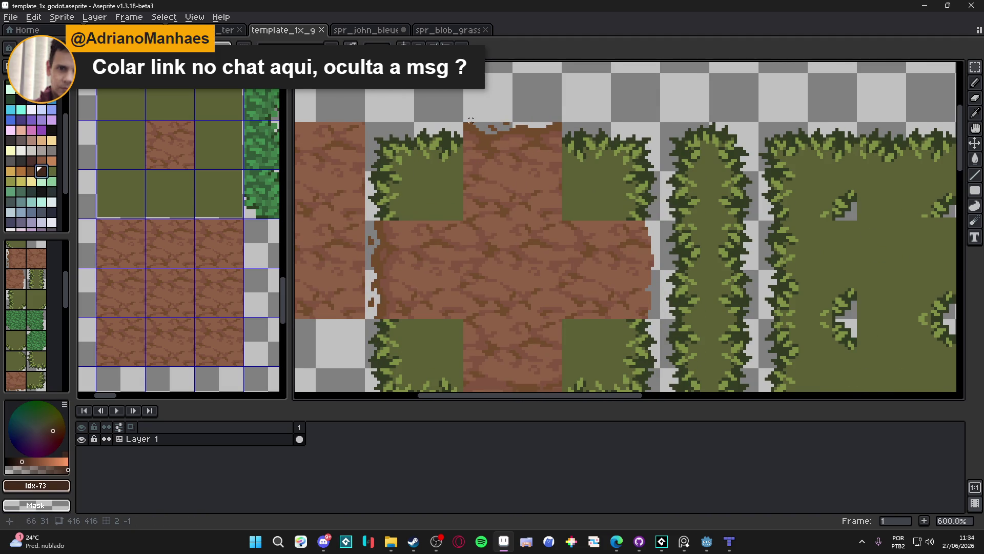
scroll(470, 120, "up", 1)
- Select the top strip of the upper dirt tile and apply an Outside outline in Idx-73
left_click_drag(464, 124, 593, 165)
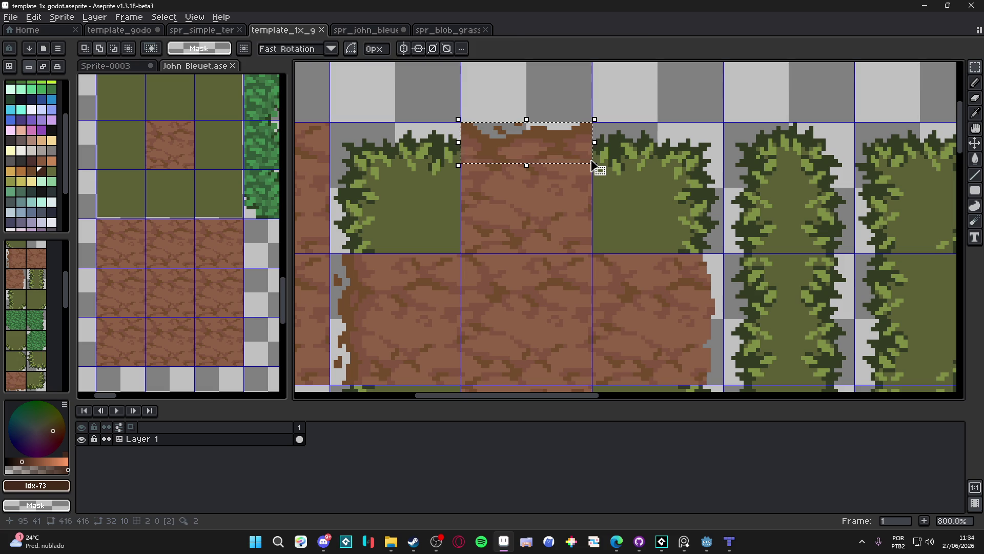
left_click(487, 119)
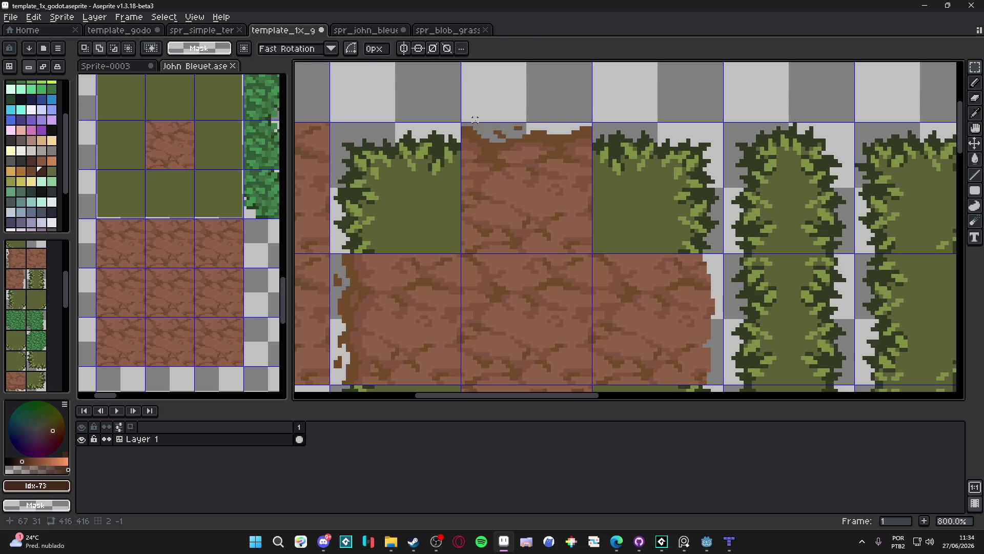
left_click_drag(465, 124, 592, 181)
key("shift+o")
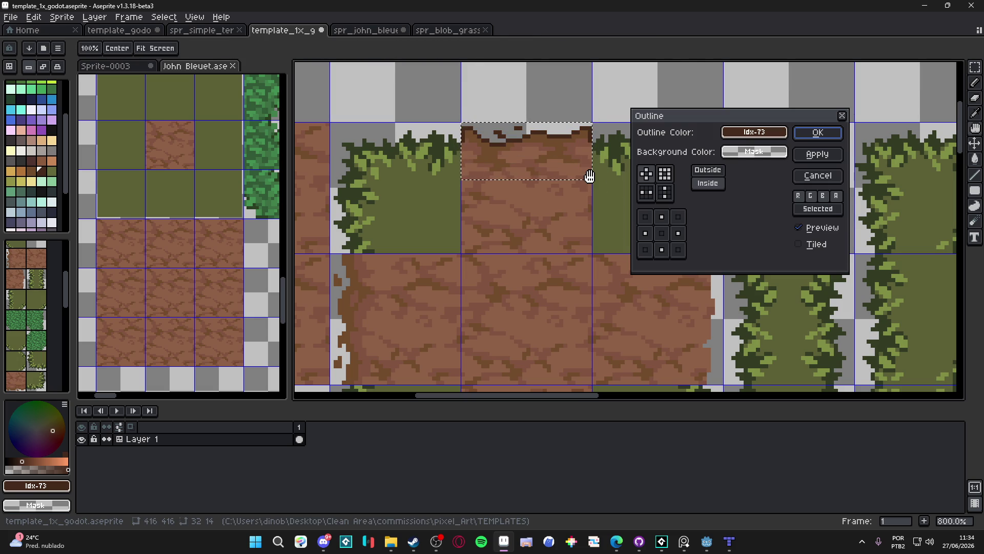
left_click(707, 169)
left_click(819, 132)
- Erase stray outline pixels along the top edge to make it ragged
key("e")
scroll(469, 141, "up", 5)
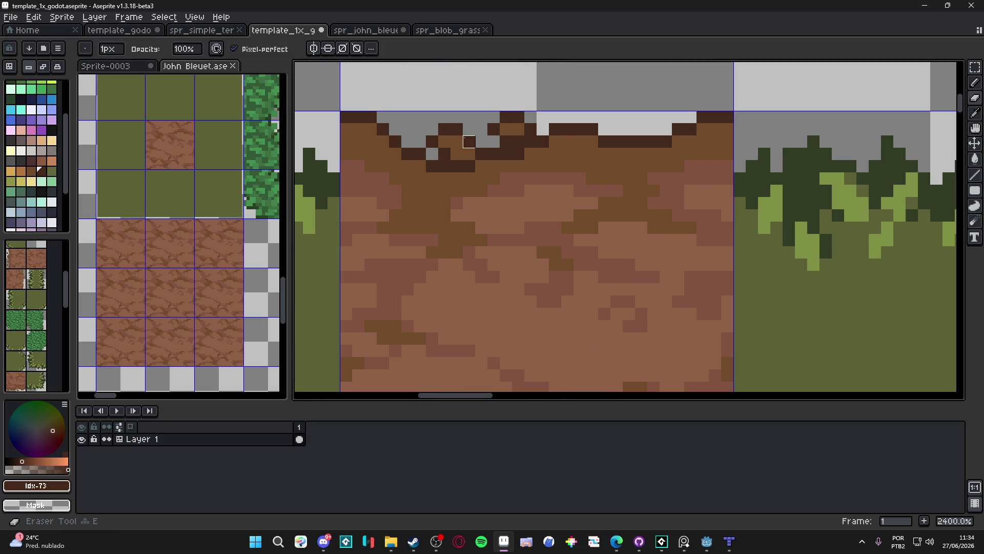
mouse_move(451, 129)
left_mouse_down()
mouse_move(432, 141)
mouse_move(444, 141)
mouse_move(444, 154)
left_mouse_up()
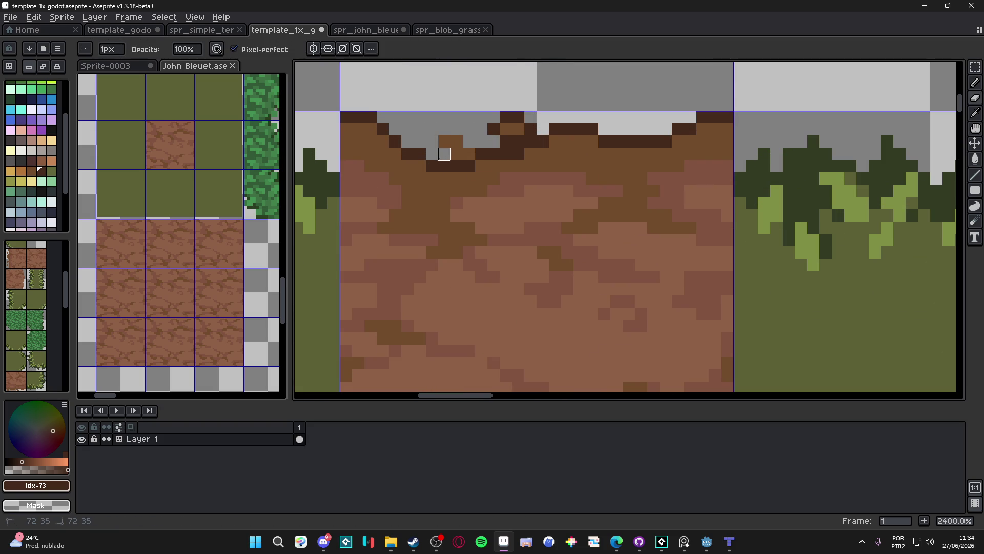
left_click(506, 141)
left_click(519, 142)
left_click(494, 129)
left_click(506, 117)
left_click(518, 117)
left_click(531, 129)
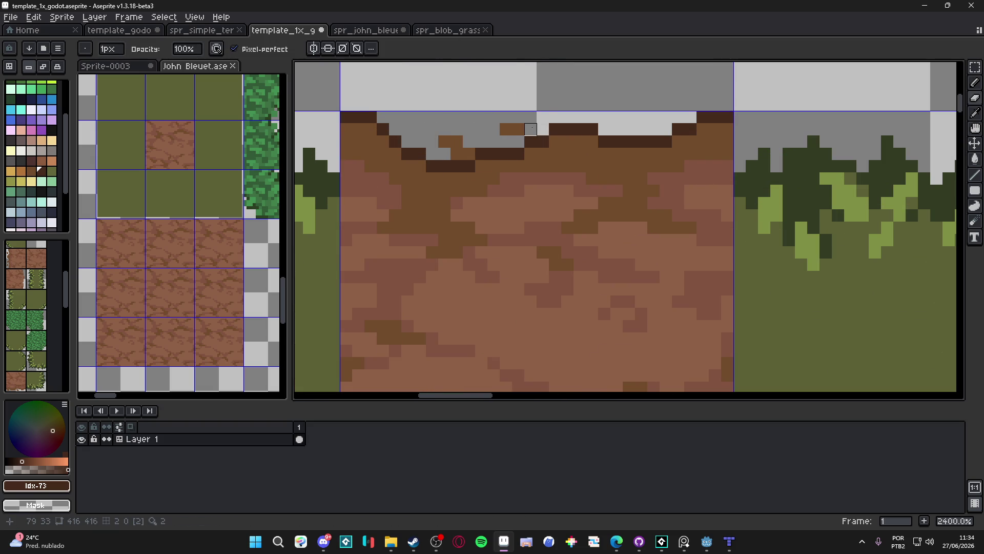
scroll(531, 129, "down", 6)
scroll(569, 201, "down", 2)
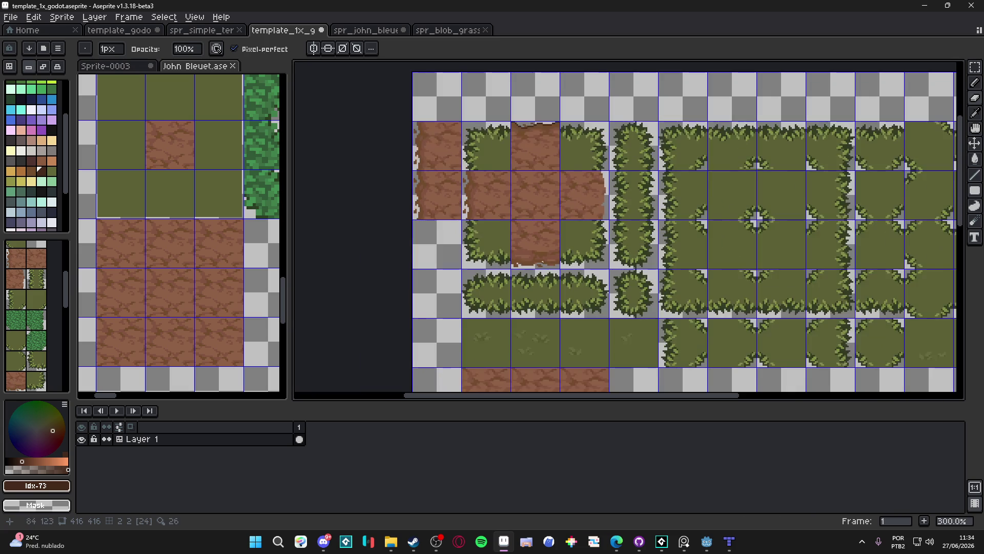
- Outline the bottom edge of the long dirt strip in dark brown
scroll(534, 265, "down", 1)
scroll(590, 287, "up", 3)
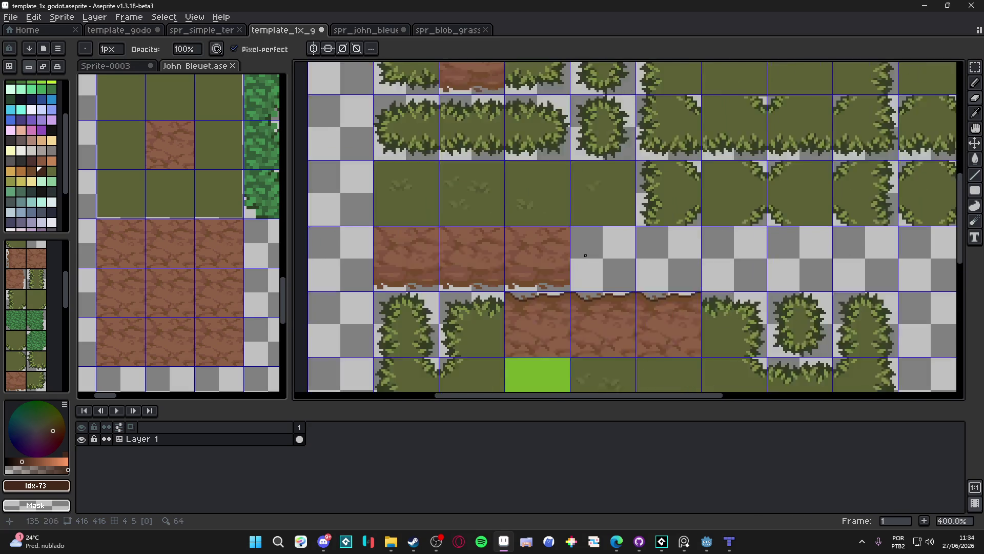
scroll(574, 276, "down", 3)
scroll(518, 255, "up", 4)
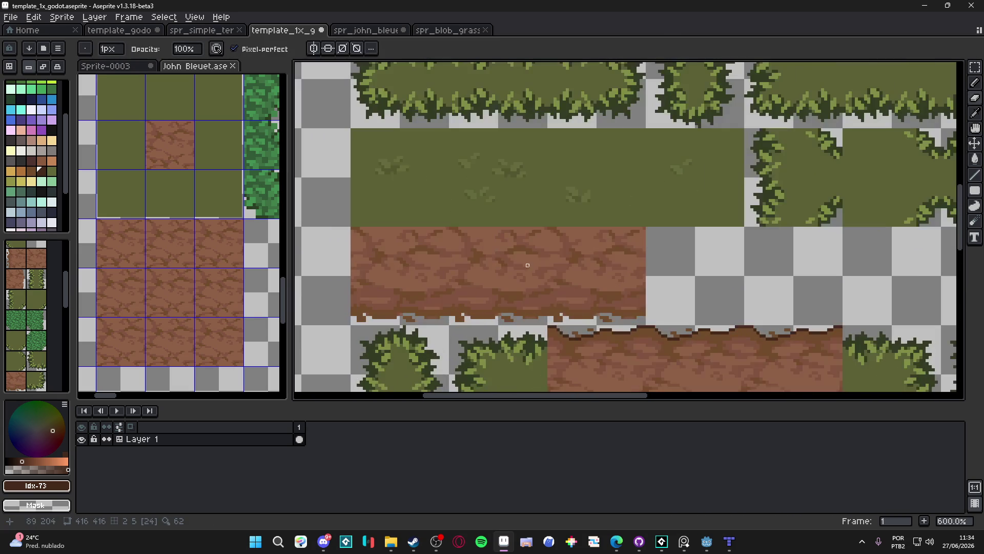
left_click_drag(618, 307, 655, 301)
key("m")
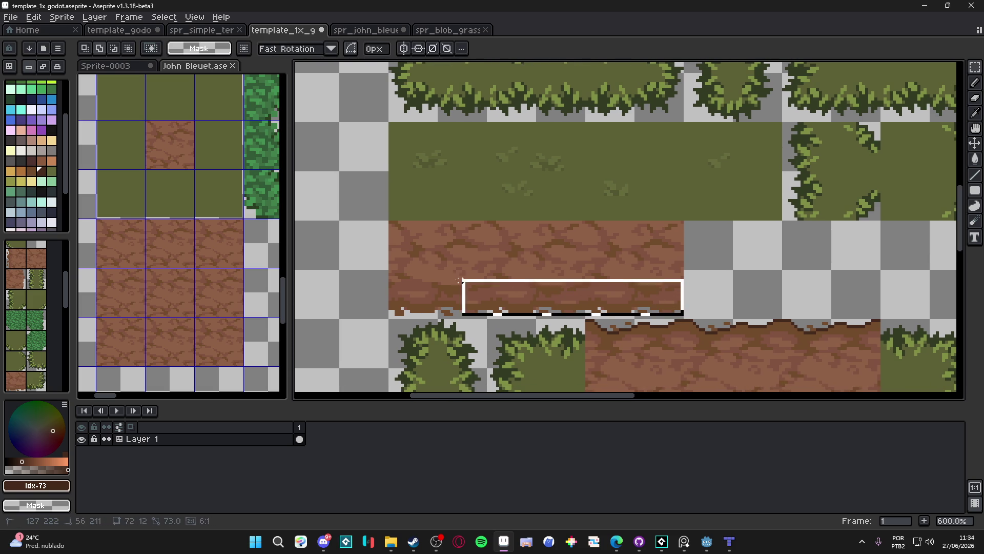
left_click_drag(682, 314, 682, 313)
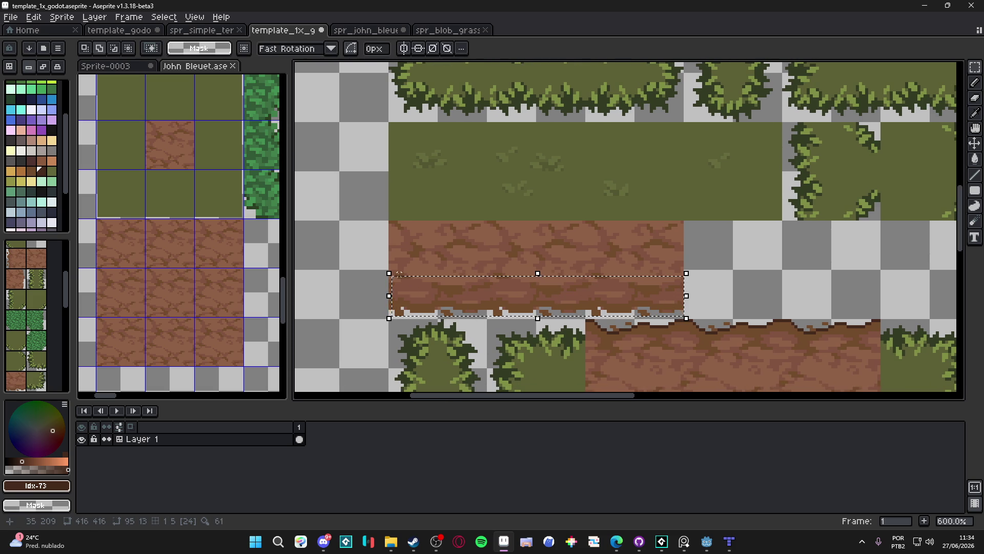
key("shift+o")
key("Return")
- Add the dark-brown outline to the right end of the cross's dirt arm
scroll(540, 311, "down", 2)
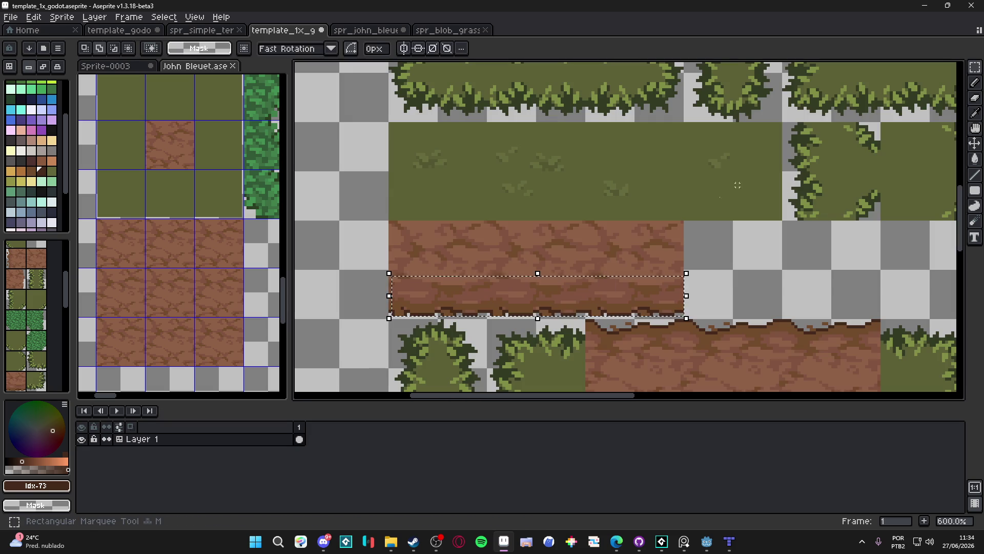
scroll(540, 311, "down", 2)
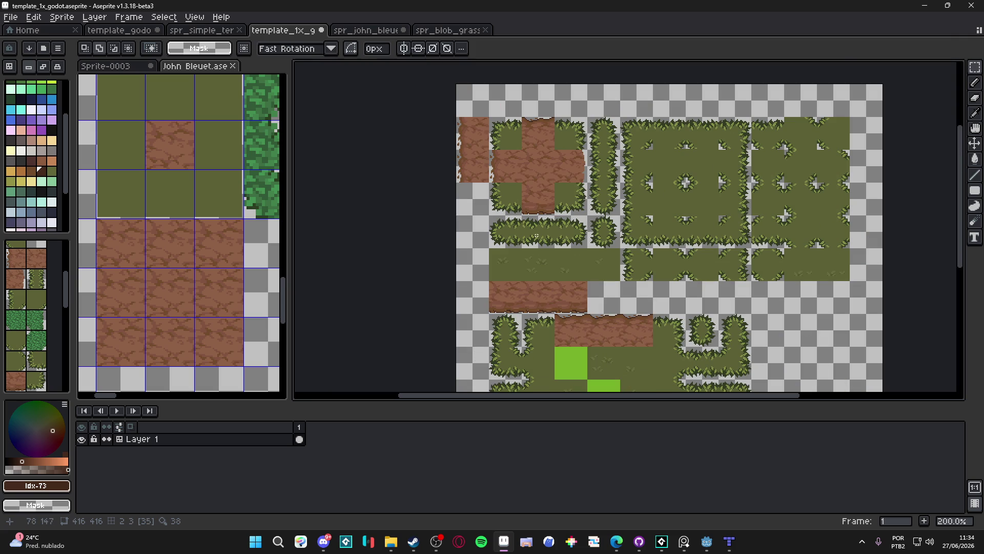
scroll(536, 242, "up", 4)
scroll(500, 229, "down", 4)
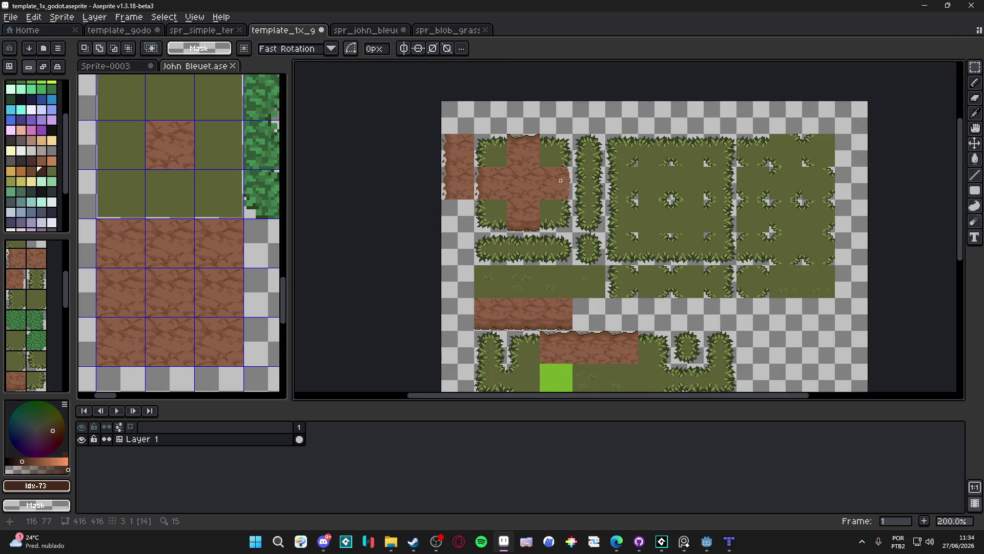
scroll(561, 182, "up", 5)
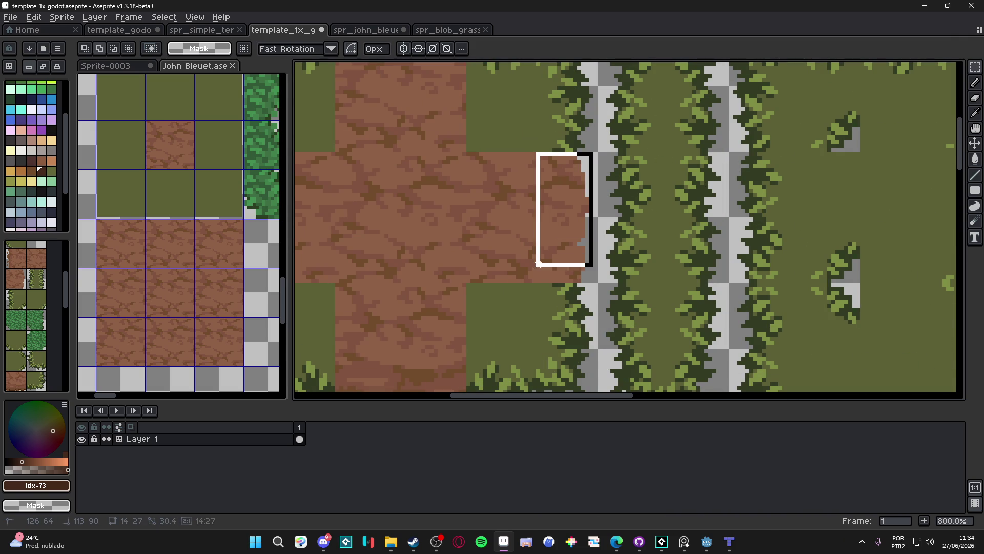
key("shift+o")
left_click(818, 132)
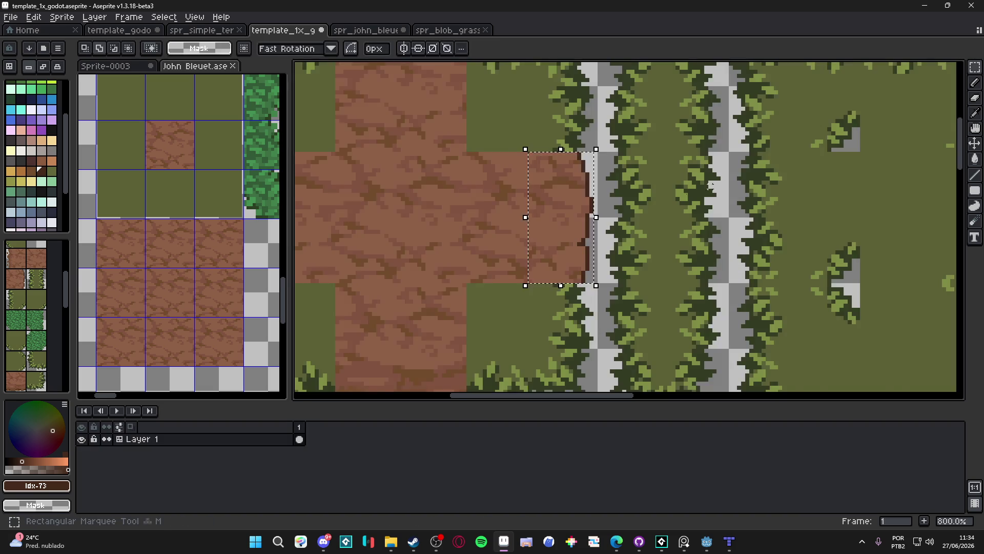
- Reframe the view over the whole tileset and switch back to the Pencil
scroll(607, 201, "down", 4)
left_click_drag(647, 238, 613, 173)
mouse_move(538, 222)
left_mouse_down()
mouse_move(536, 145)
mouse_move(554, 167)
mouse_move(581, 171)
left_mouse_up()
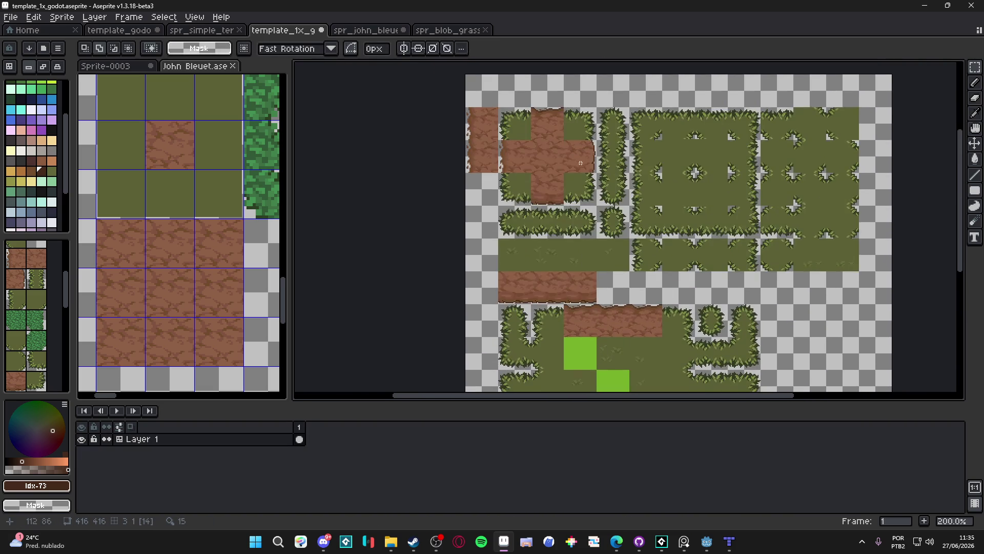
scroll(581, 171, "up", 5)
key("b")
scroll(606, 141, "down", 5)
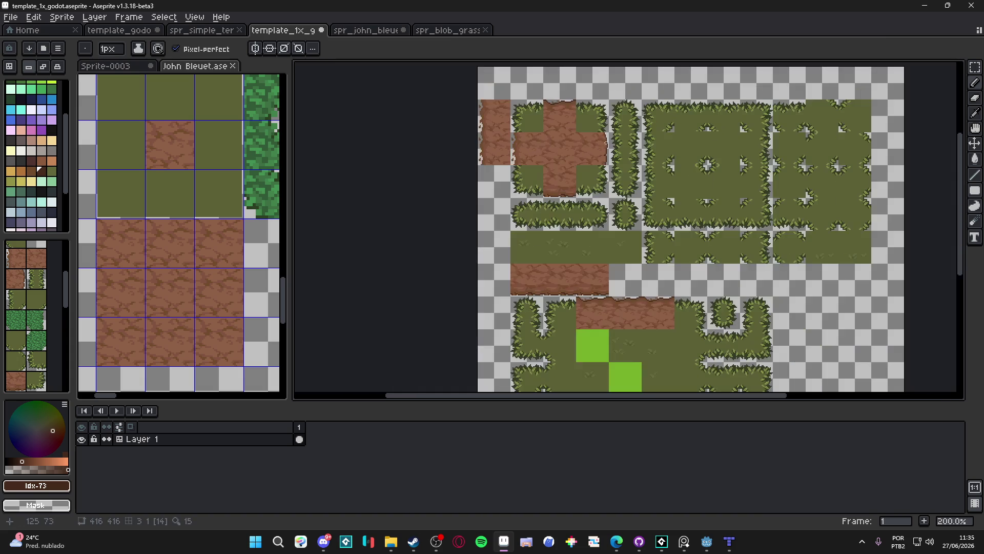
- Paint dirt tile 14 down the tilemap's left dirt column
mouse_move(603, 149)
left_mouse_down()
mouse_move(572, 100)
mouse_move(577, 82)
mouse_move(591, 160)
left_mouse_up()
left_click(20, 283)
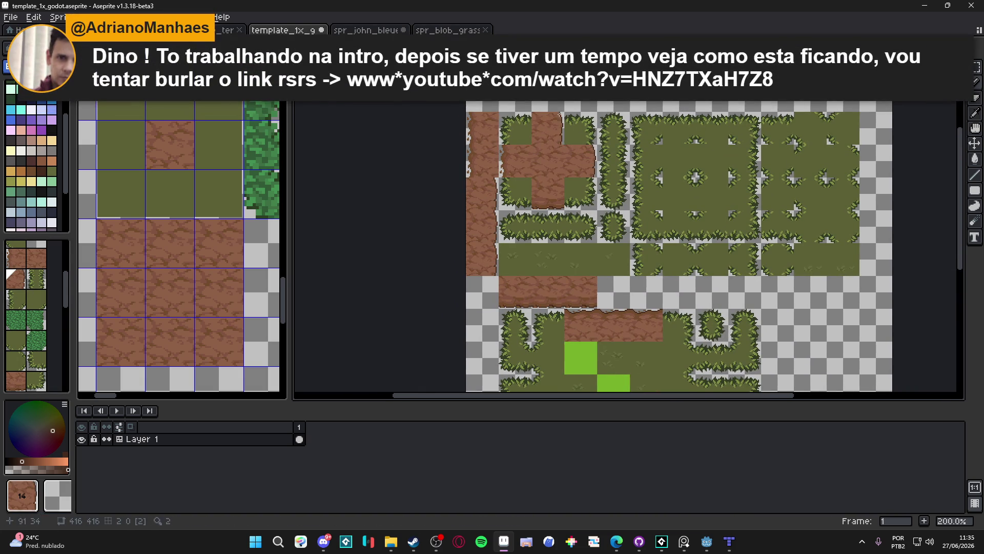
scroll(509, 166, "up", 2)
scroll(508, 172, "down", 1)
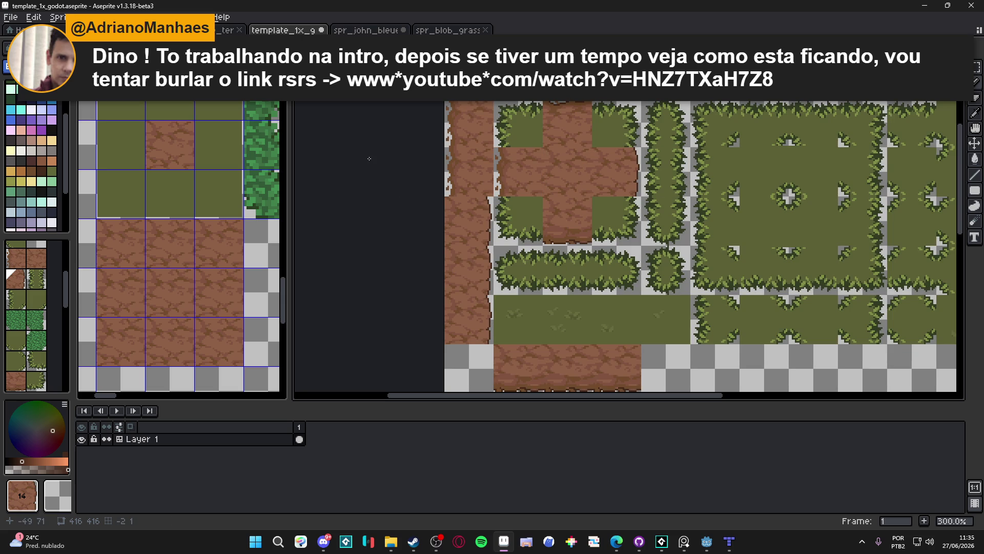
left_click_drag(464, 124, 487, 192)
- Move the bush tile into the tileset's first column and back out, then switch to Discord
left_click_drag(210, 127, 132, 136)
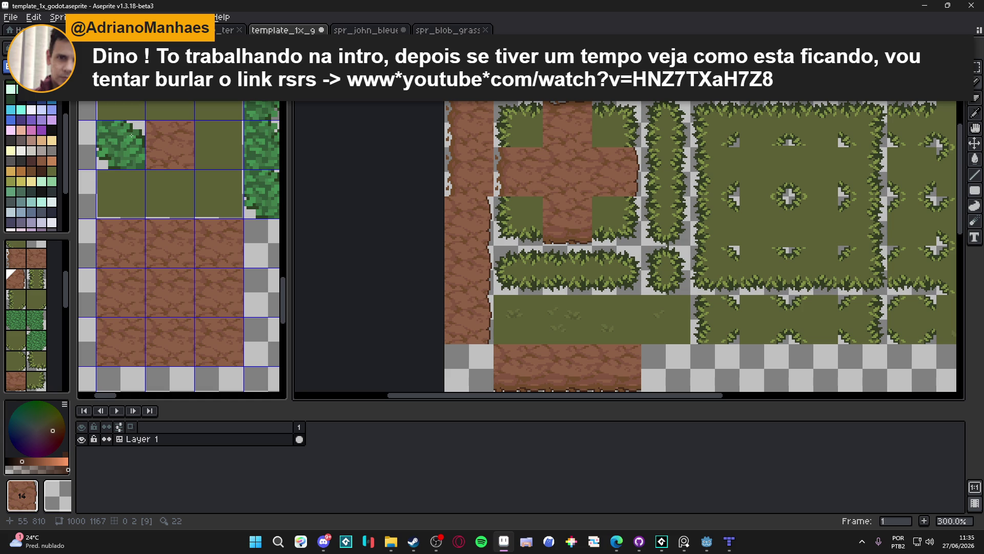
left_click_drag(131, 136, 132, 76)
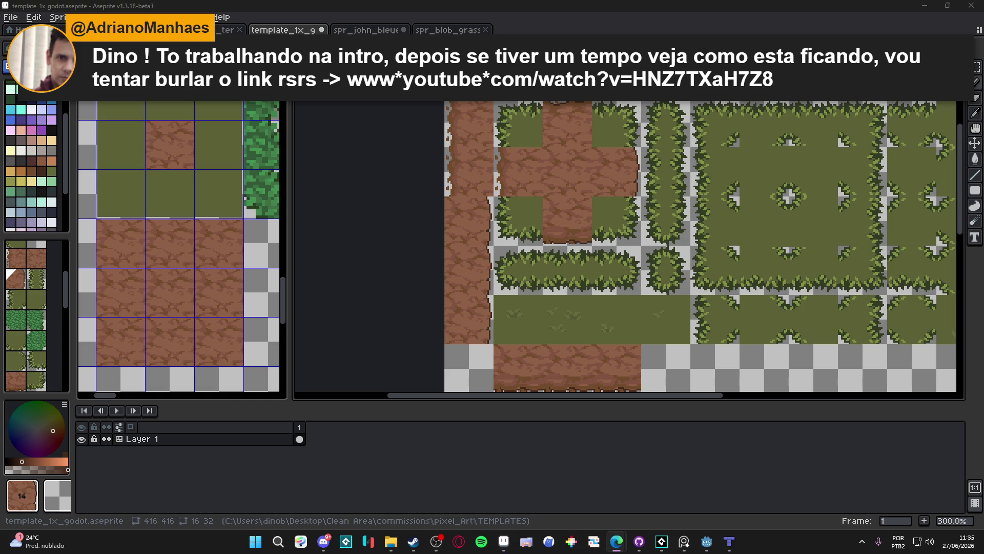
left_click(321, 538)
- In projetos-em-andamento, fix the two broken dots in the YouTube link and send it
scroll(117, 281, "down", 5)
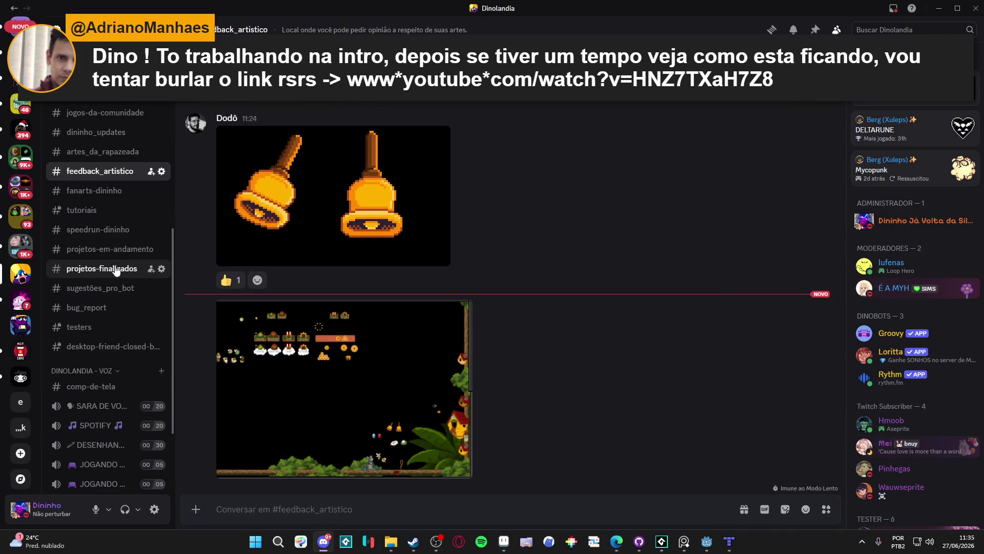
left_click(103, 248)
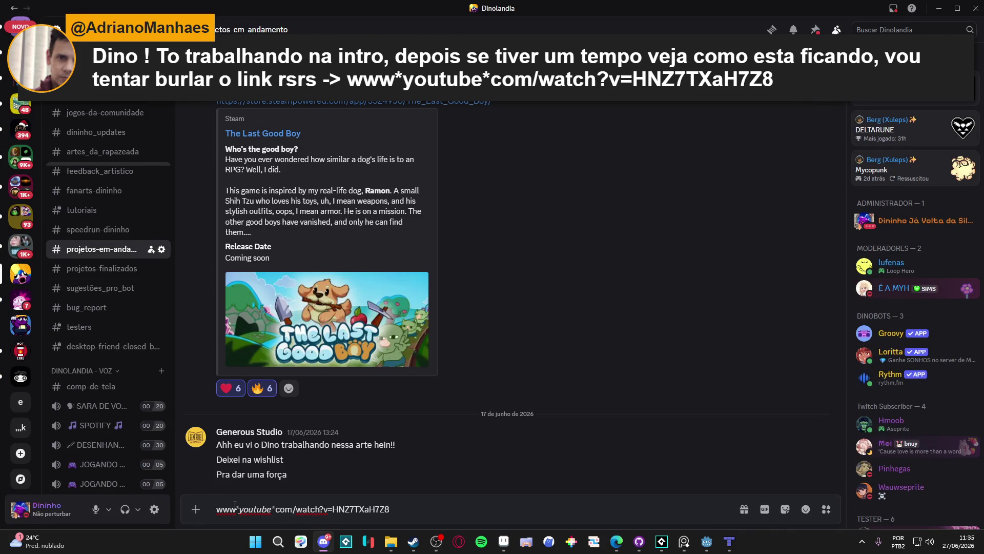
key("BackSpace")
type(".")
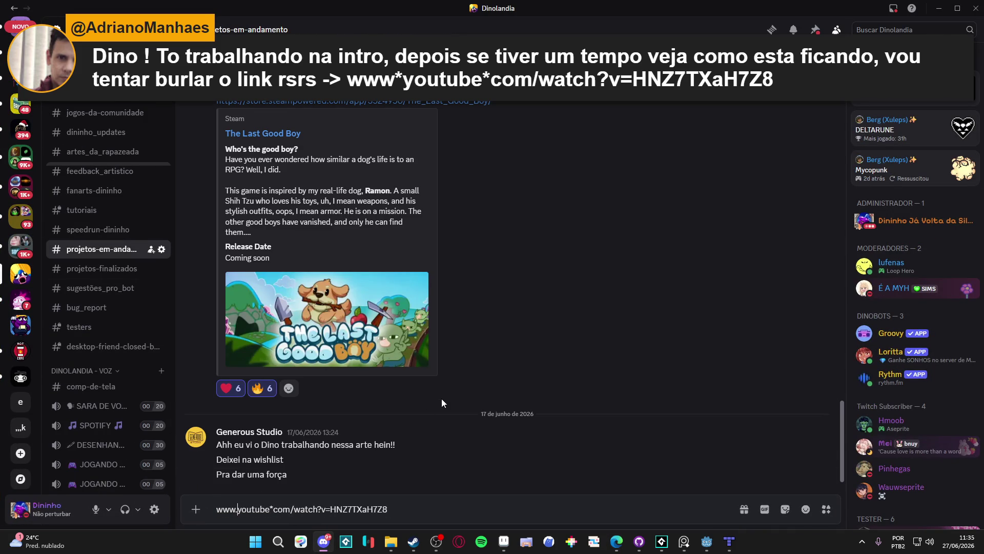
key("BackSpace")
type(".")
key("Return")
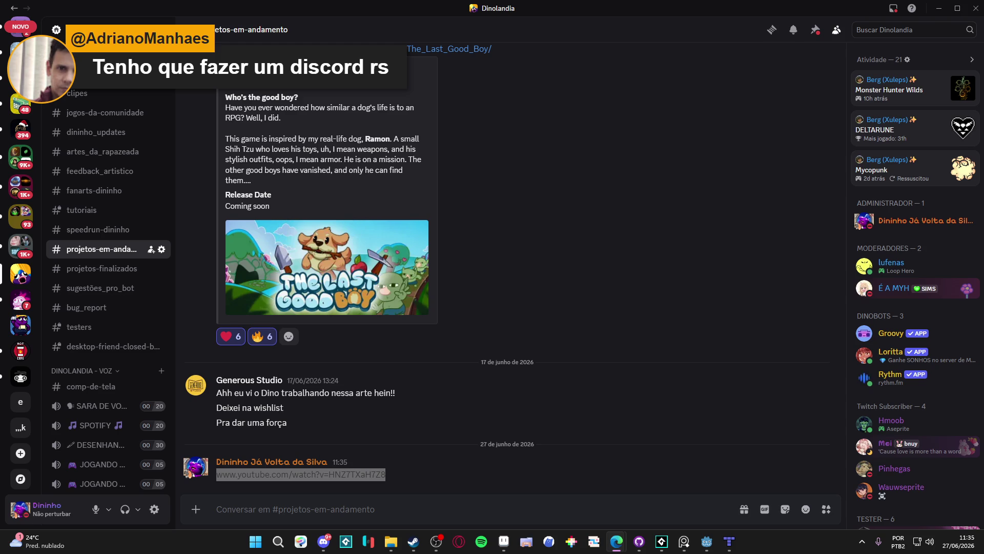
- Paste and send the full YouTube link, then open it in the browser
left_click(314, 511)
type("https://www.youtube.com/watch?v=HNZ7TXaH7Z8")
key("Return")
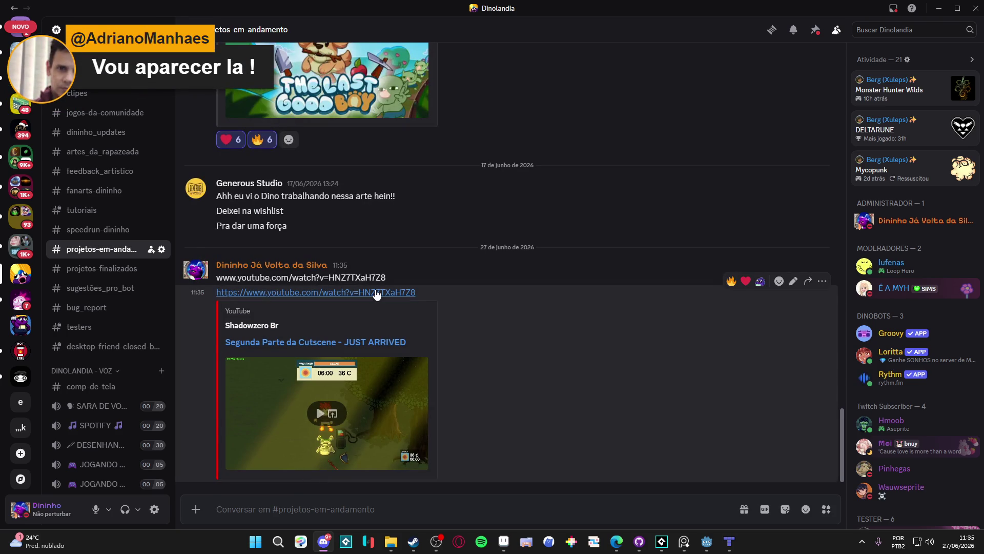
left_click(377, 293)
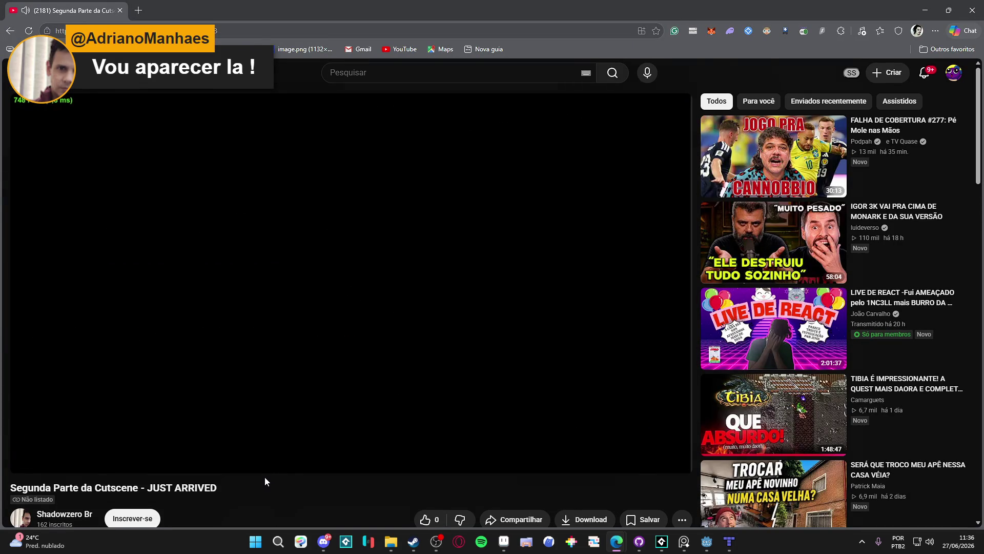
- Watch the cutscene in theater mode, pausing and resuming once, then Alt+Tab to Discord
left_click(647, 460)
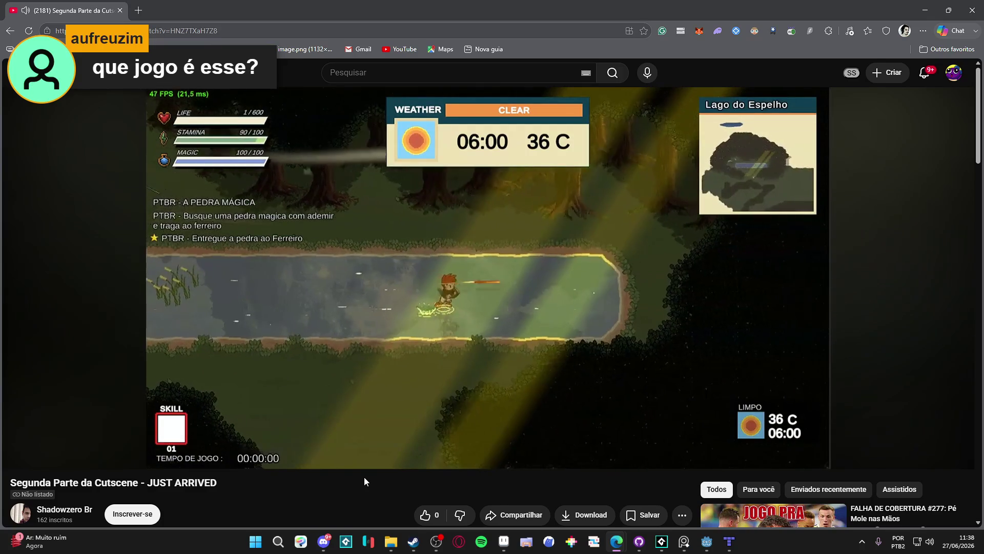
left_click(225, 222)
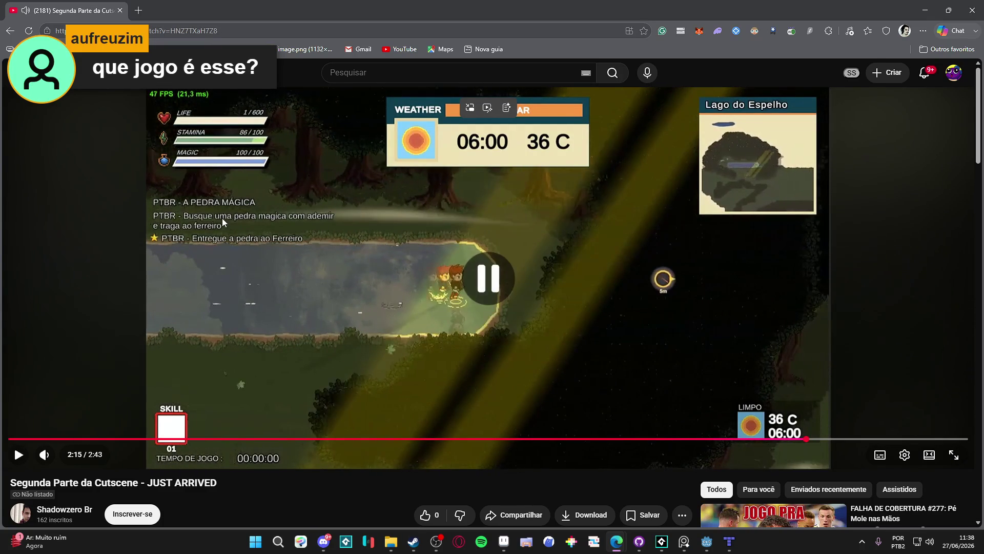
left_click(281, 303)
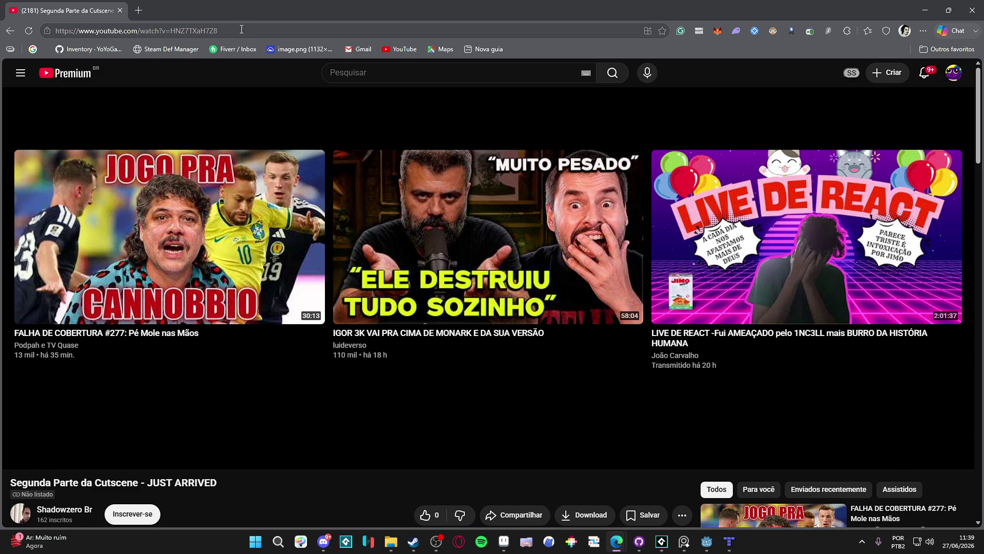
key("alt+Tab")
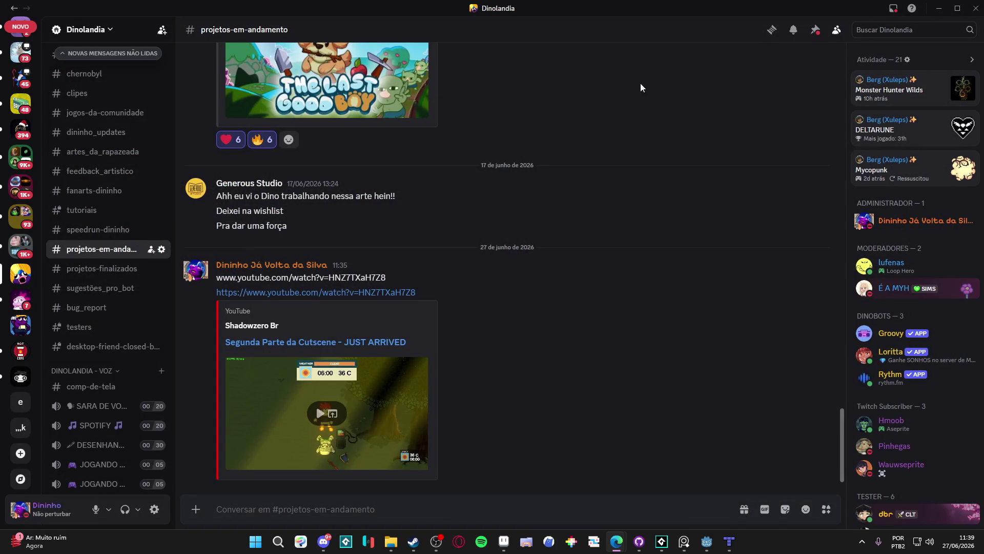
left_click(939, 8)
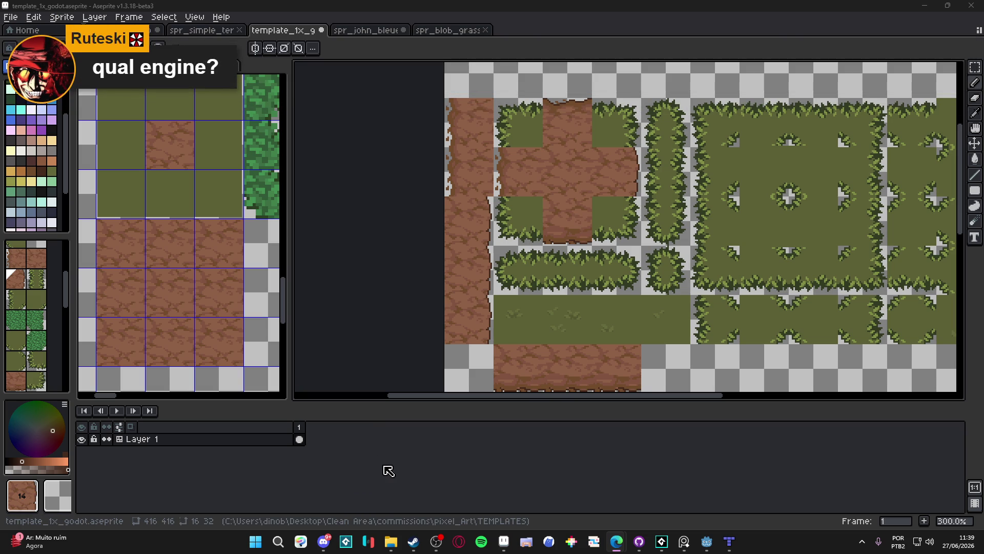
left_click(325, 542)
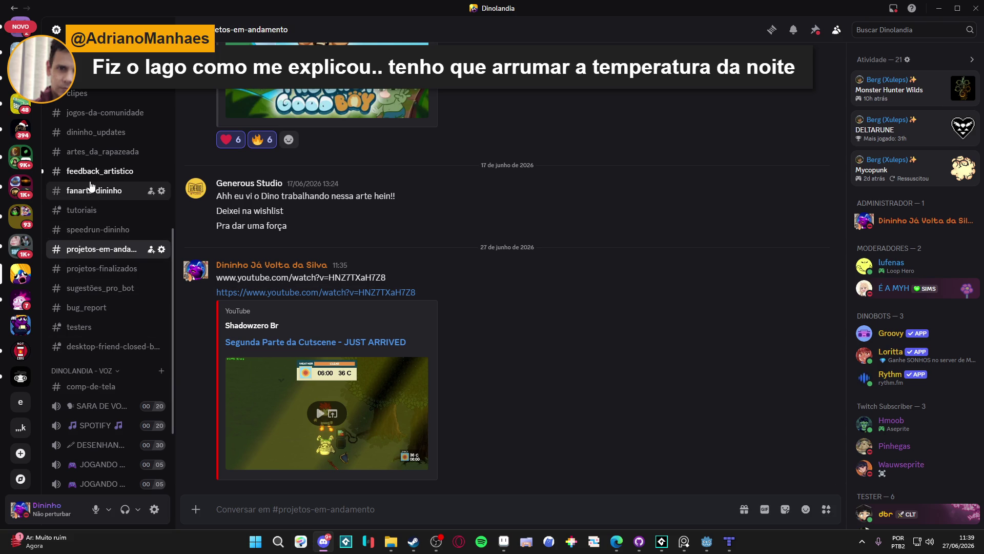
left_click(93, 177)
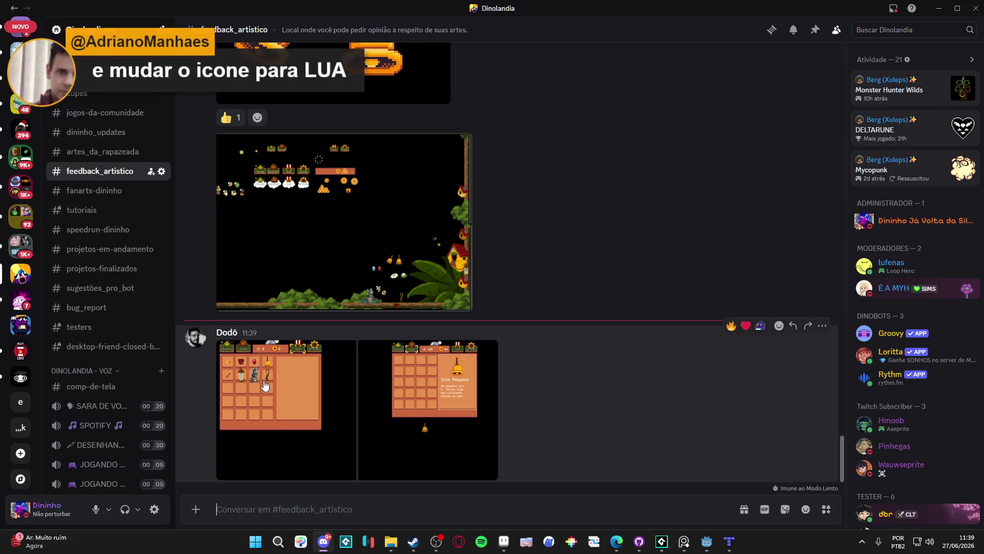
- View the first inventory screenshot, then the Sino Pequeno bell one zoomed in and out
left_click(284, 392)
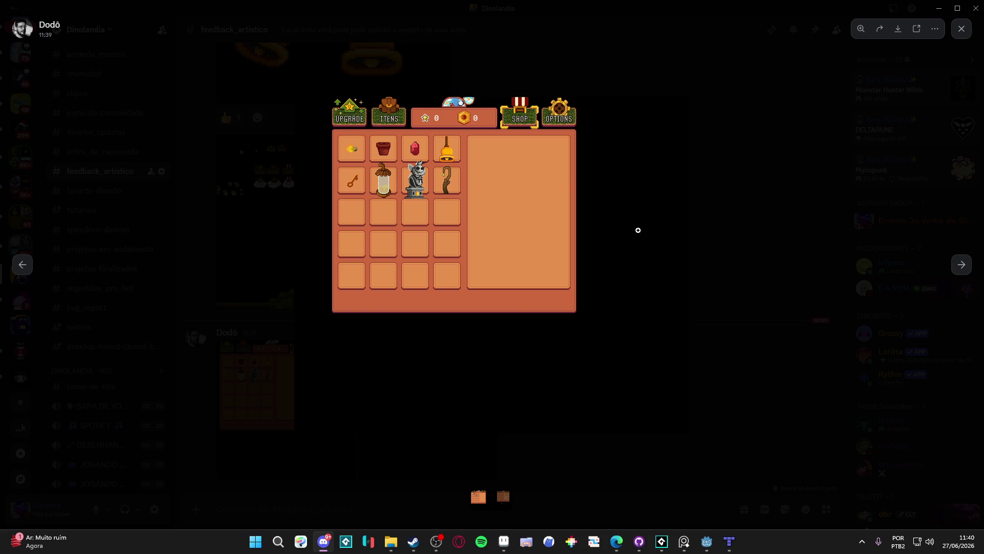
left_click(960, 265)
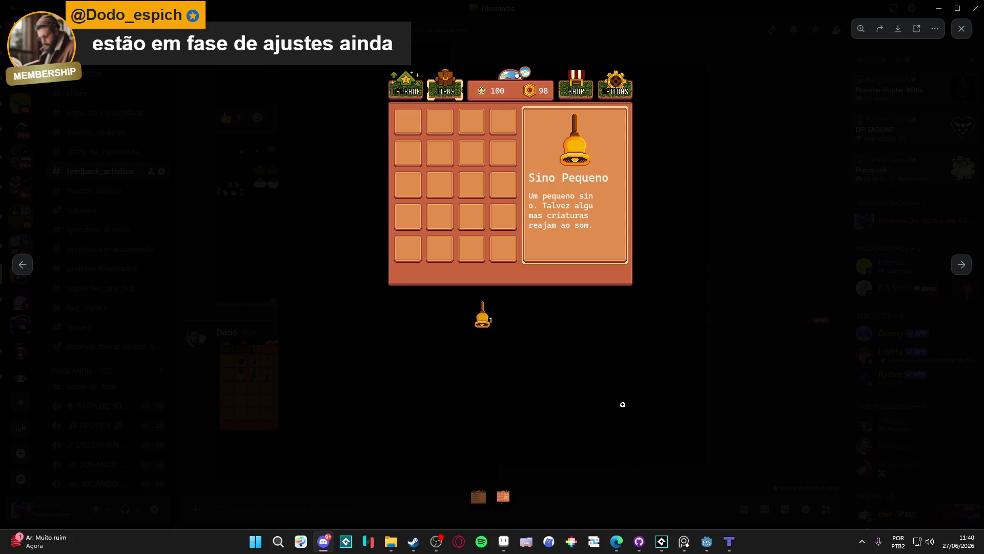
left_click(623, 405)
left_click(812, 279)
left_click(961, 29)
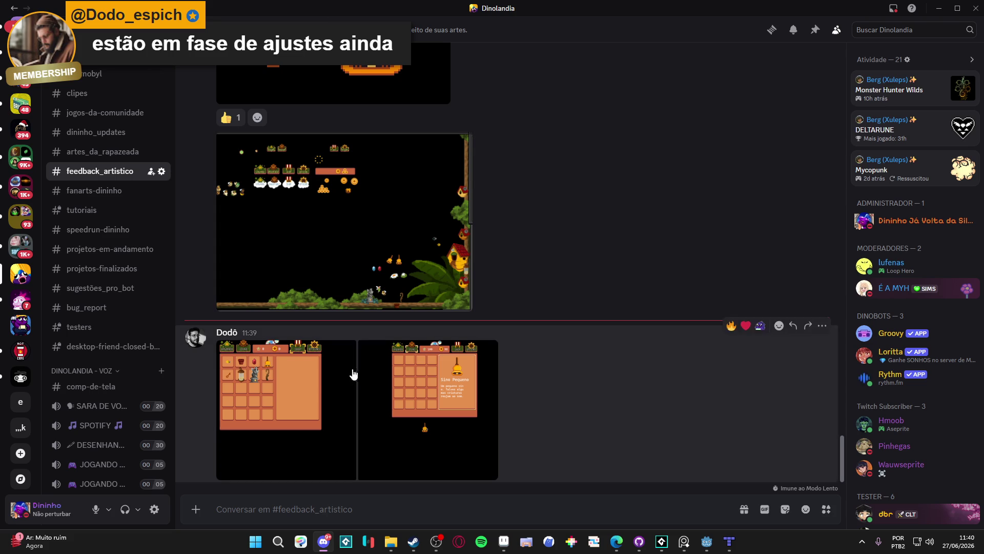
left_click(324, 380)
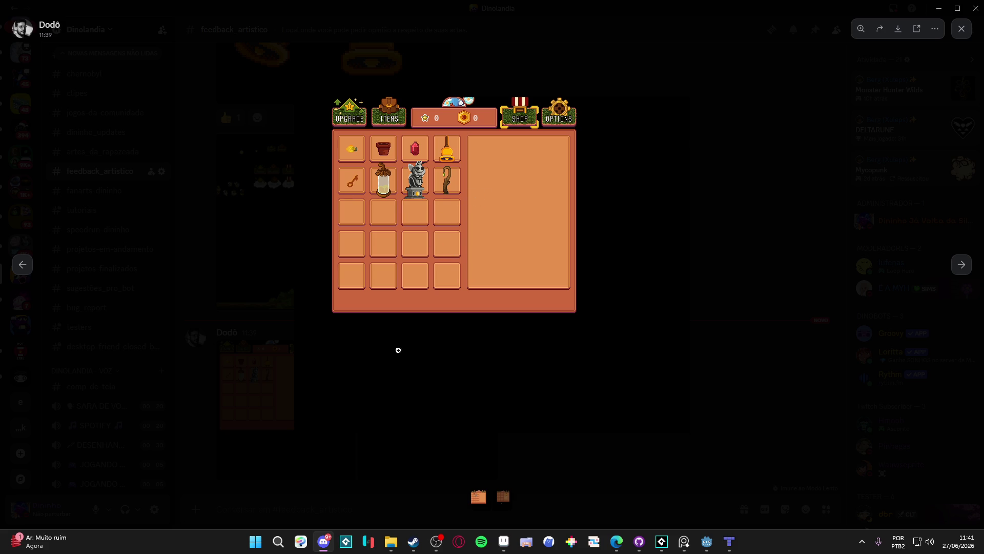
left_click(425, 380)
left_click(475, 340)
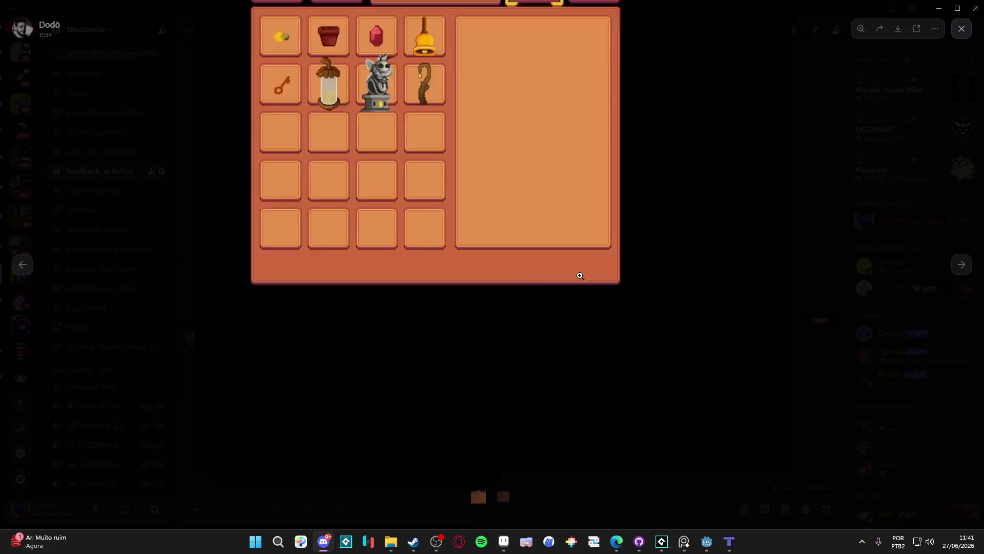
left_click(641, 43)
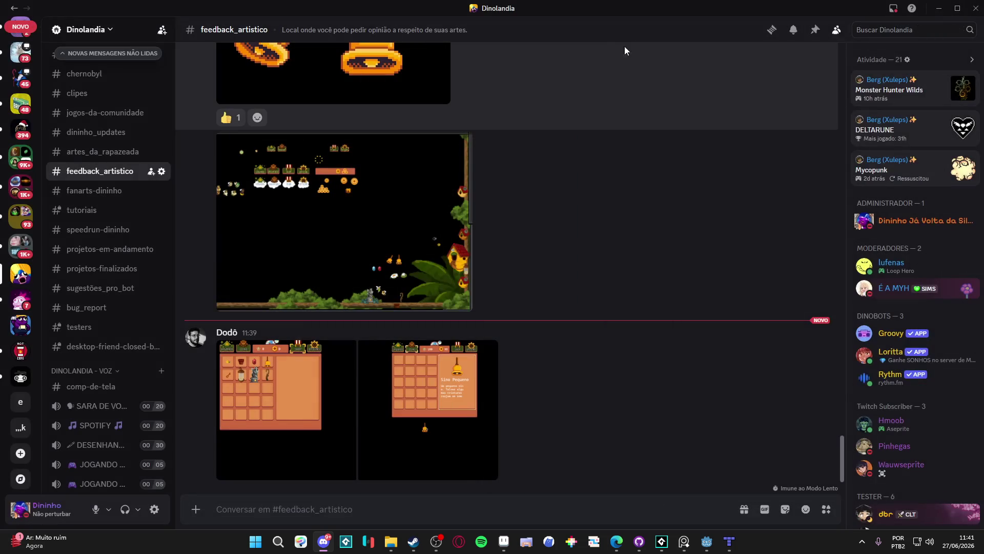
left_click(436, 385)
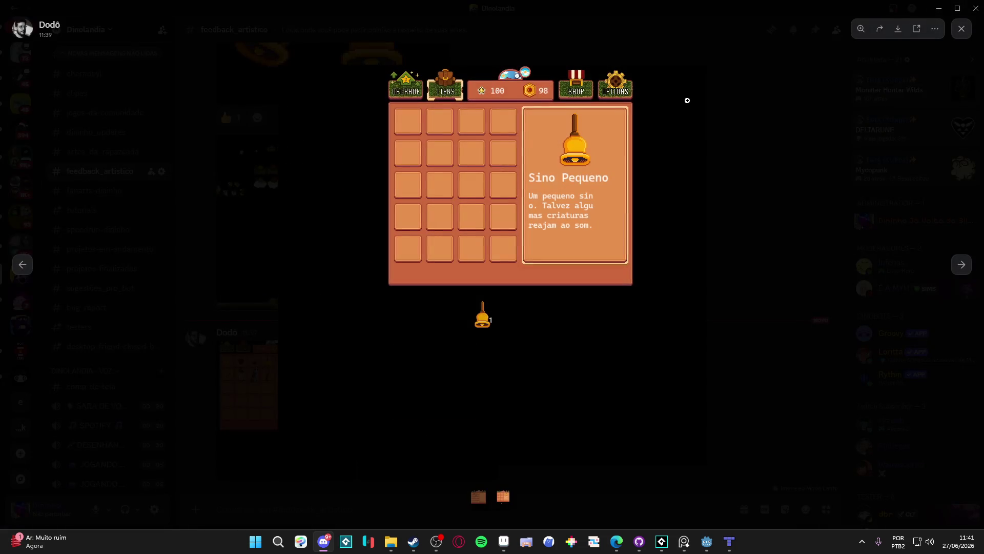
left_click(687, 96)
left_click(747, 77)
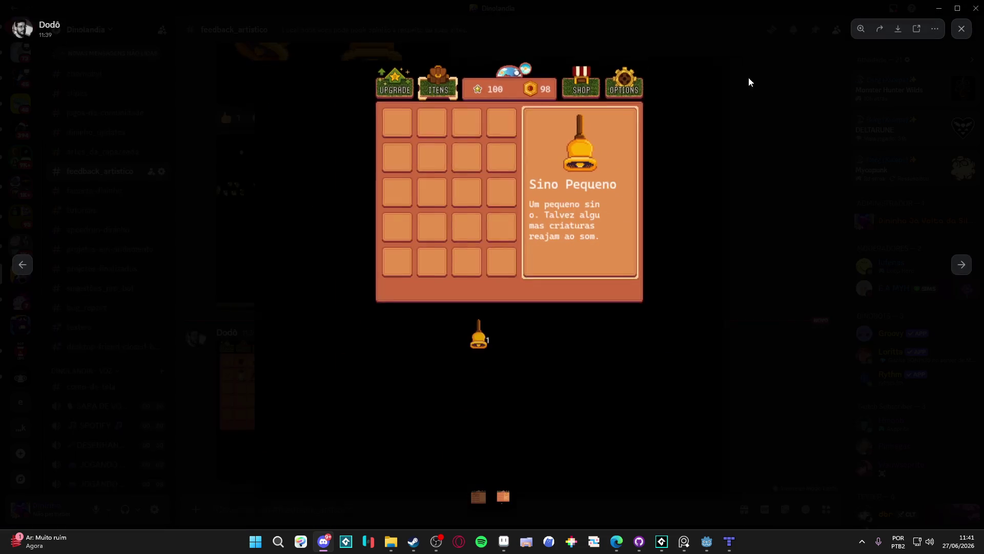
left_click(614, 26)
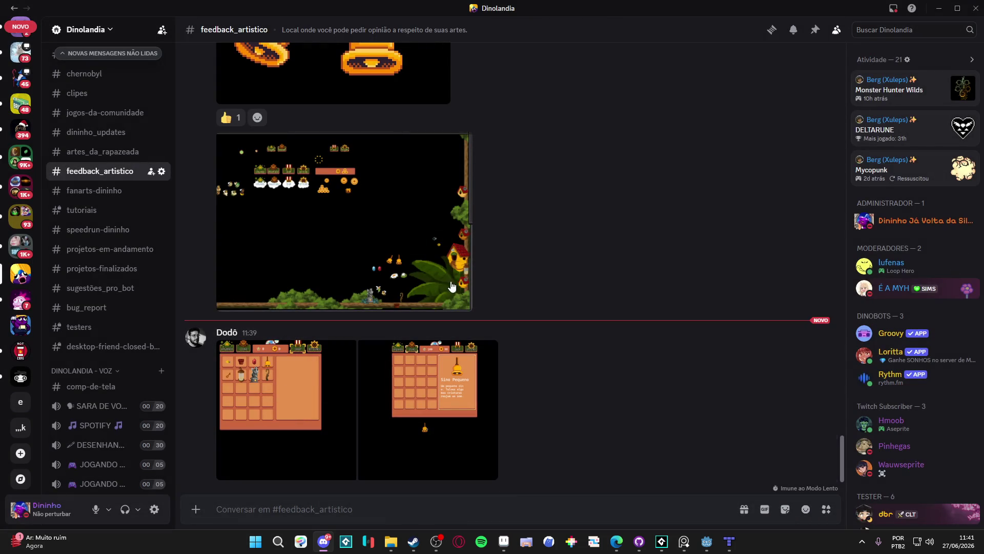
left_click(941, 8)
- Pick a light tan, then sample the dark brown #452a1b from a dirt edge
scroll(521, 294, "down", 1)
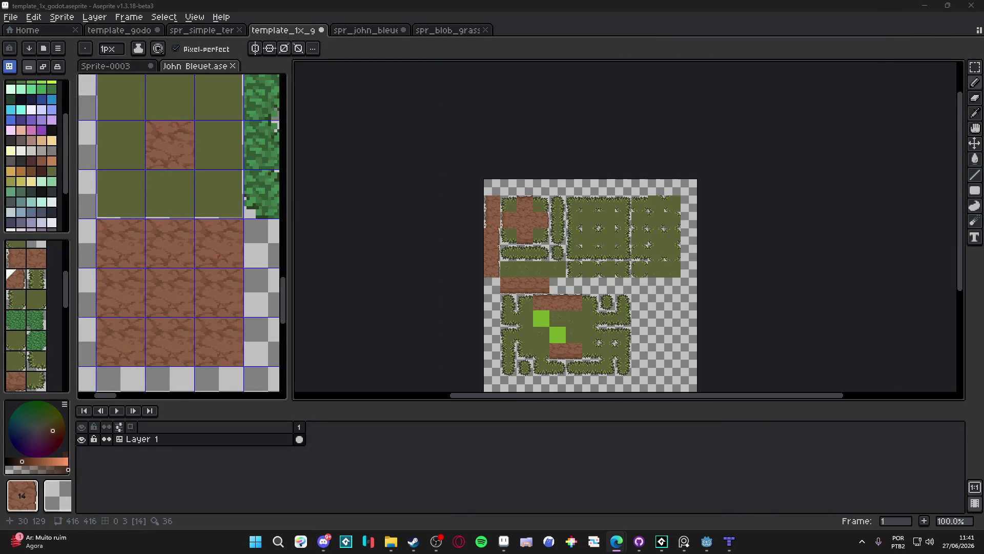
left_click(42, 140)
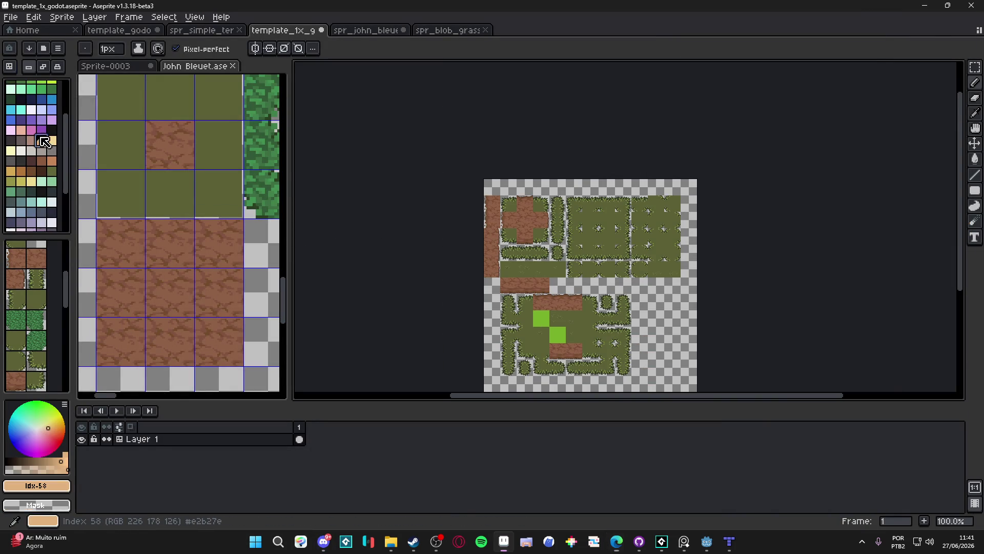
scroll(534, 235, "up", 4)
scroll(621, 252, "down", 4)
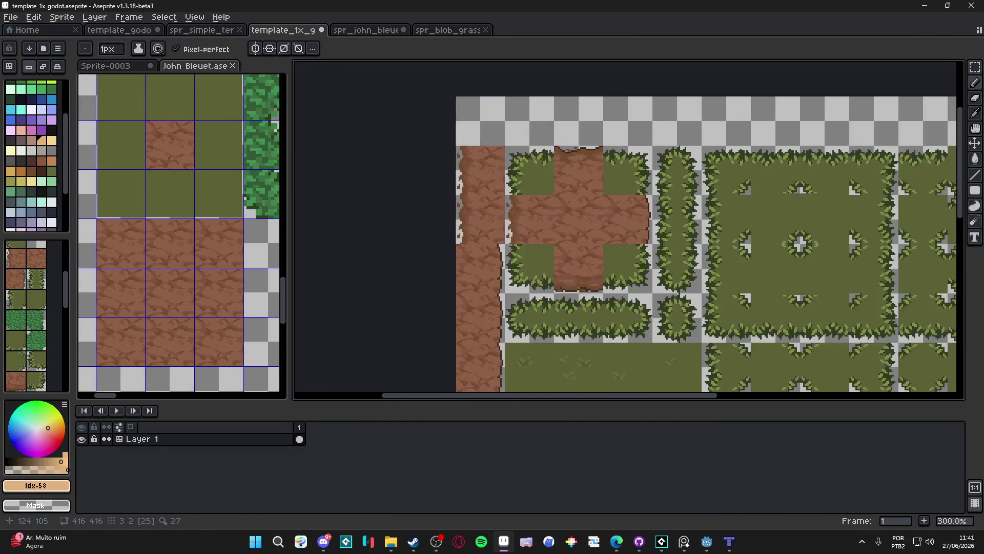
scroll(639, 262, "up", 2)
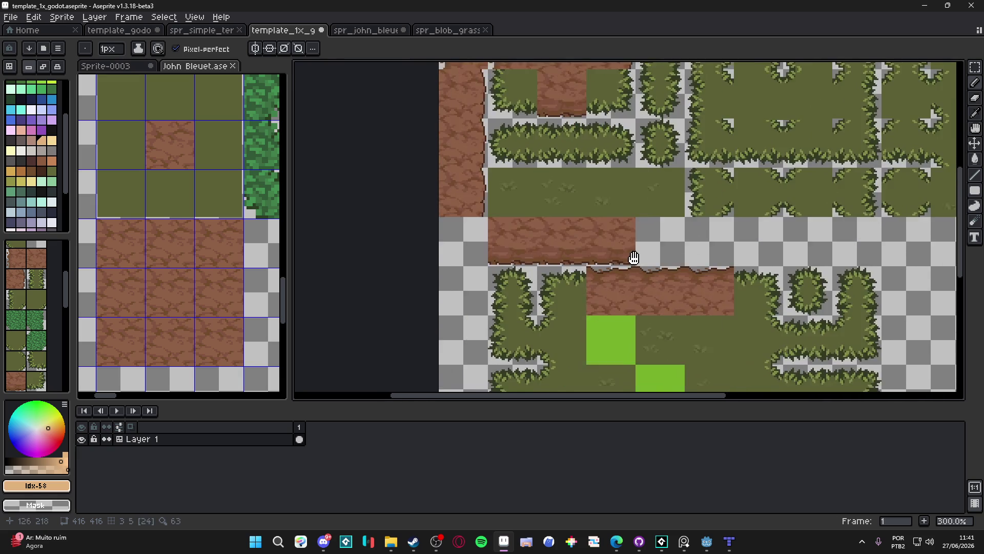
scroll(555, 131, "down", 1)
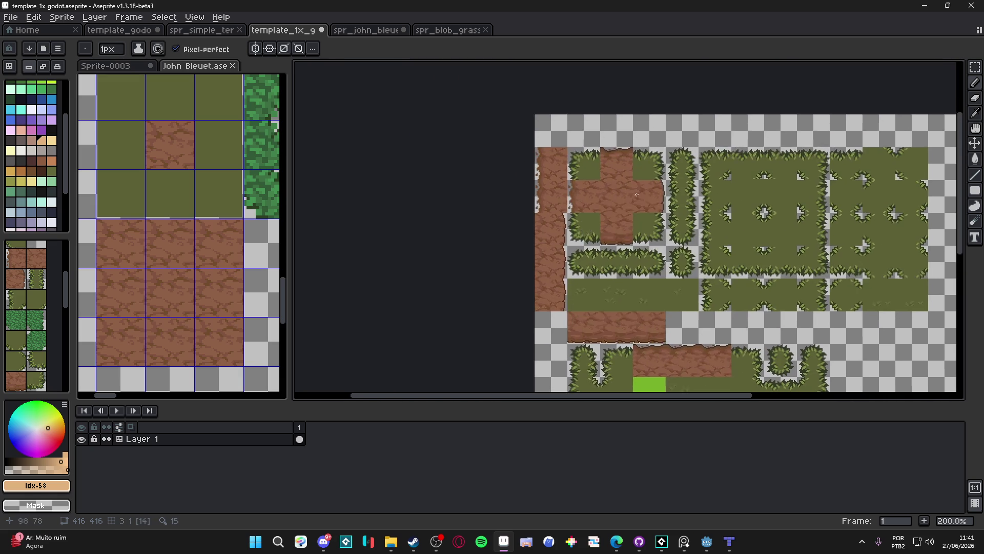
scroll(531, 244, "up", 4)
key("i")
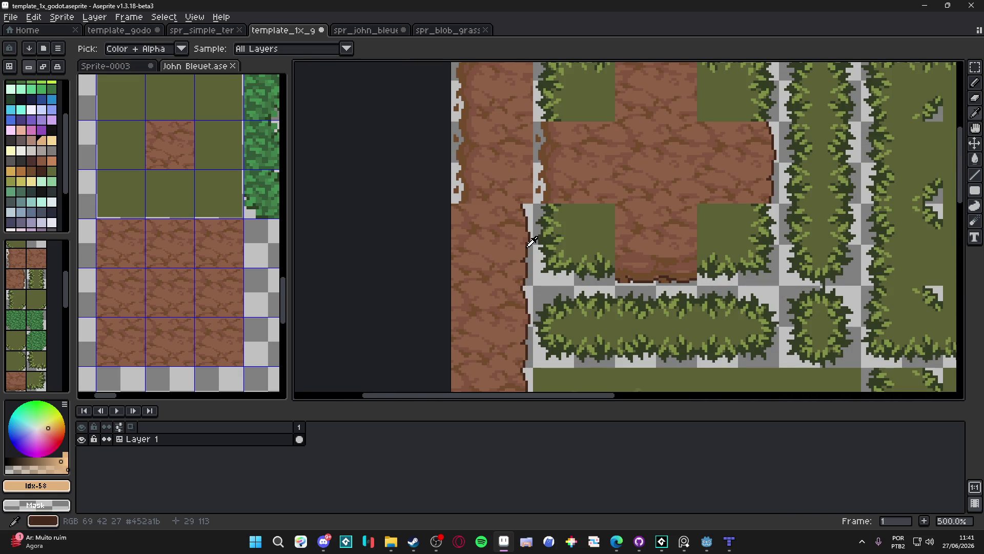
left_click(528, 246)
- Select the ragged left dirt edge strip and preview a #452a1b outline around it
key("m")
scroll(474, 169, "up", 1)
scroll(481, 181, "down", 1)
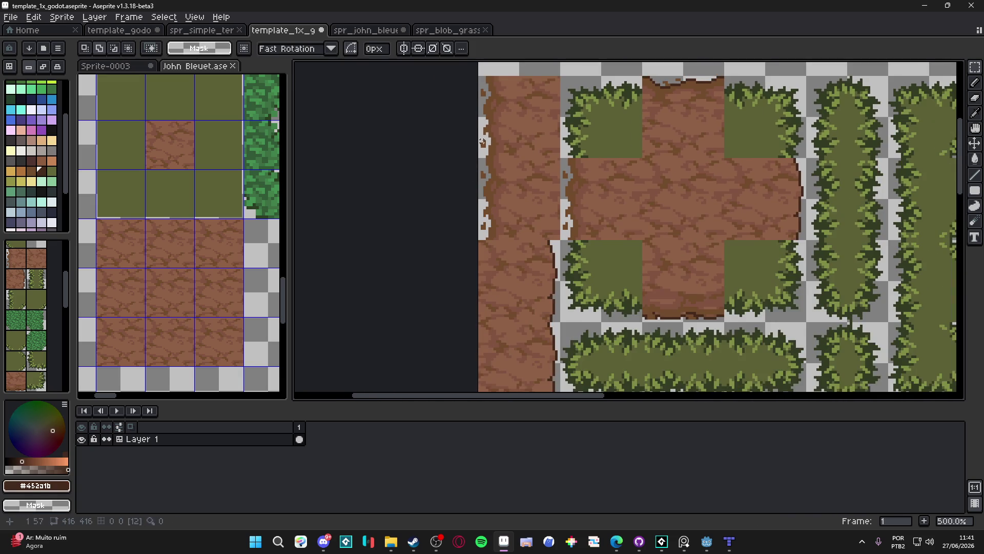
scroll(490, 87, "up", 1)
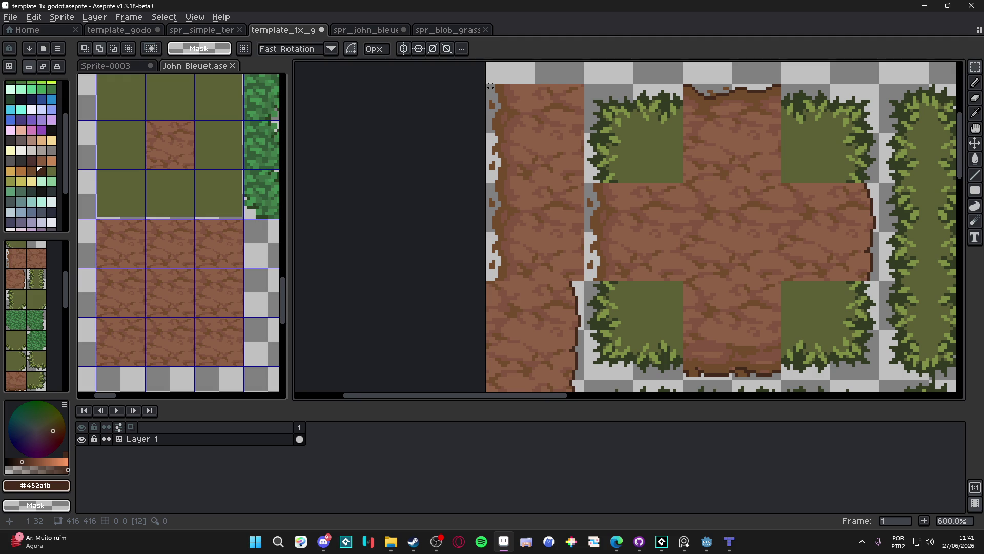
left_click_drag(490, 86, 512, 282)
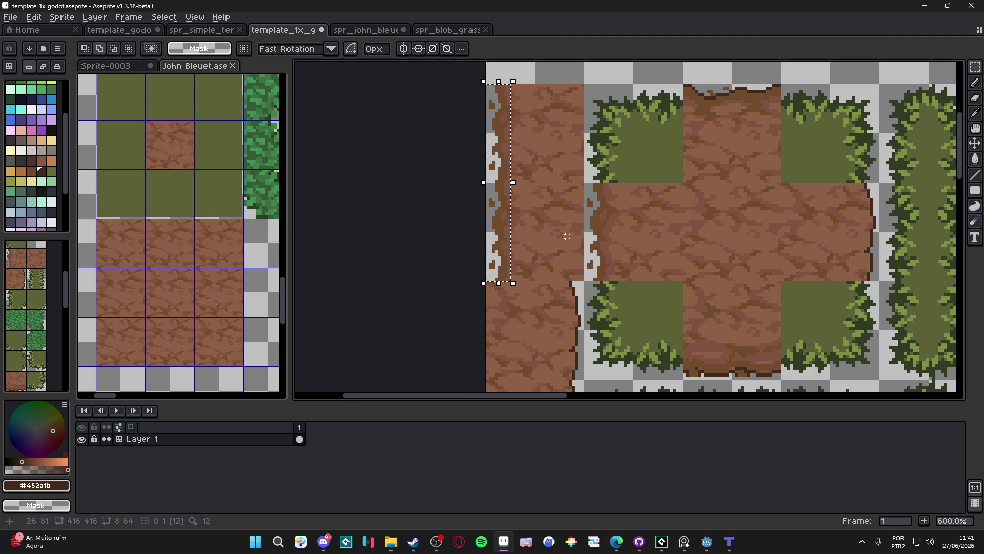
key("shift+o")
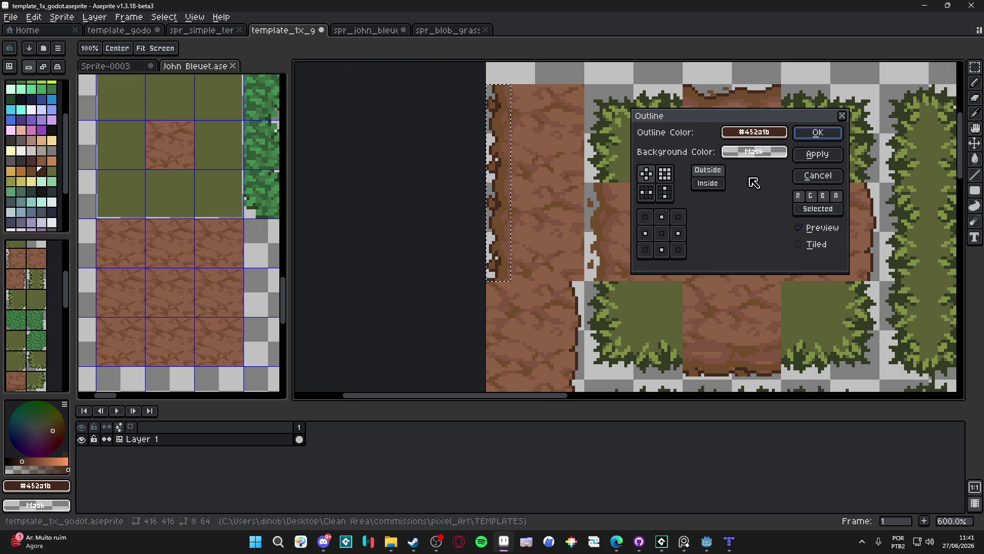
left_click(818, 133)
- Sample the darker brown #724b2c and pencil pixels along the dirt tile's right edge
scroll(612, 232, "down", 4)
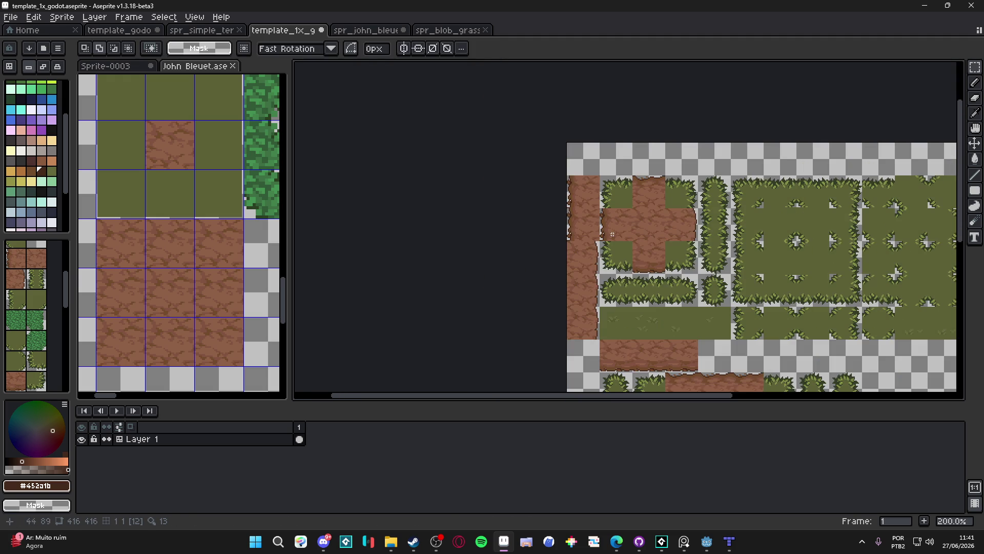
scroll(614, 233, "right", 2)
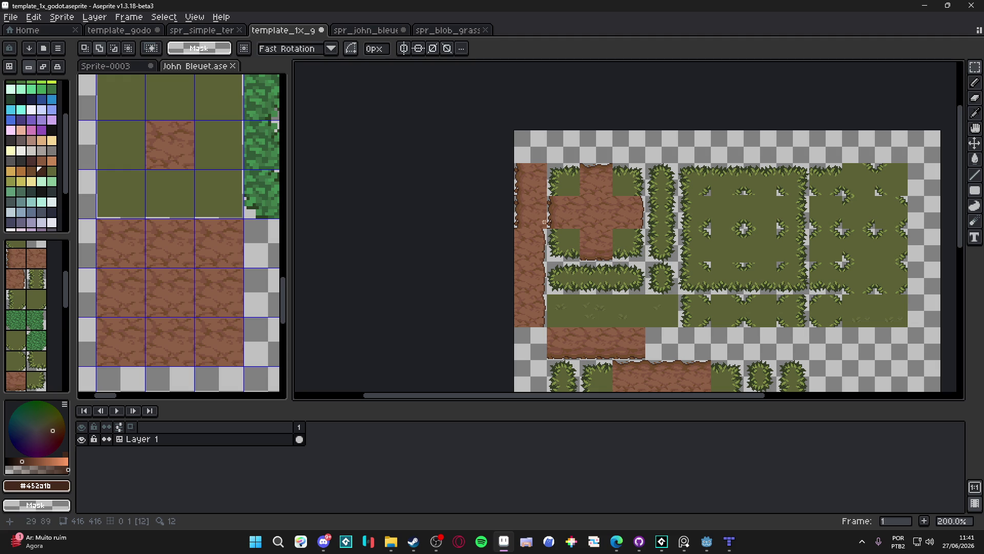
scroll(605, 225, "up", 7)
key("b")
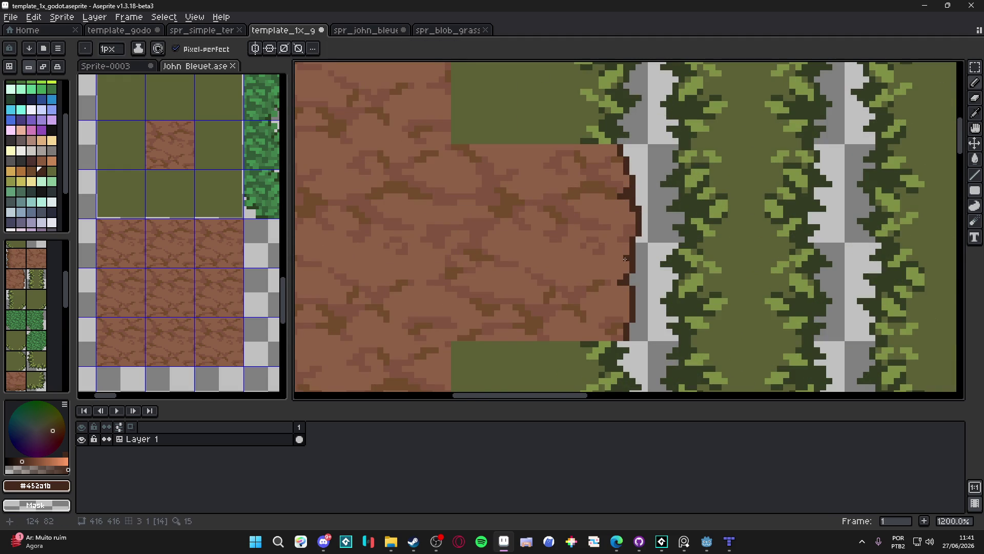
scroll(629, 271, "down", 4)
scroll(636, 303, "down", 1)
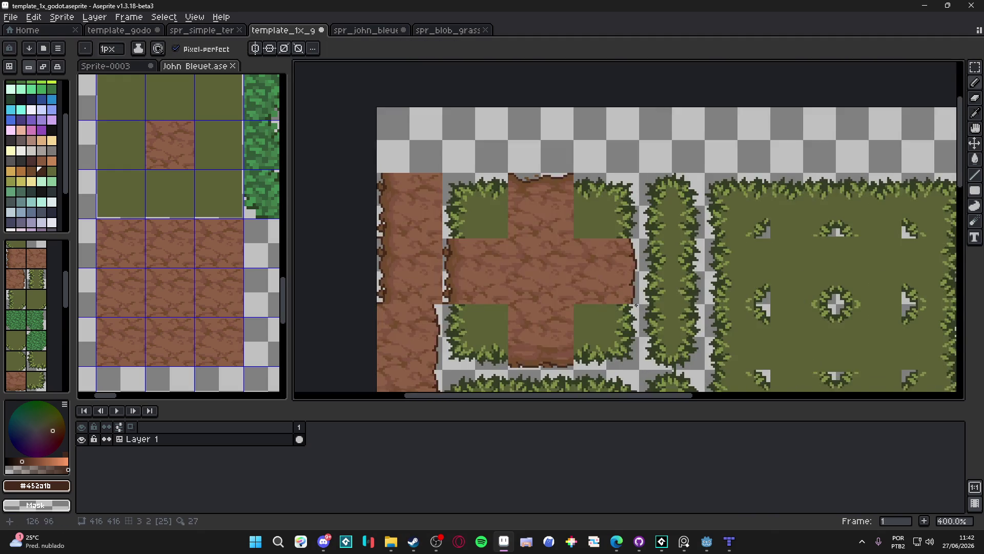
scroll(625, 282, "down", 2)
scroll(615, 262, "left", 3)
scroll(609, 247, "up", 1)
scroll(610, 247, "up", 4)
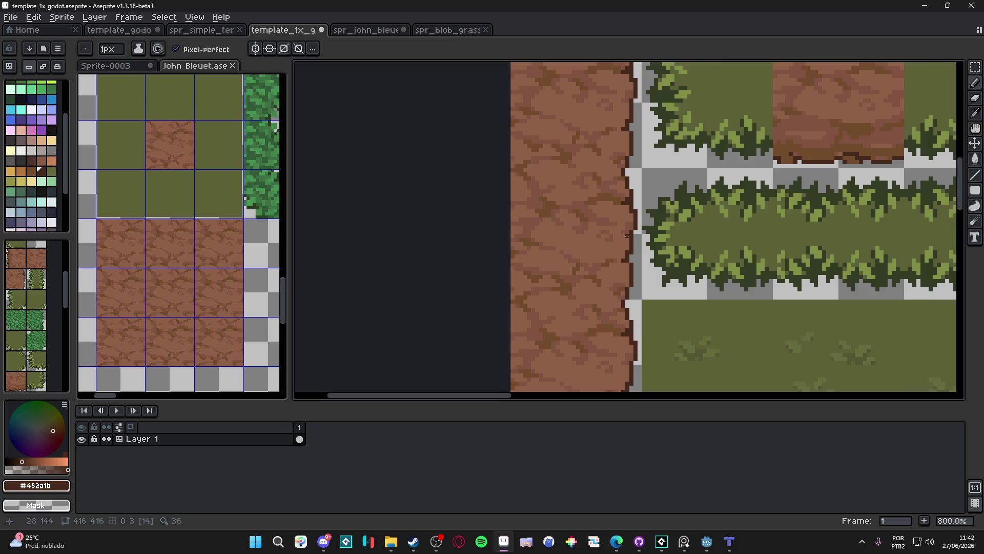
left_click(635, 216, "alt")
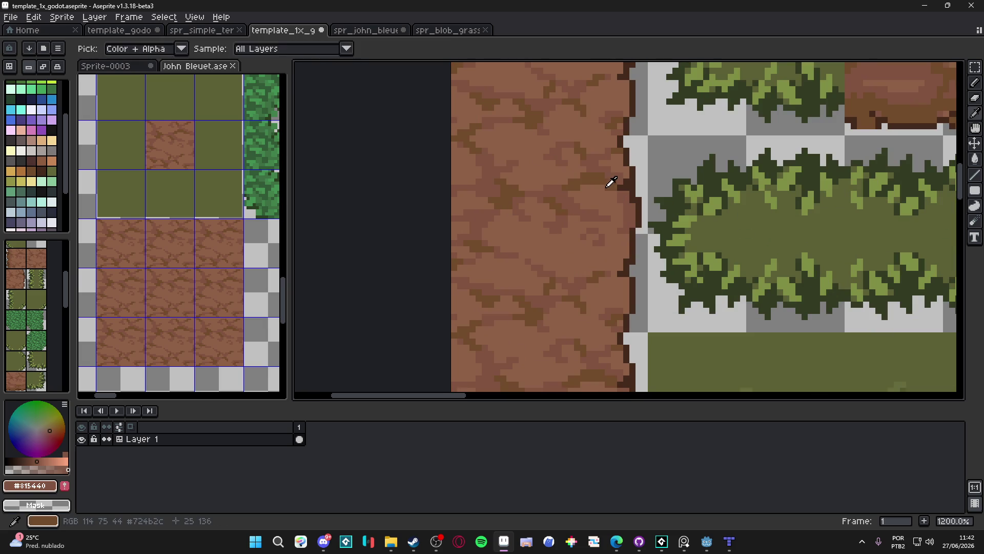
left_click(610, 191, "alt")
left_click_drag(627, 209, 629, 225)
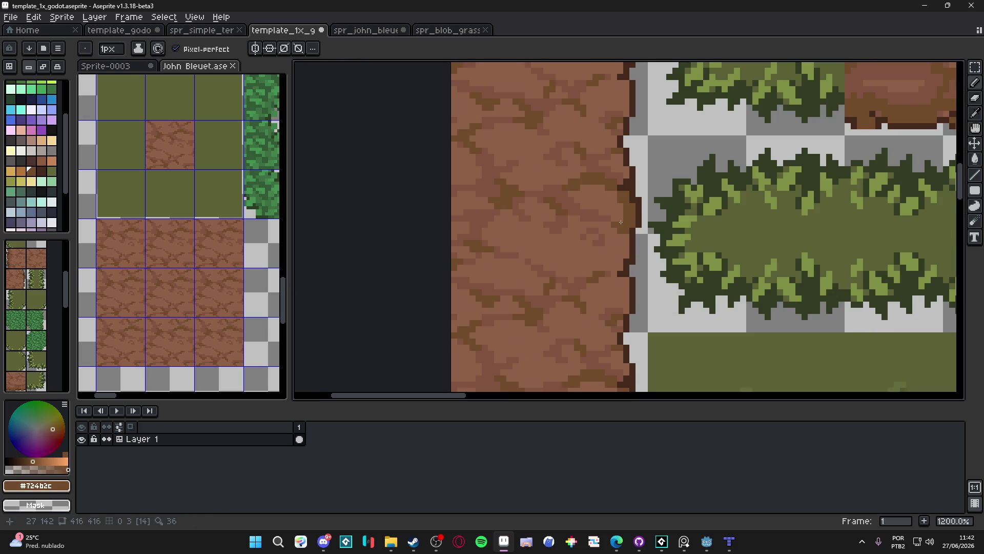
- Switch the Pencil brush size between 1px and 2px
key("plus")
key("minus")
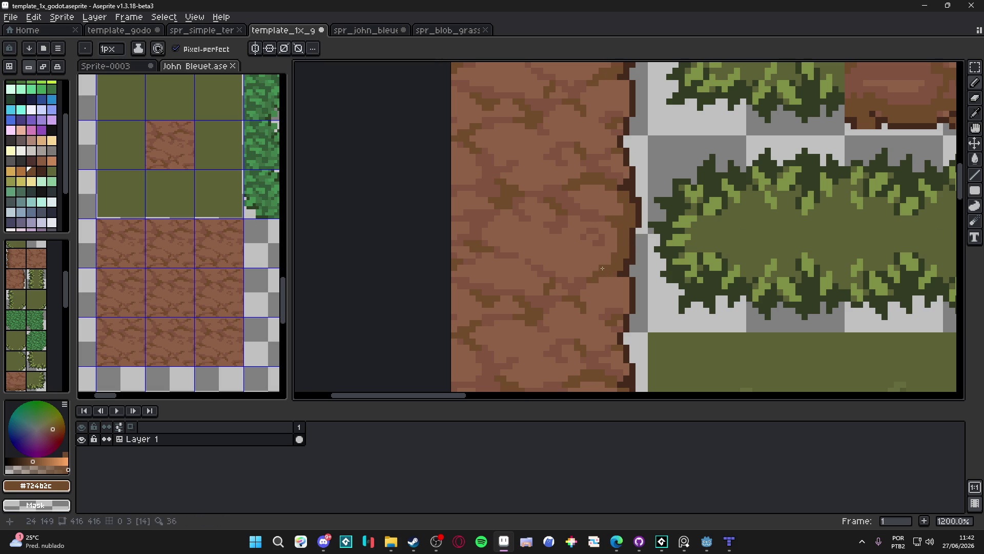
key("ctrl")
scroll(607, 220, "up", 3)
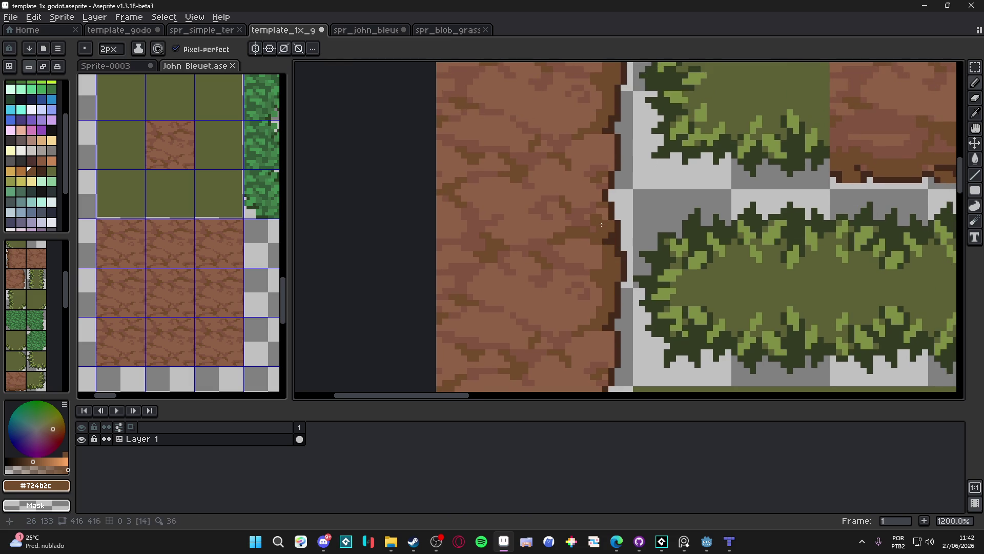
key("ctrl")
key("minus")
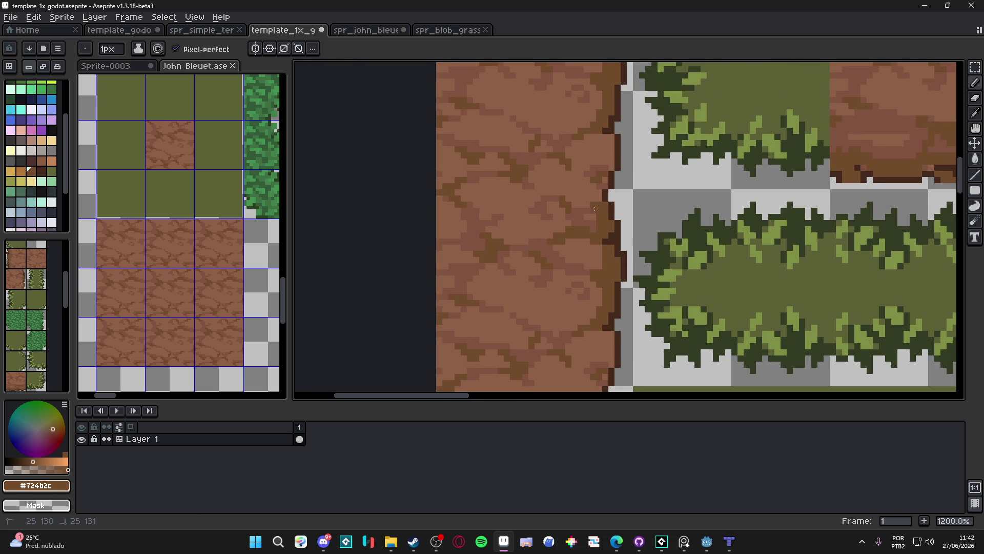
key("plus")
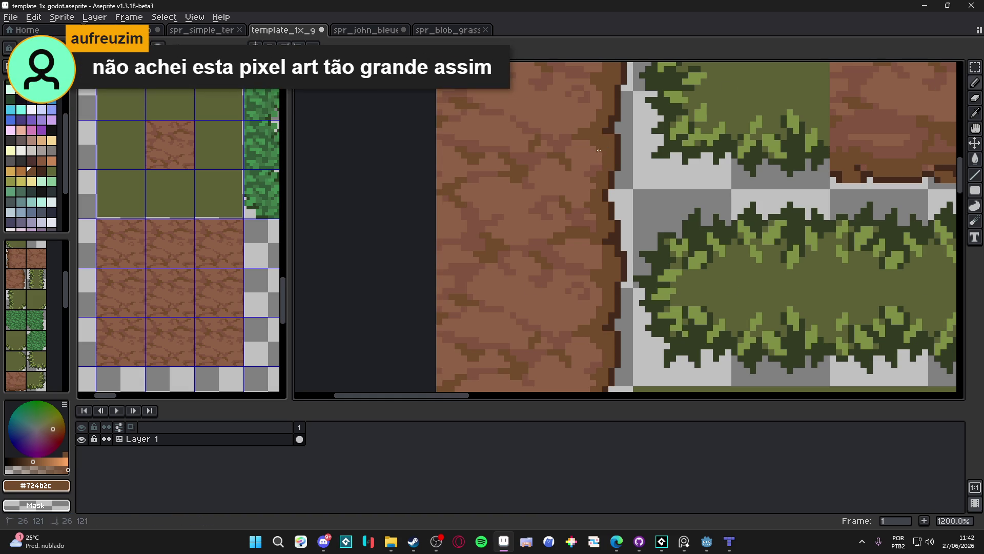
scroll(599, 153, "down", 5)
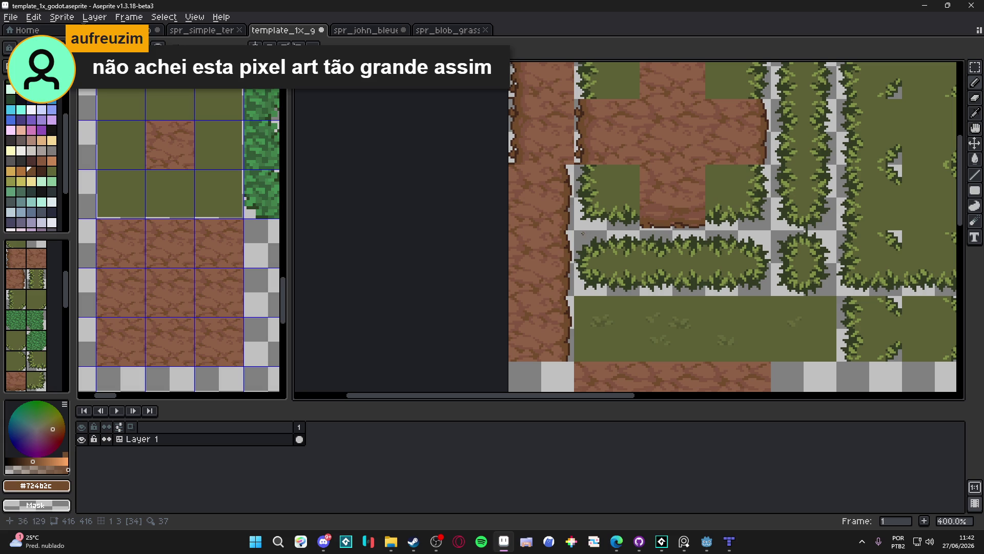
- Save template_1x_godot.aseprite and switch over to Discord
key("ctrl+s")
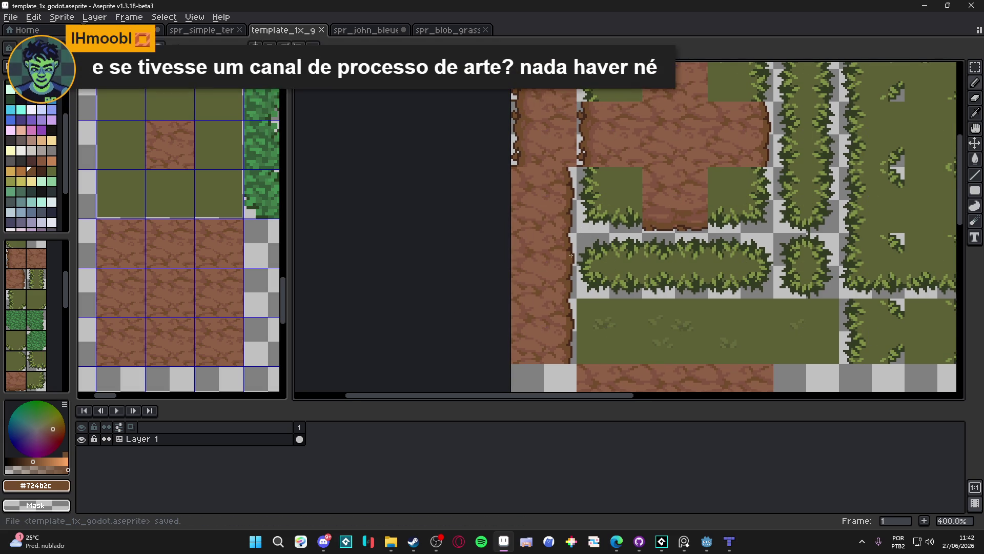
scroll(563, 251, "down", 1)
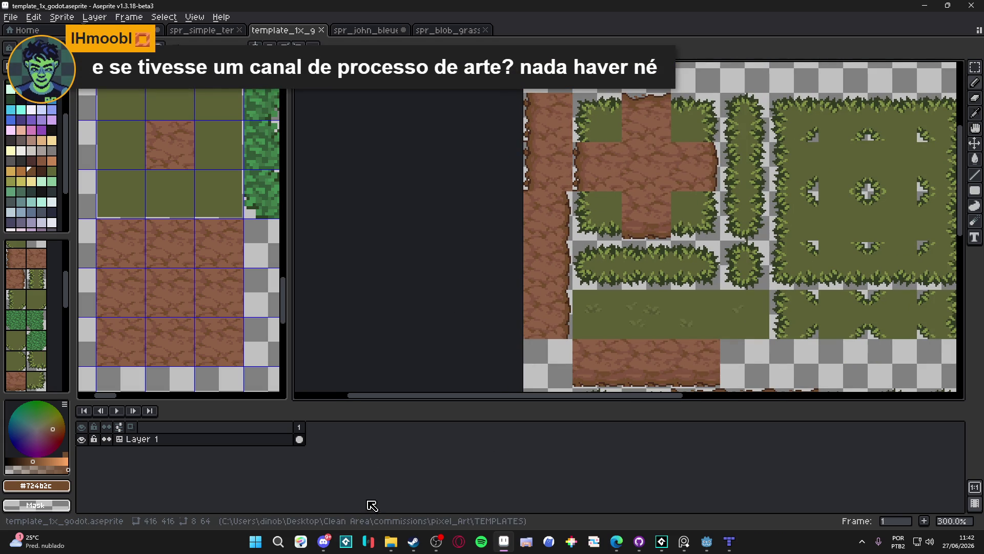
left_click(323, 545)
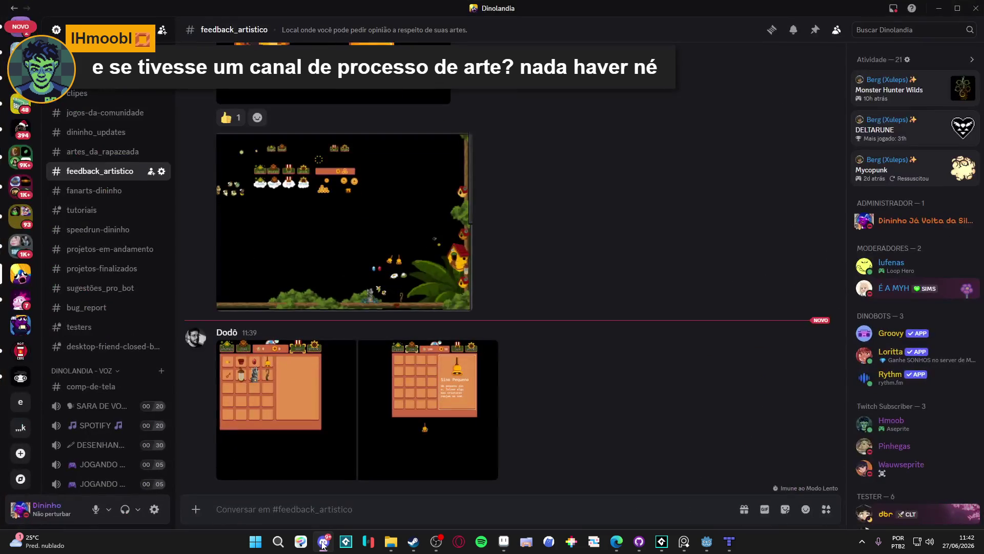
- Open the game screenshot full size, zoom in and out, and close it
left_click(424, 255)
left_click(669, 384)
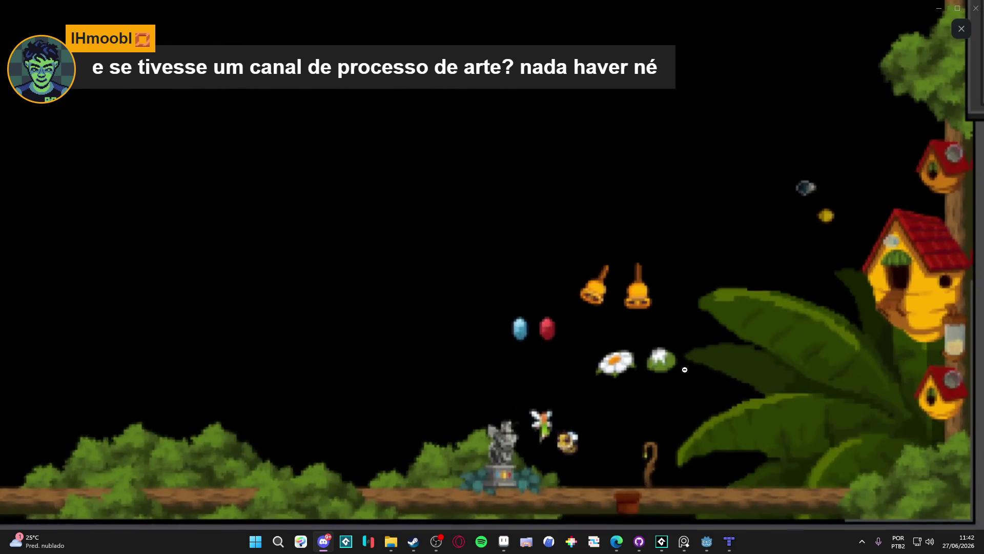
left_click(722, 307)
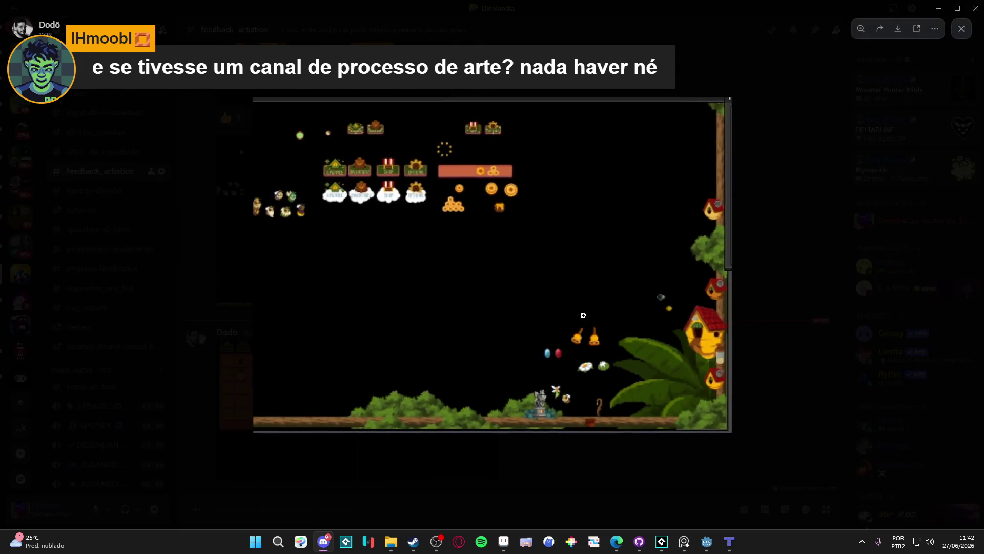
left_click(820, 238)
- Inspect the inventory screenshot full size, zooming in and out several times
left_click(416, 405)
left_click(564, 190)
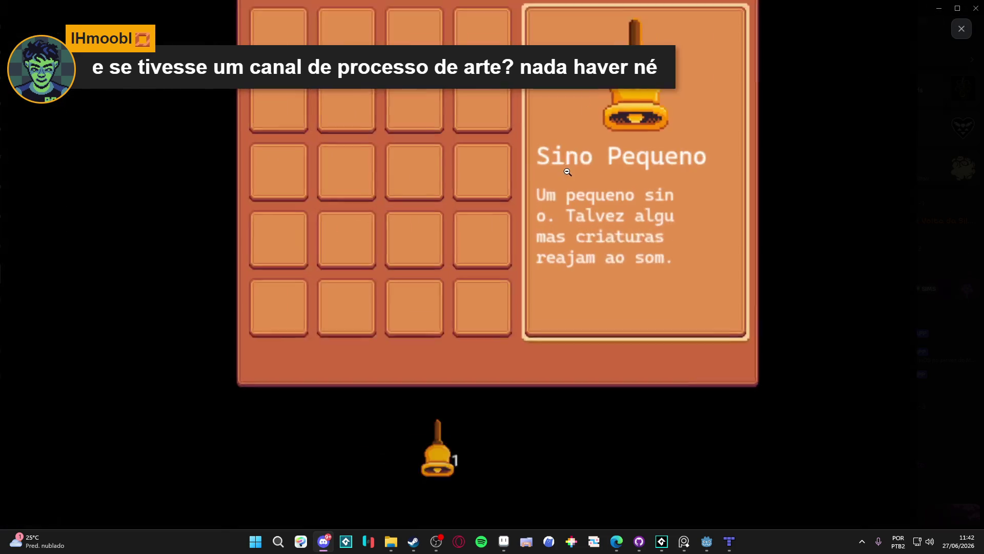
left_click(521, 192)
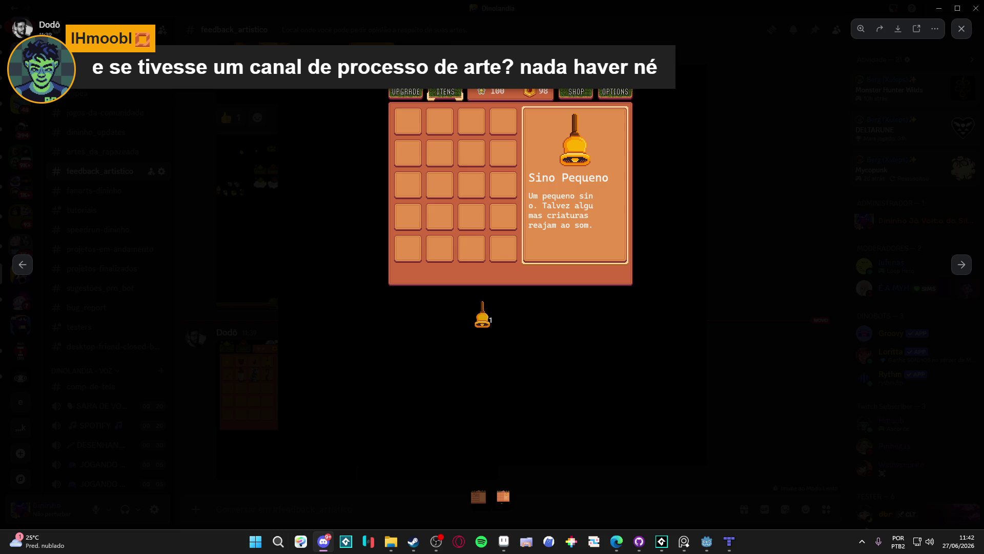
left_click(464, 107)
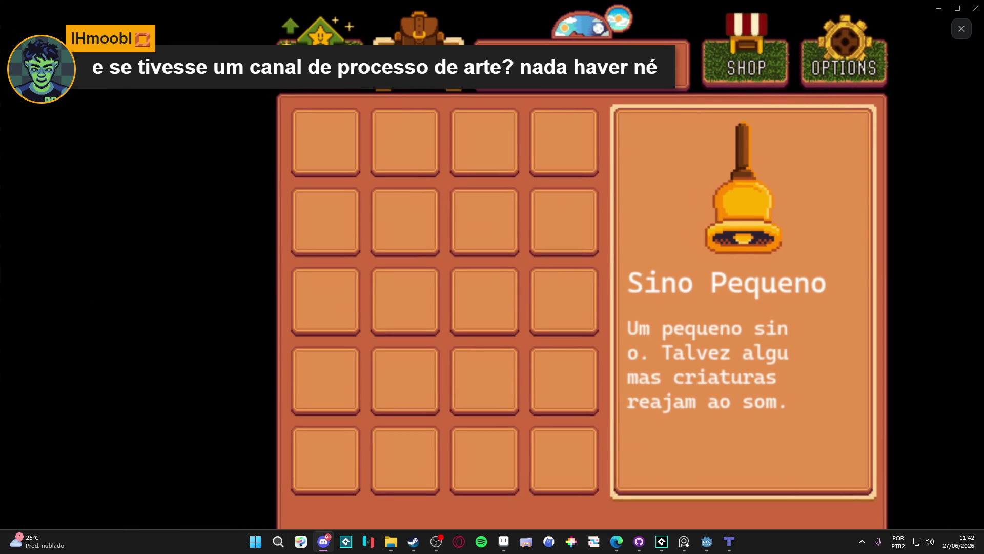
left_click(492, 365)
left_click(433, 348)
left_click(415, 340)
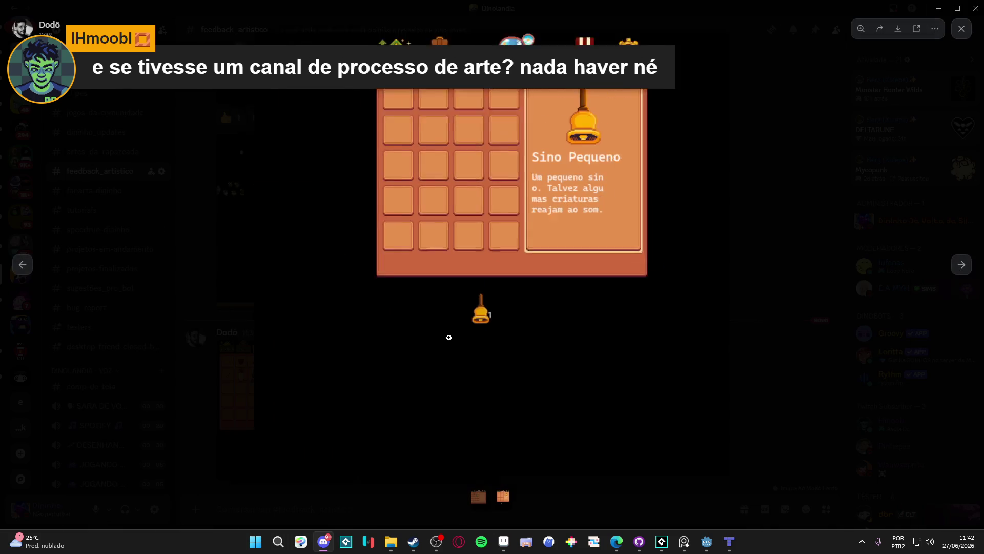
left_click(961, 30)
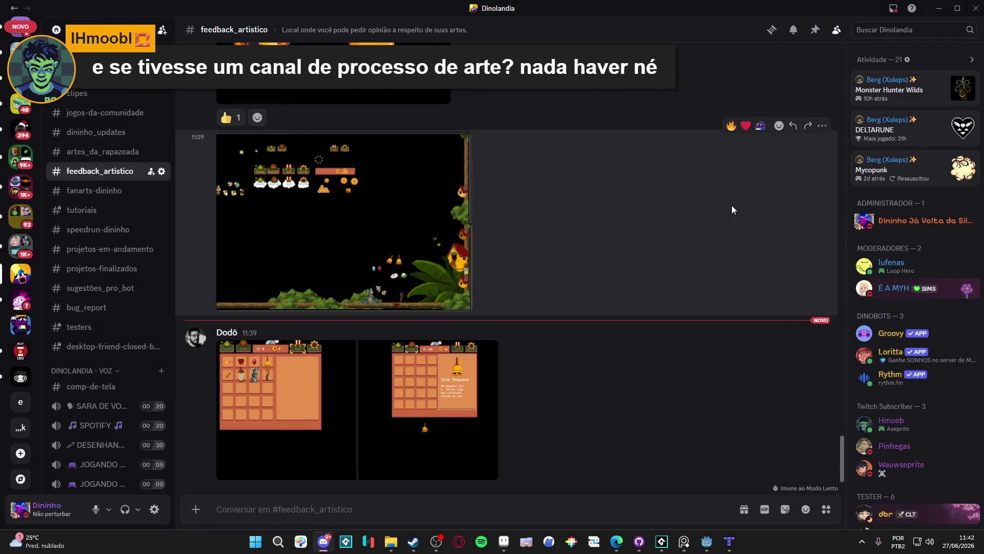
- Zoom through the other inventory screenshot, close the viewer and minimize Discord
left_click(270, 387)
left_click(410, 190)
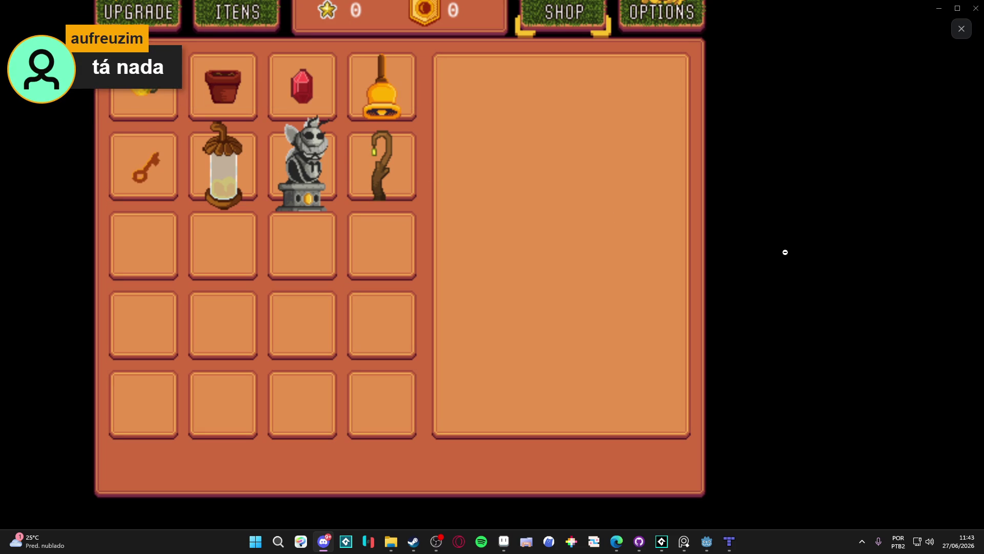
left_click(780, 249)
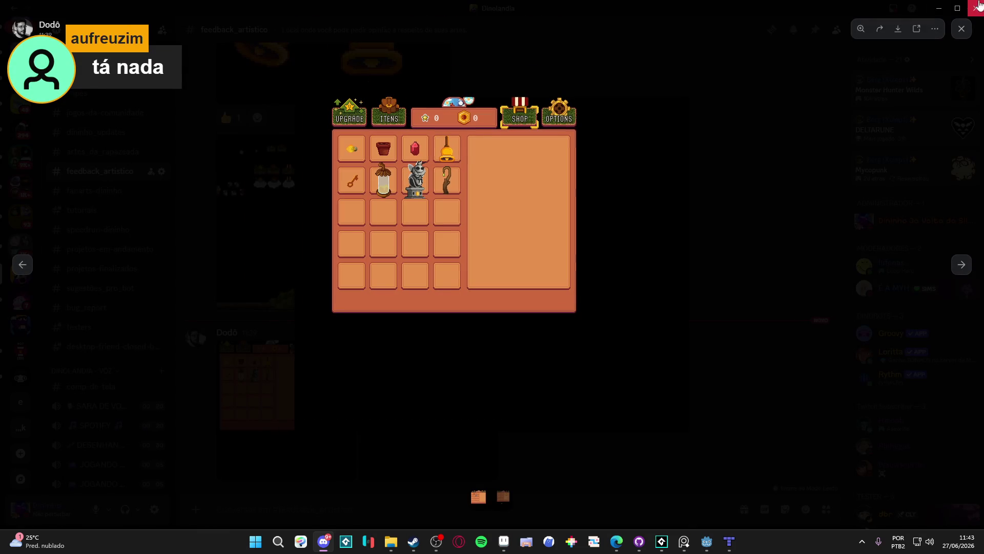
left_click(961, 30)
left_click(937, 15)
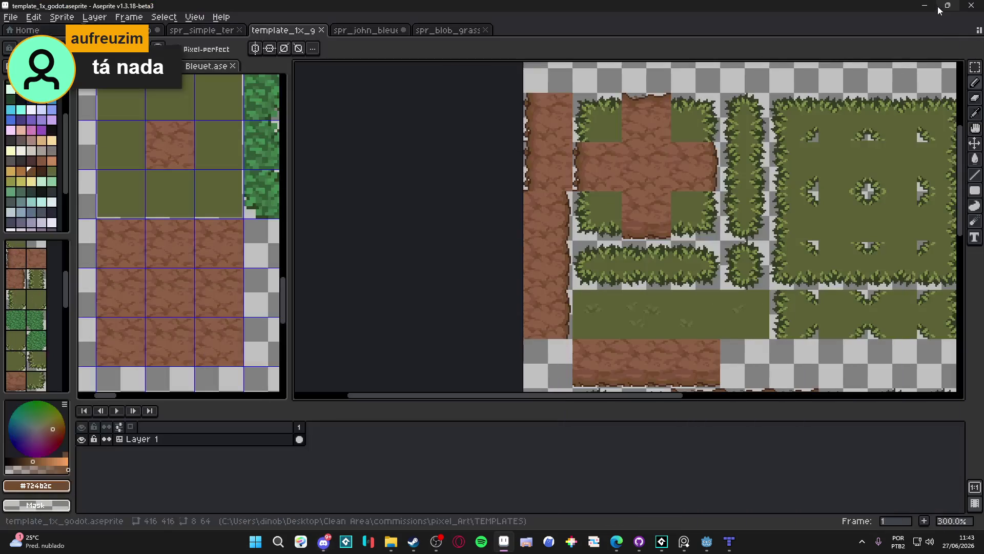
- Pan to the dirt tile's bottom edge and pick the dark brown outline colour
left_click_drag(609, 264, 585, 257)
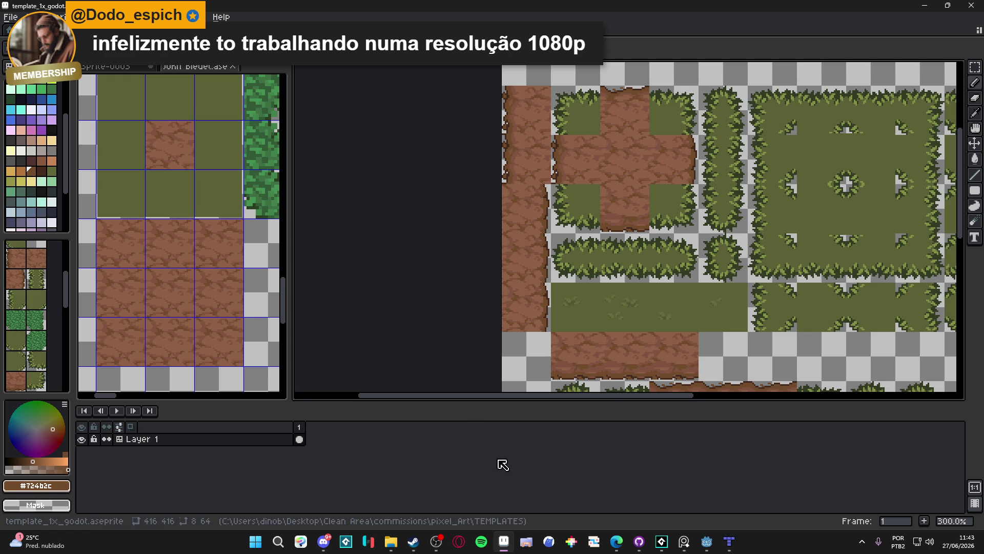
scroll(533, 280, "right", 2)
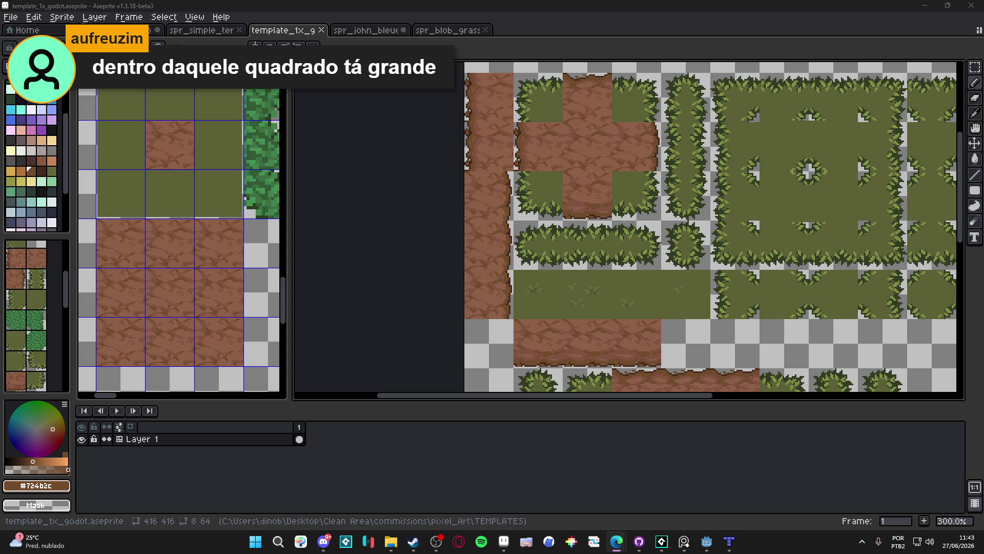
left_click_drag(591, 267, 556, 267)
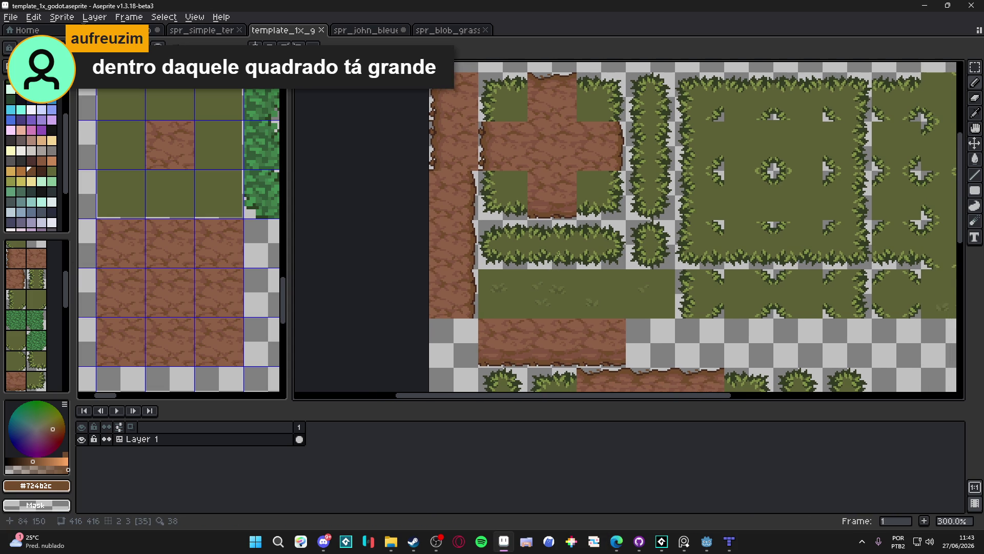
scroll(479, 203, "up", 6)
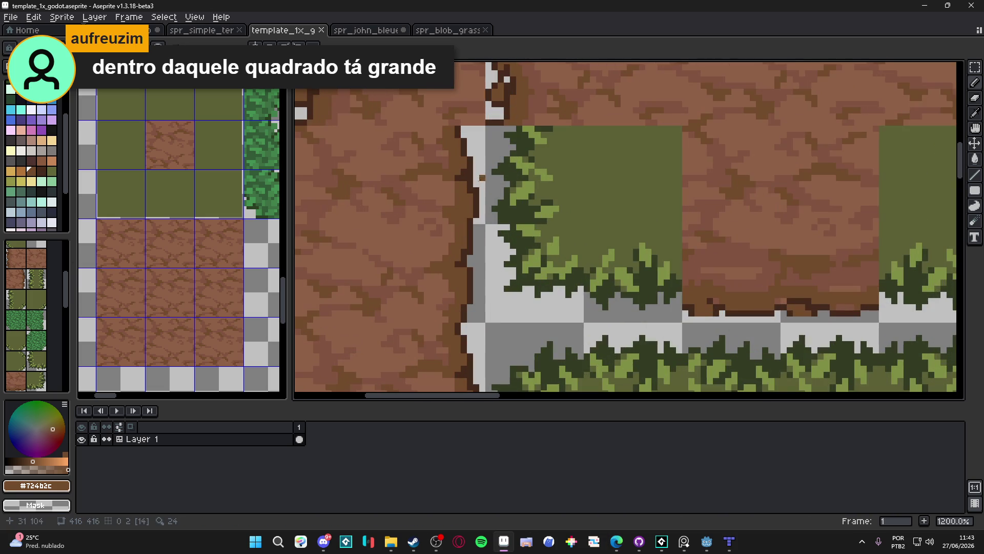
left_click(475, 218, "alt")
- Pencil dark brown over the light gaps in the dirt tile's bottom outline
scroll(476, 218, "down", 3)
scroll(474, 262, "up", 3)
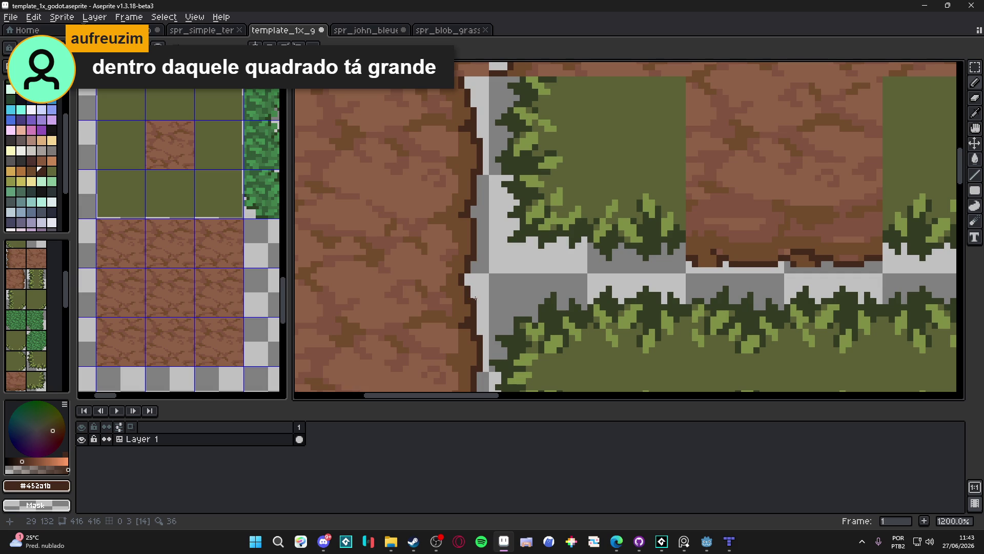
scroll(477, 330, "down", 4)
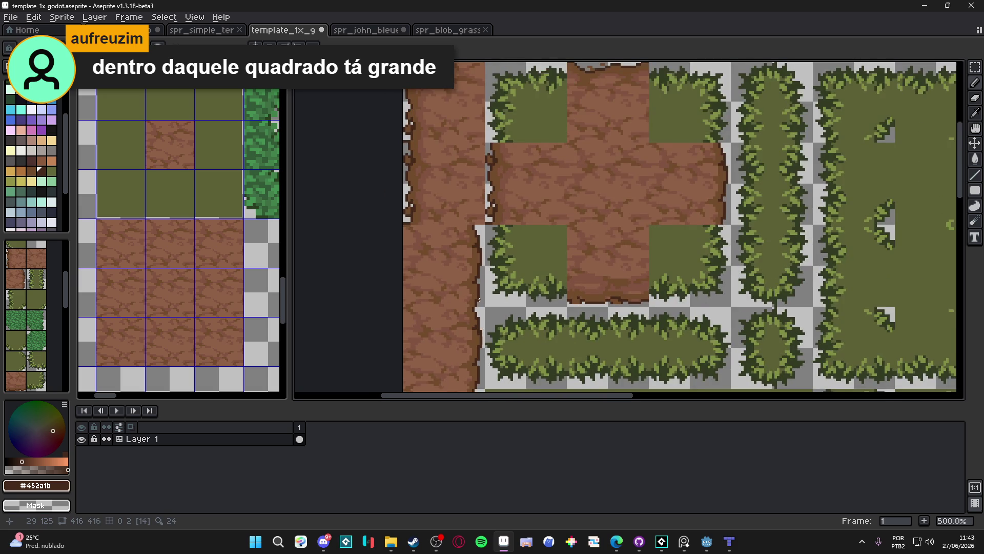
left_click_drag(479, 300, 461, 217)
scroll(467, 279, "up", 4)
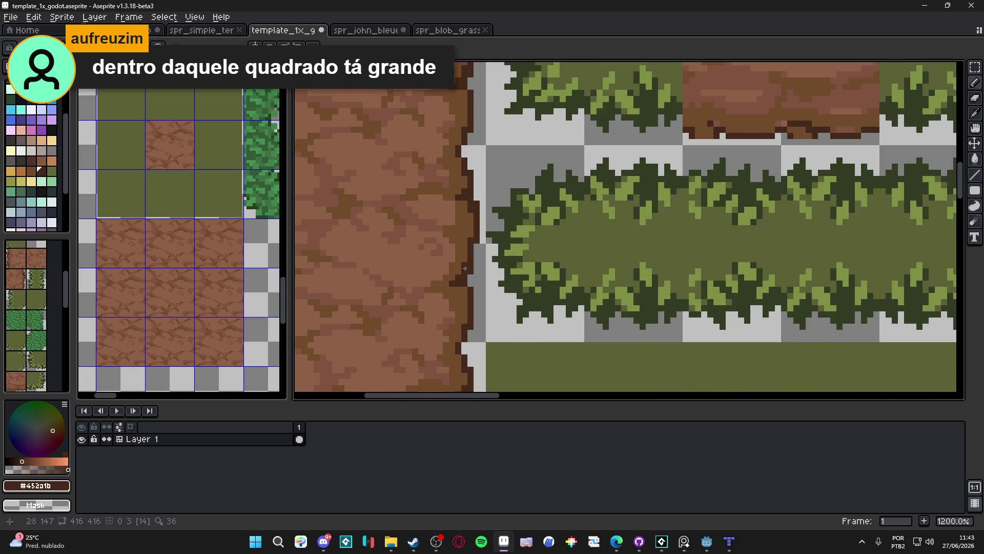
scroll(464, 267, "down", 5)
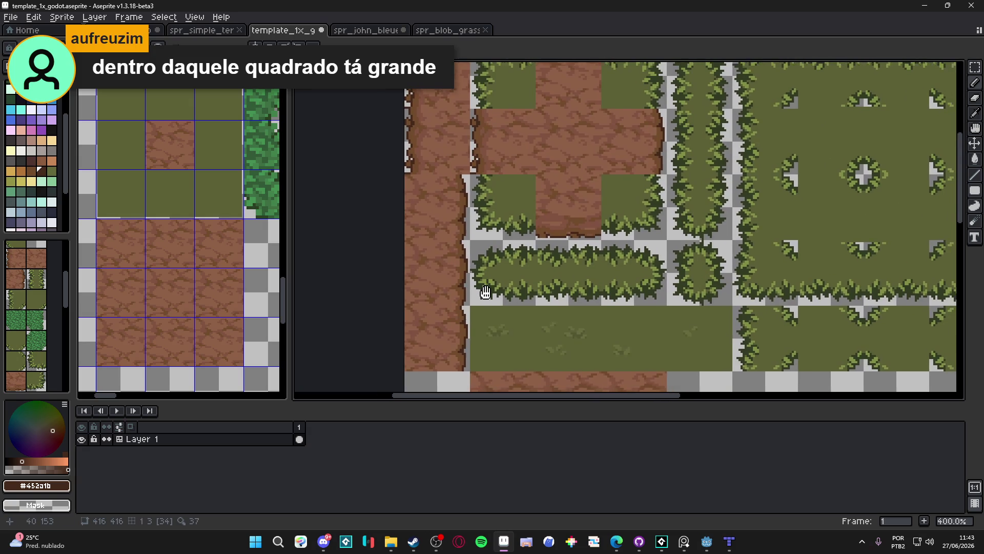
scroll(472, 173, "up", 3)
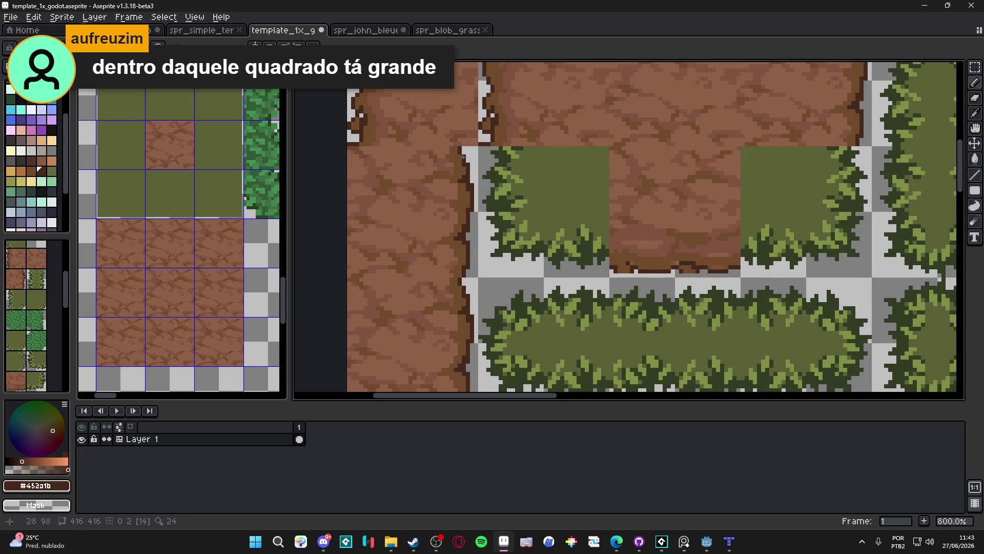
scroll(463, 157, "down", 3)
scroll(473, 271, "up", 2)
scroll(474, 270, "up", 2)
scroll(526, 234, "down", 4)
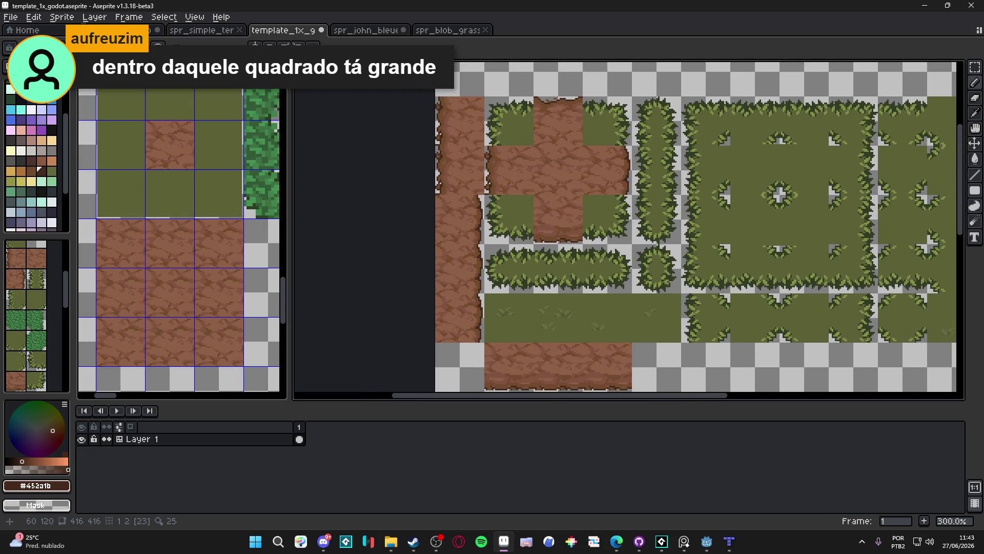
scroll(527, 234, "up", 7)
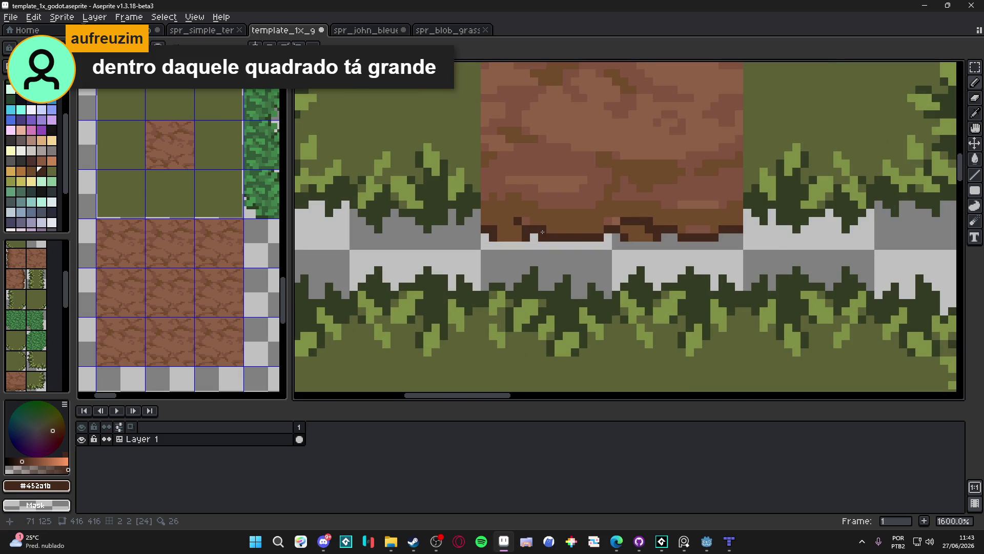
left_click_drag(609, 222, 617, 222)
- Save the tileset and pick the dirt colour #815440
scroll(686, 231, "down", 5)
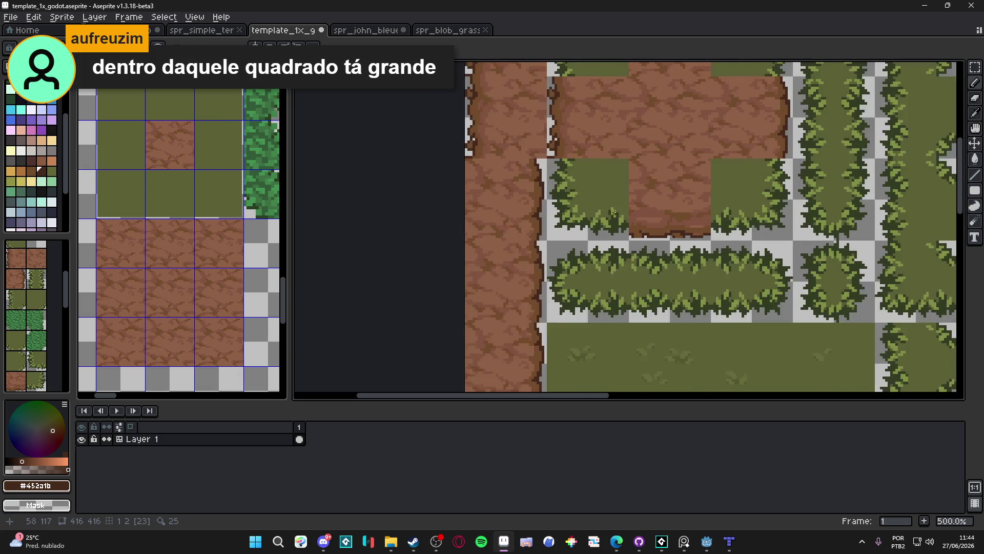
scroll(567, 256, "down", 1)
scroll(554, 262, "down", 3)
scroll(553, 262, "right", 2)
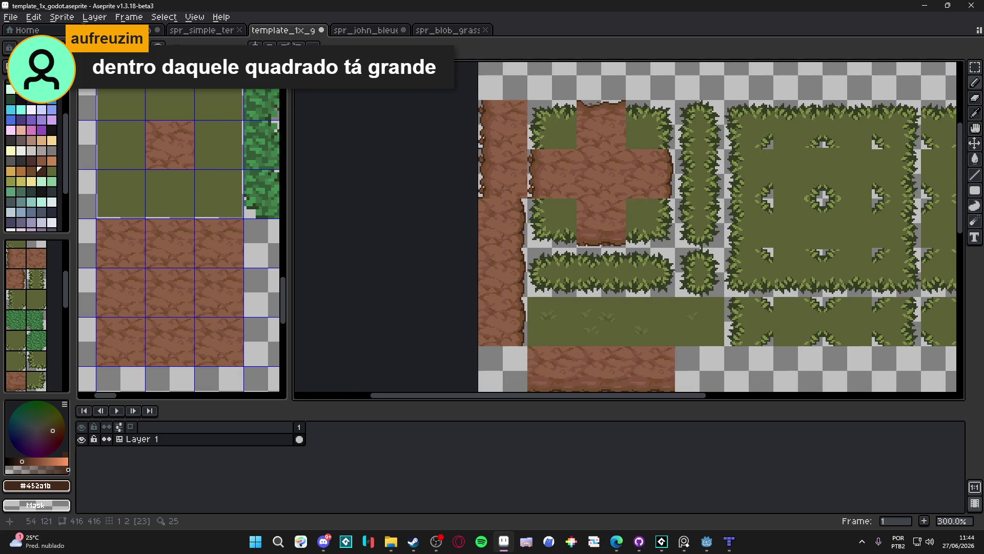
key("ctrl+s")
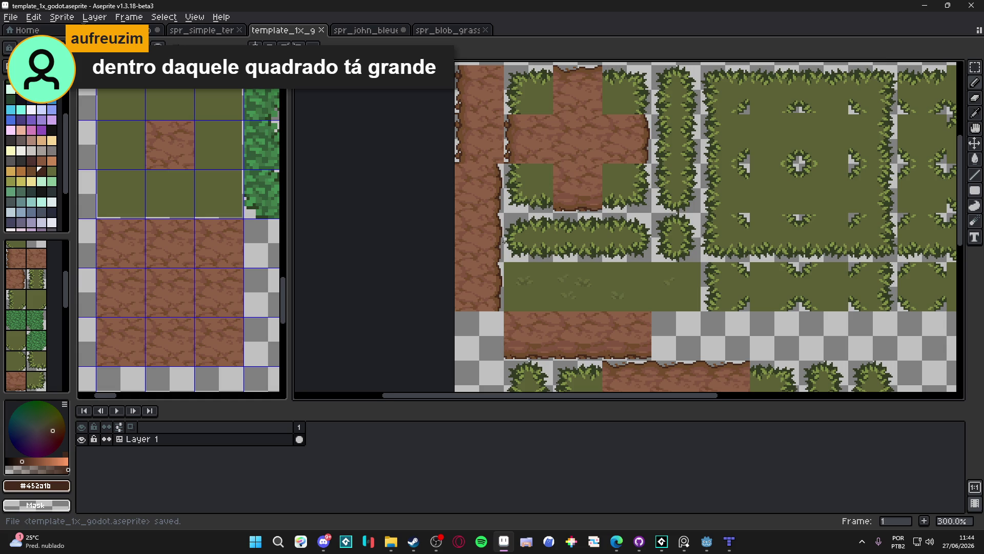
scroll(506, 241, "up", 4)
scroll(487, 213, "up", 3)
left_click(490, 209, "alt")
- Repaint dirt-coloured #815440 pixels along the left dirt column's right edge
left_click_drag(490, 209, 487, 202)
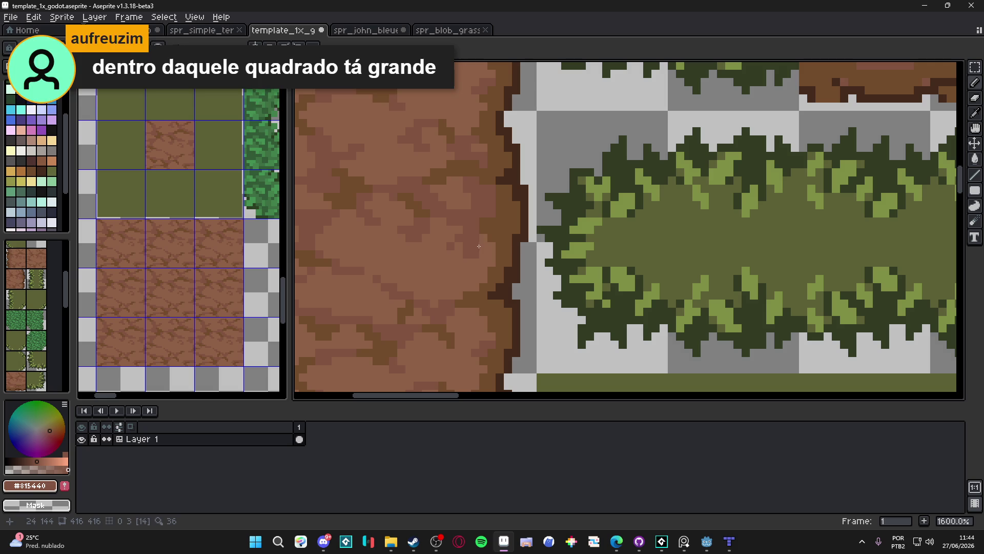
left_click_drag(484, 243, 486, 264)
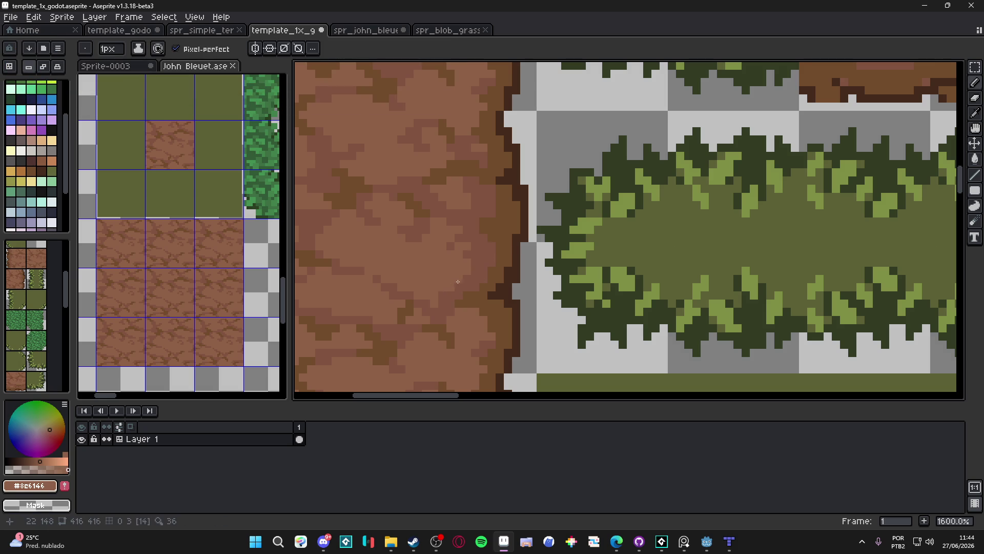
key("alt")
scroll(463, 275, "down", 3)
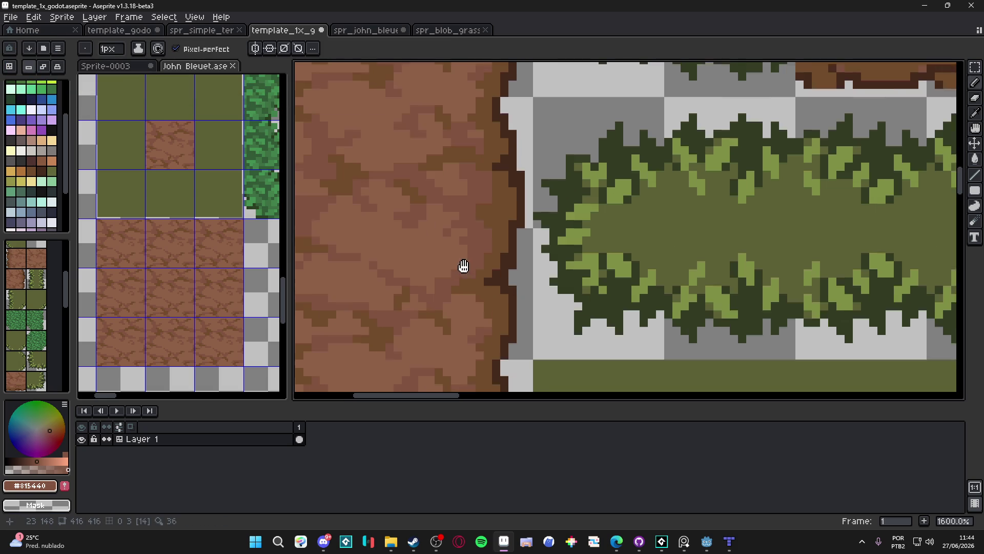
scroll(471, 182, "up", 2)
- Dot dark-brown outline pixels down the column's ragged edge with the 1px pencil
key("ctrl+plus")
key("minus")
left_click_drag(451, 183, 455, 173)
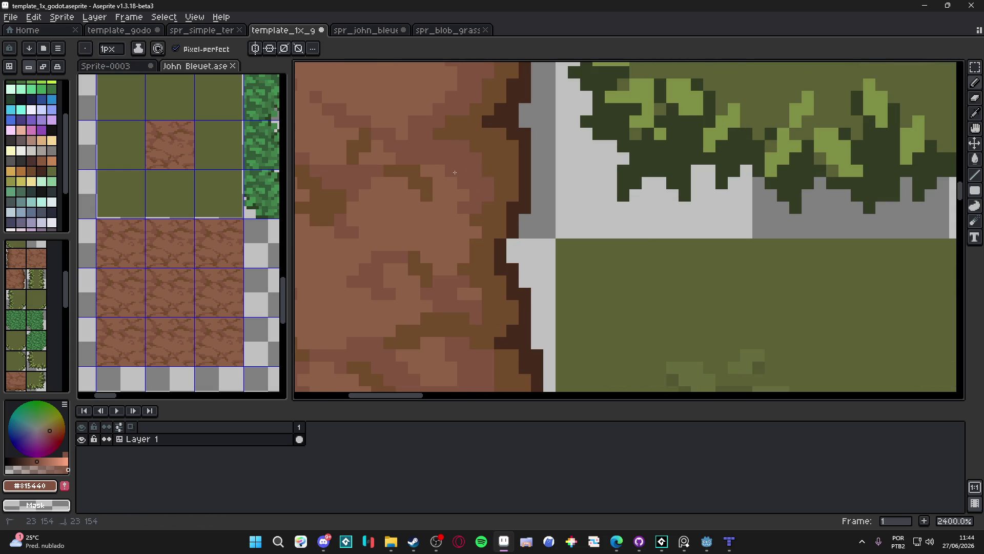
left_click(475, 233)
left_click(469, 221)
left_click_drag(463, 245, 439, 256)
left_click(450, 244)
left_click(427, 257)
- Recentre the view on the whole tileset and show the tile index numbers
scroll(444, 272, "down", 6)
scroll(444, 271, "down", 1)
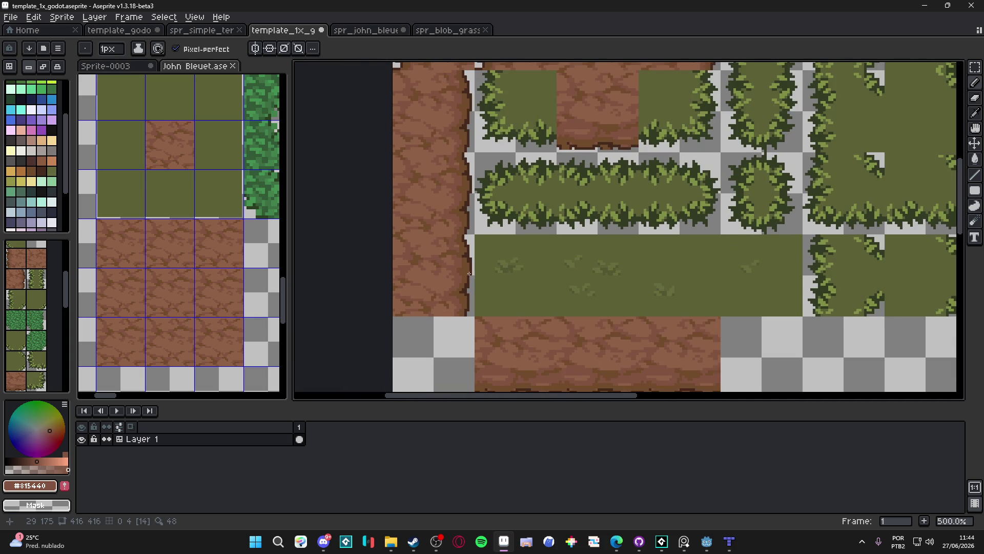
scroll(471, 221, "down", 2)
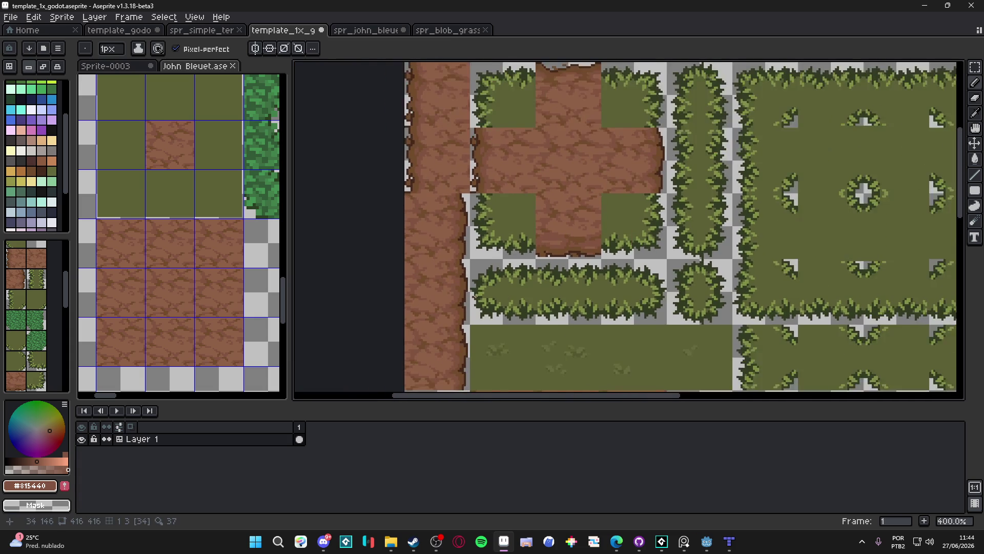
scroll(510, 284, "down", 2)
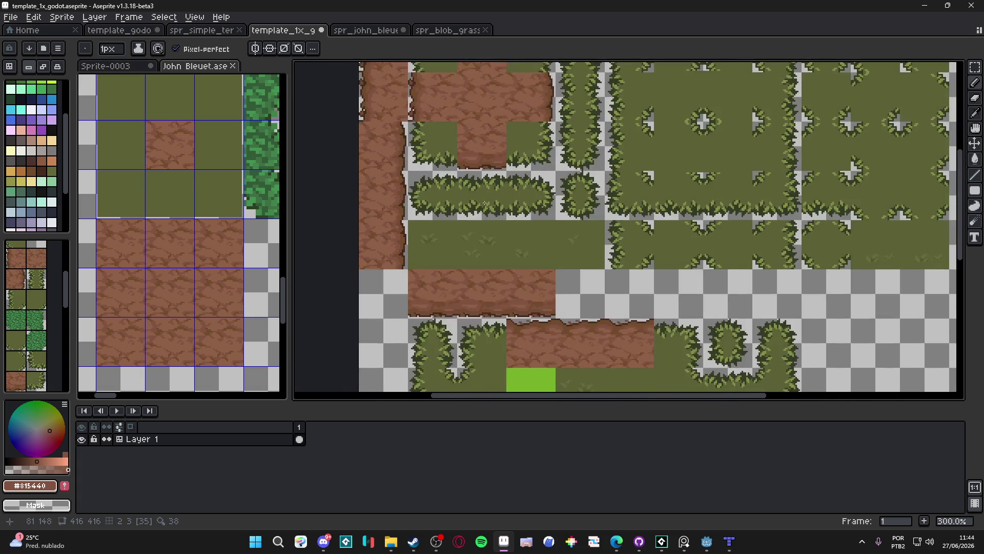
left_click_drag(512, 226, 498, 240)
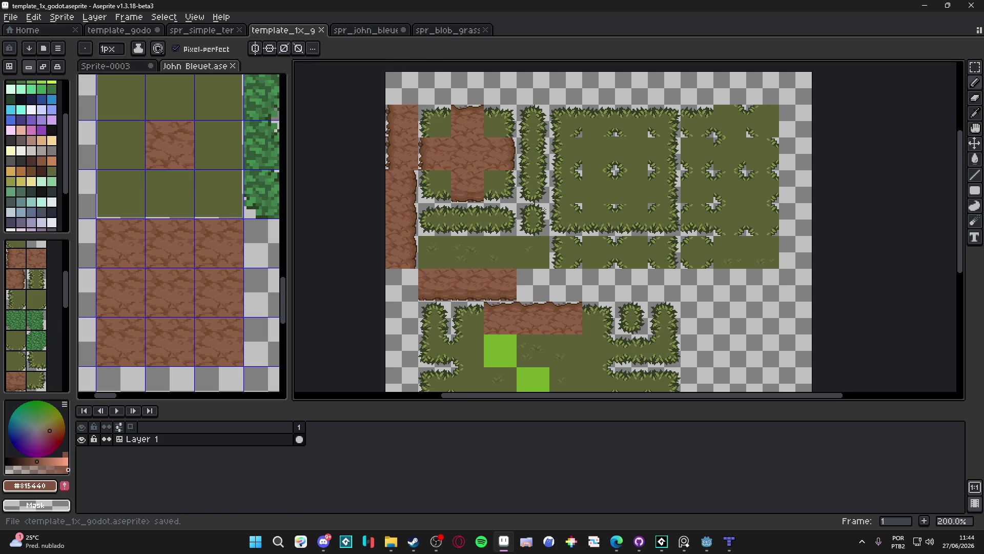
scroll(547, 215, "up", 2)
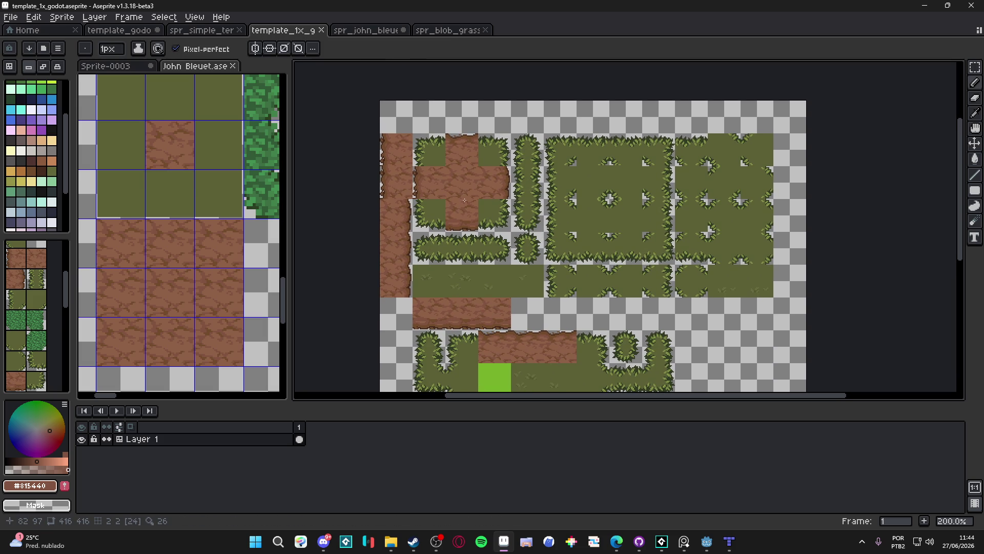
scroll(450, 209, "up", 1)
scroll(437, 150, "down", 1)
left_click_drag(436, 150, 490, 201)
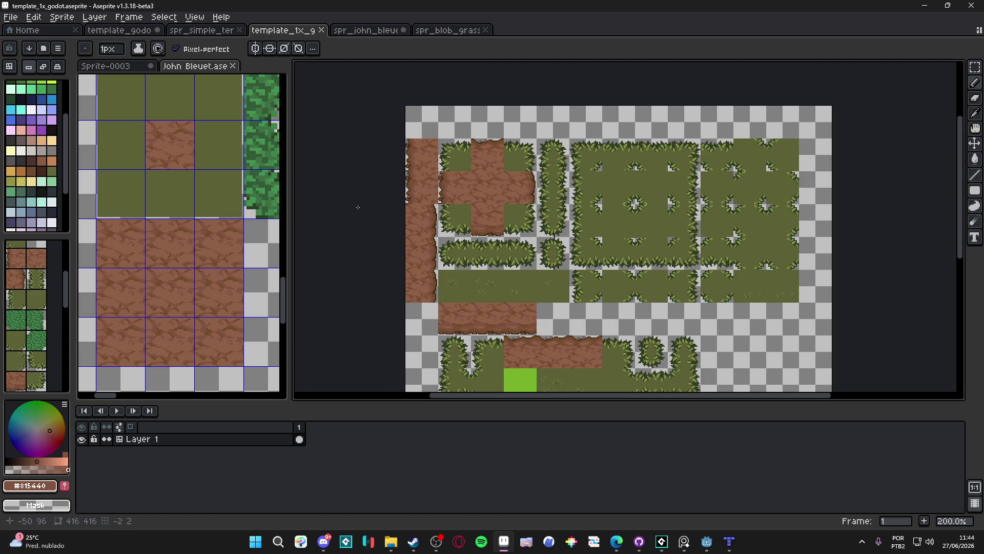
key("ctrl")
- Delete the grass tile below the cross's left arm and Ctrl-drag the centre dirt tile into it
scroll(499, 189, "up", 1)
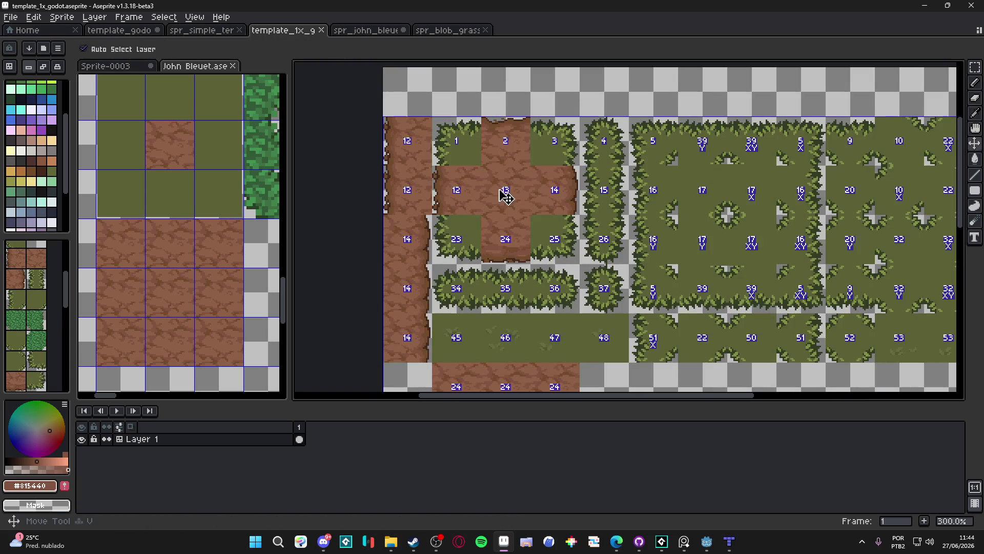
left_click(500, 191)
scroll(503, 196, "up", 1)
left_click_drag(503, 195, 536, 181)
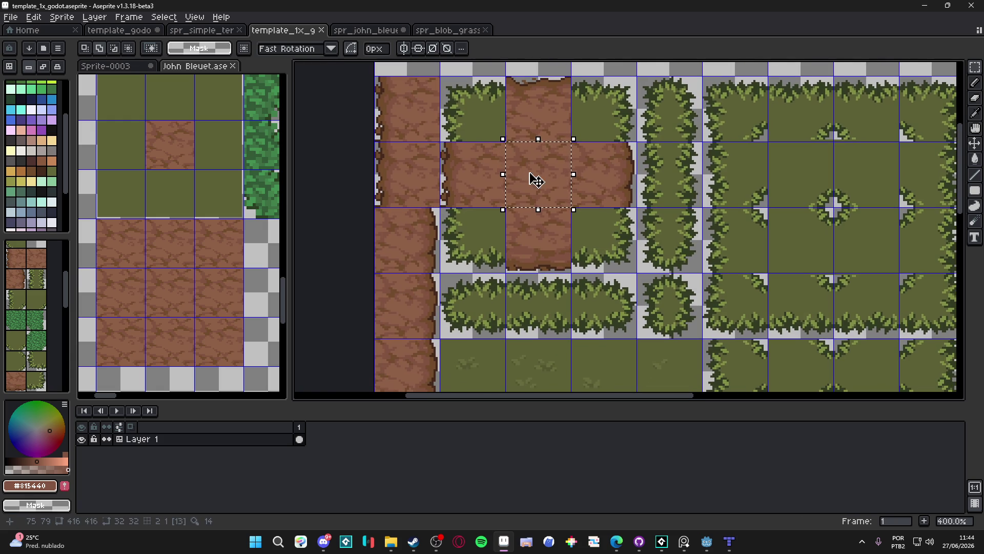
left_click(488, 238)
key("Delete")
left_click(534, 173)
left_click(533, 173)
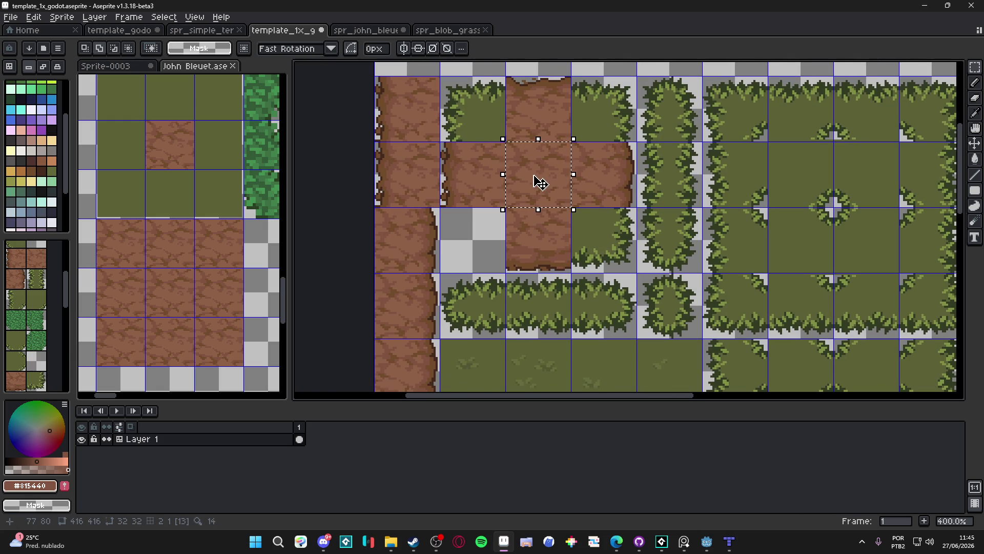
left_click_drag(538, 182, 492, 241)
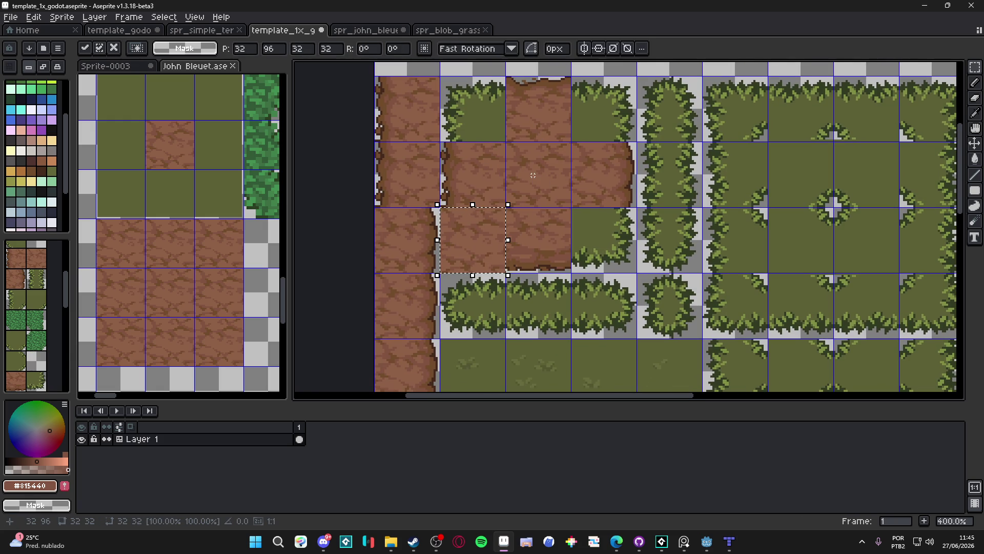
scroll(451, 220, "up", 2)
key("e")
scroll(446, 207, "up", 1)
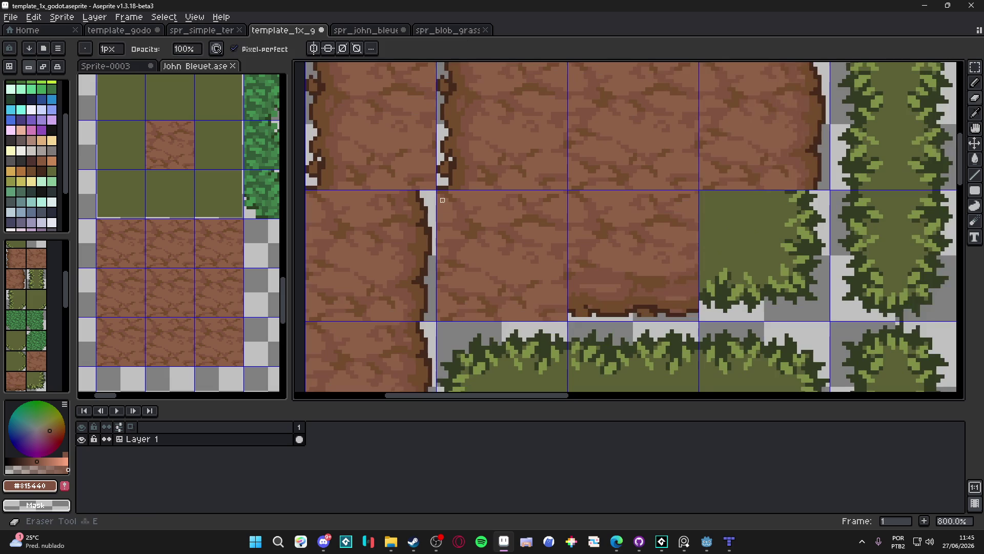
- Erase 2px strips along the new dirt tile's left and bottom edges
key("plus")
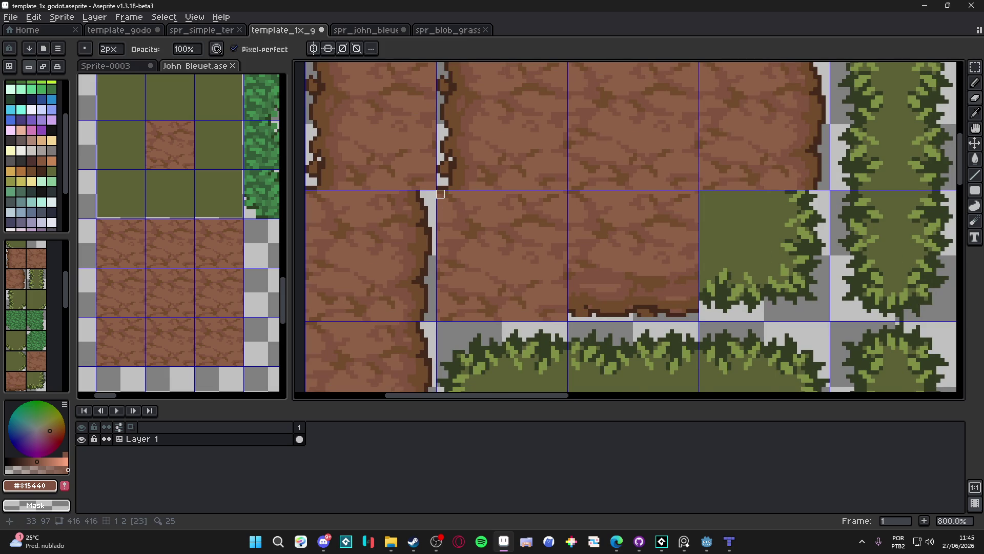
left_click(444, 317, "shift")
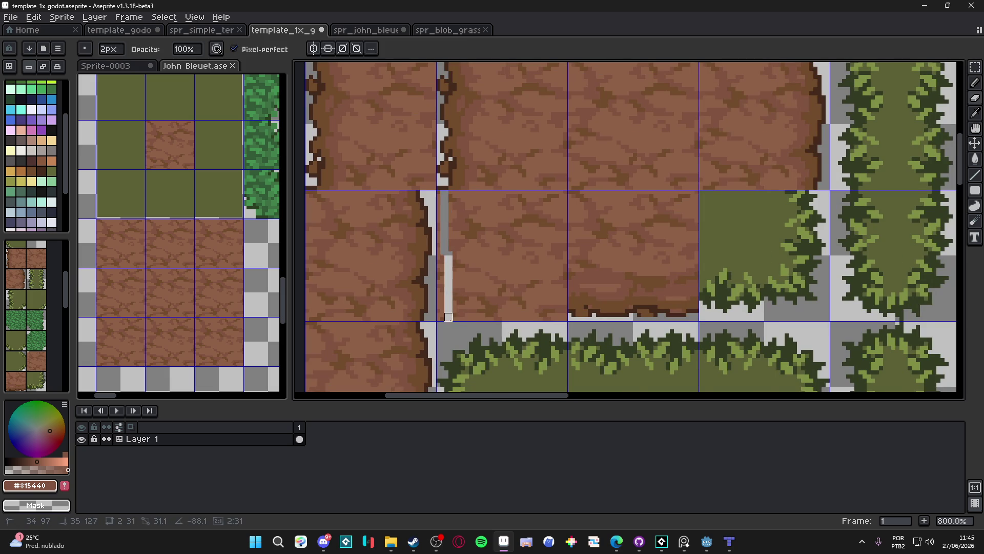
left_click(564, 316, "shift")
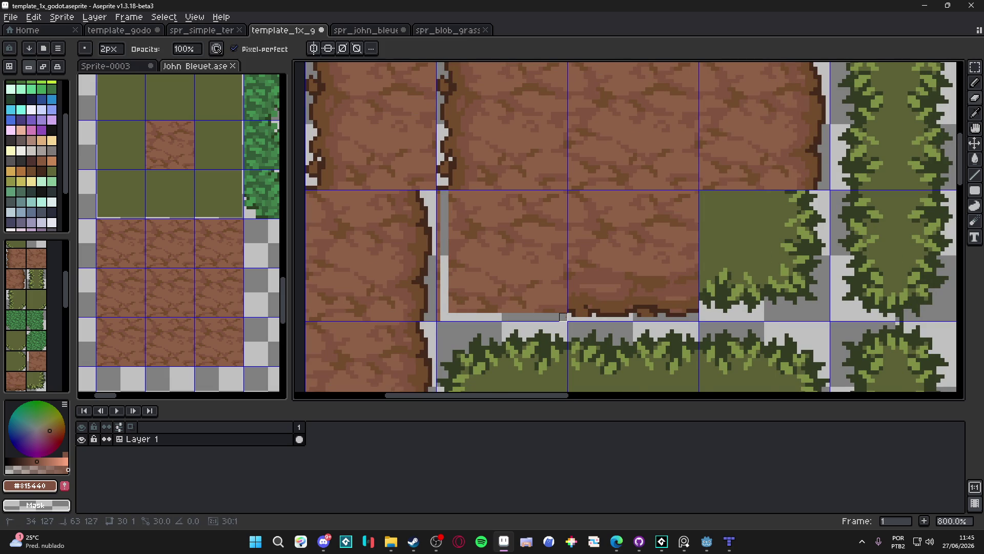
left_click_drag(445, 307, 445, 194)
scroll(449, 202, "down", 4)
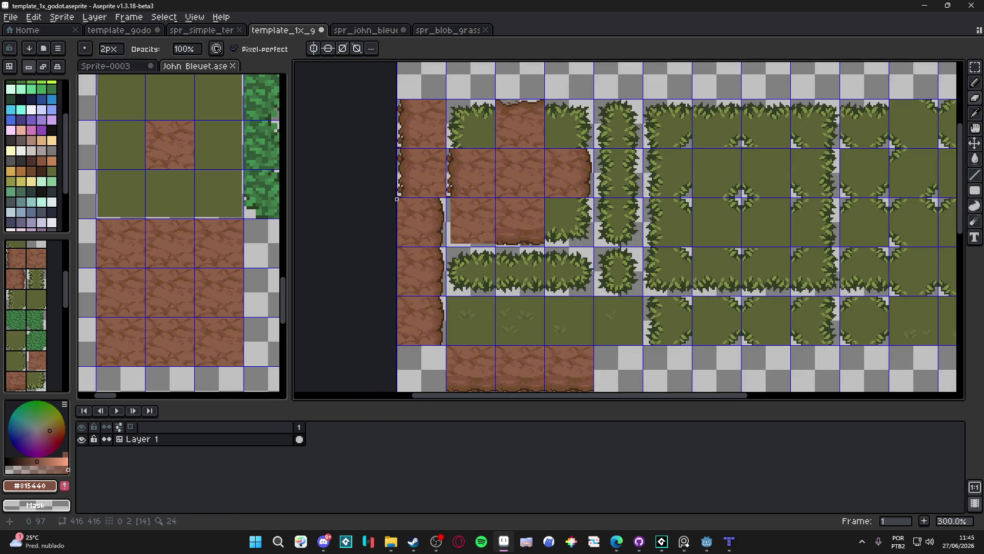
scroll(392, 185, "up", 6)
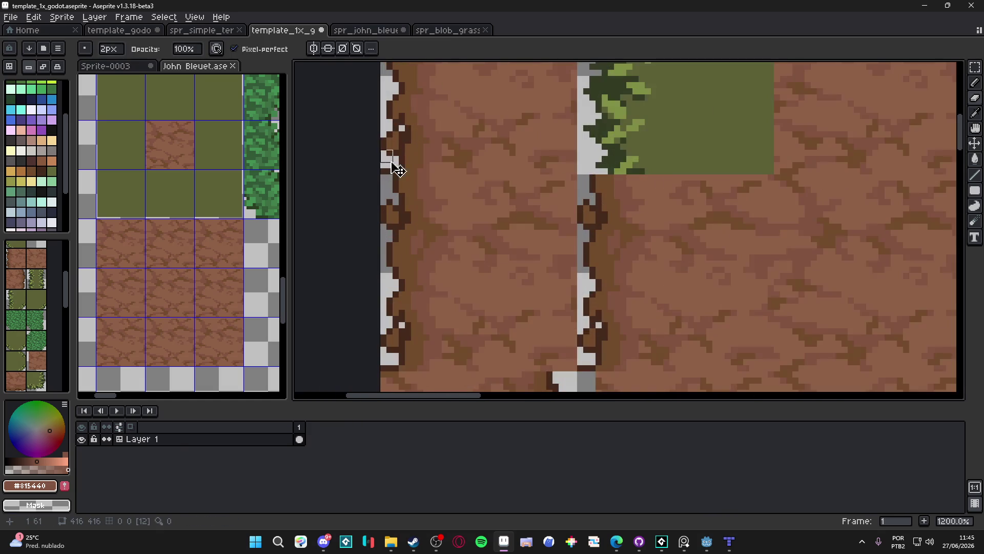
- Erase the stray brown pixel column beside the grey gap with a 1–2px eraser
key("e")
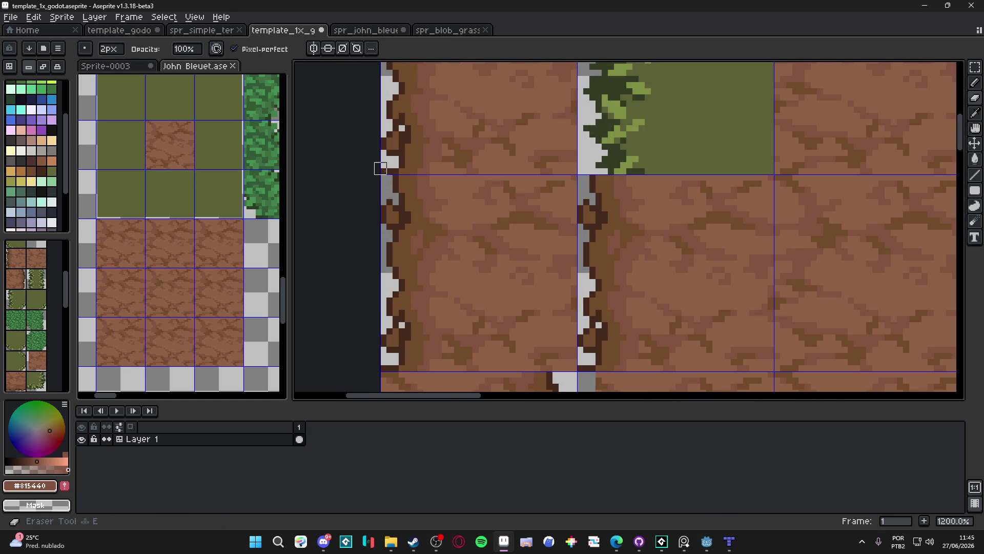
scroll(476, 200, "down", 4)
key("b")
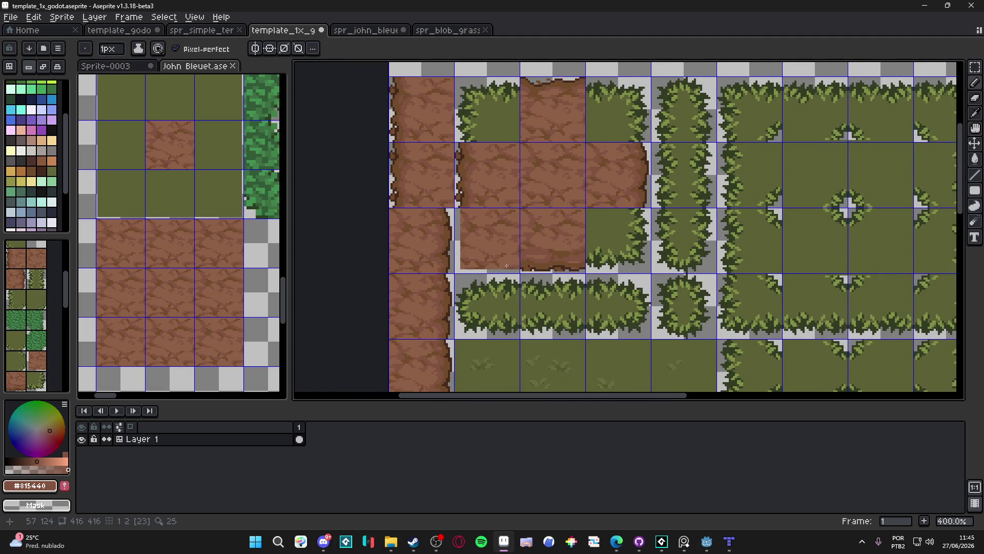
scroll(506, 266, "down", 1)
scroll(466, 271, "up", 6)
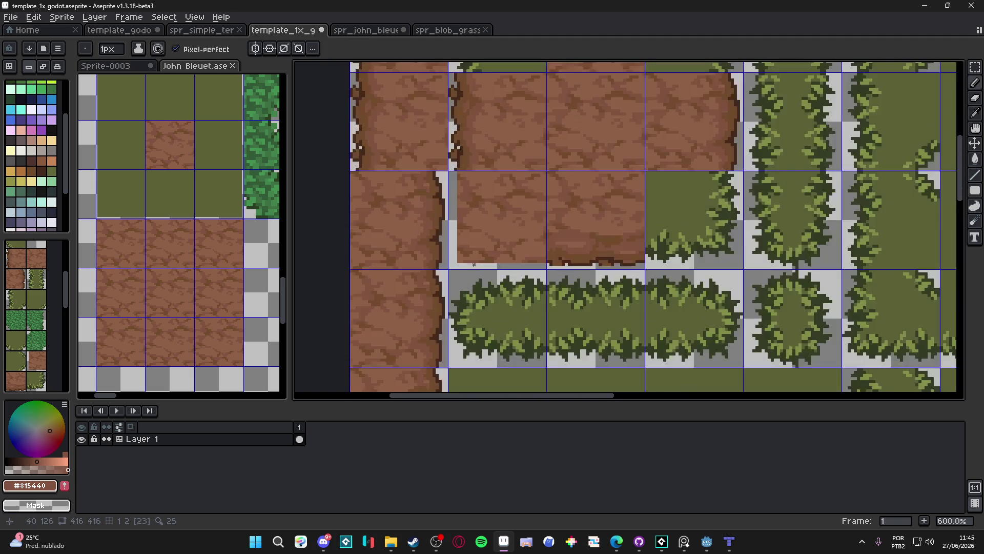
key("e")
key("minus")
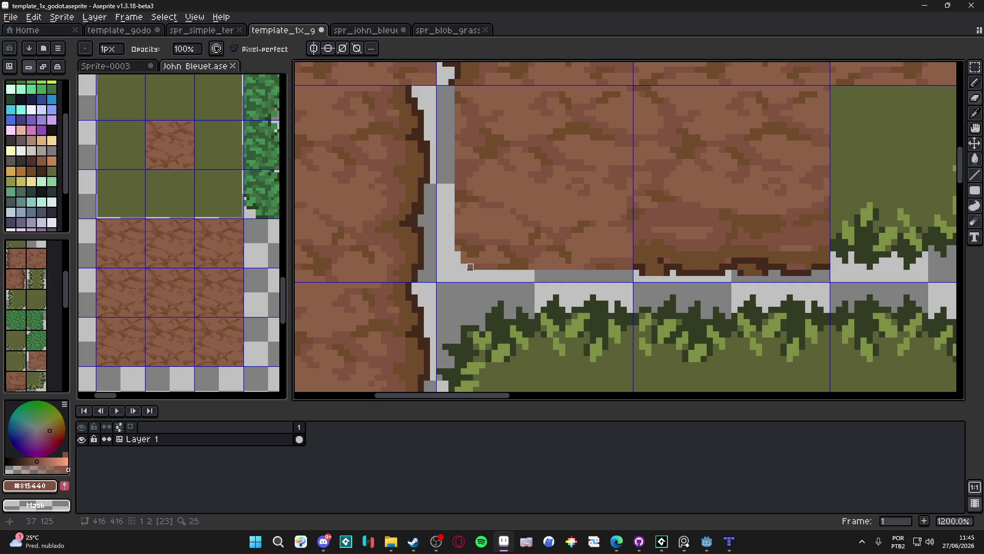
scroll(471, 267, "down", 3)
scroll(465, 229, "up", 4)
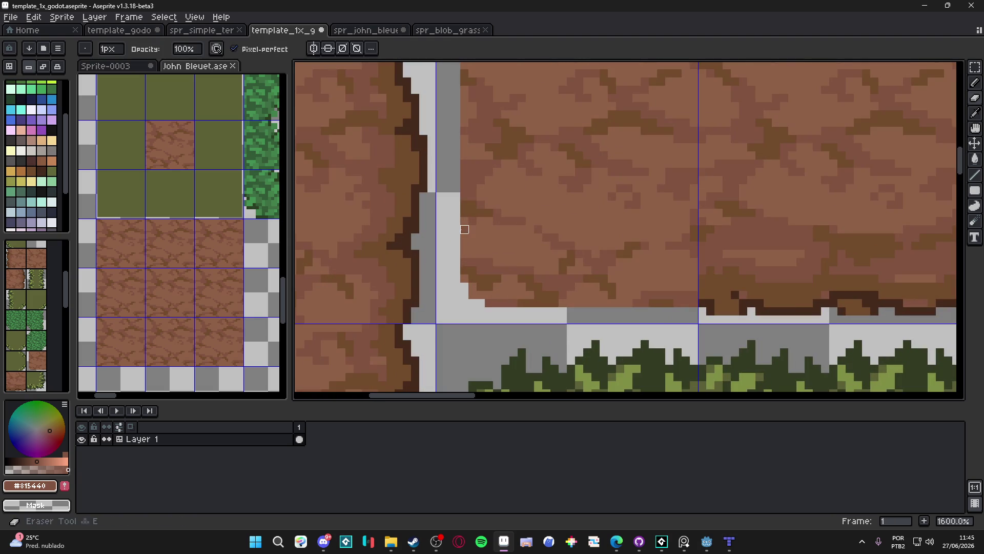
key("plus")
scroll(456, 218, "down", 3)
left_click(464, 225)
key("minus")
left_click_drag(461, 208, 460, 155)
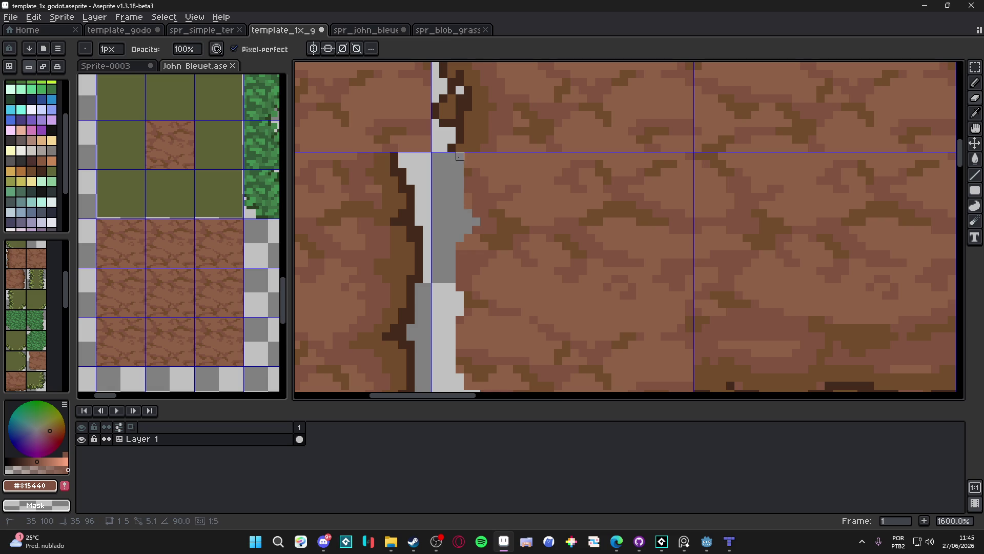
- Erase the stray brown pixels along the dirt tile's bottom edge
scroll(460, 199, "down", 5)
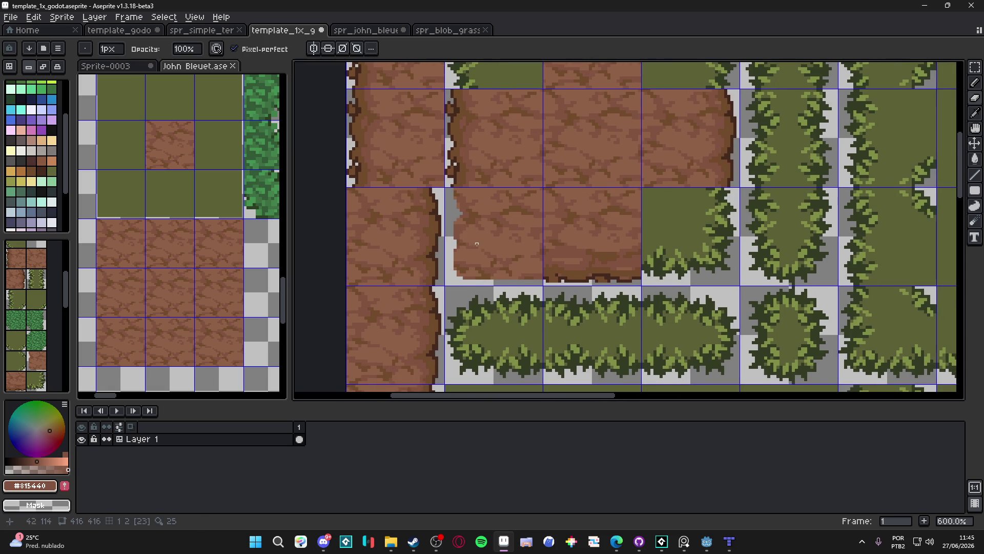
scroll(526, 281, "up", 4)
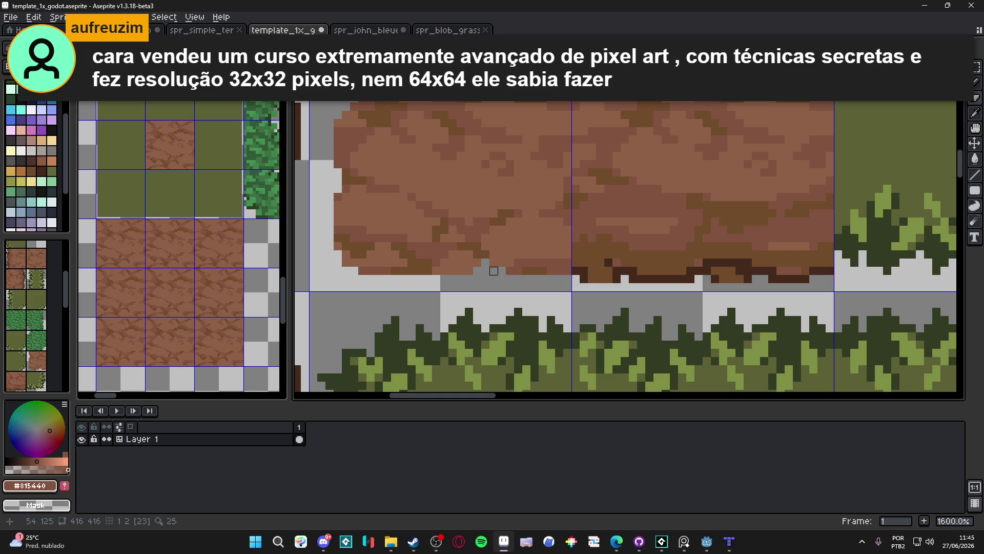
scroll(493, 271, "up", 2)
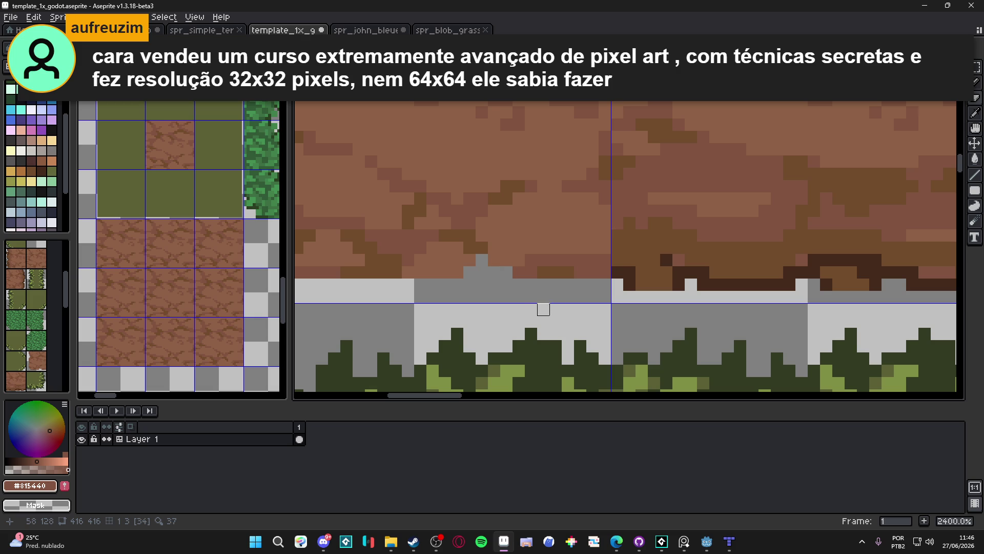
scroll(555, 309, "down", 2)
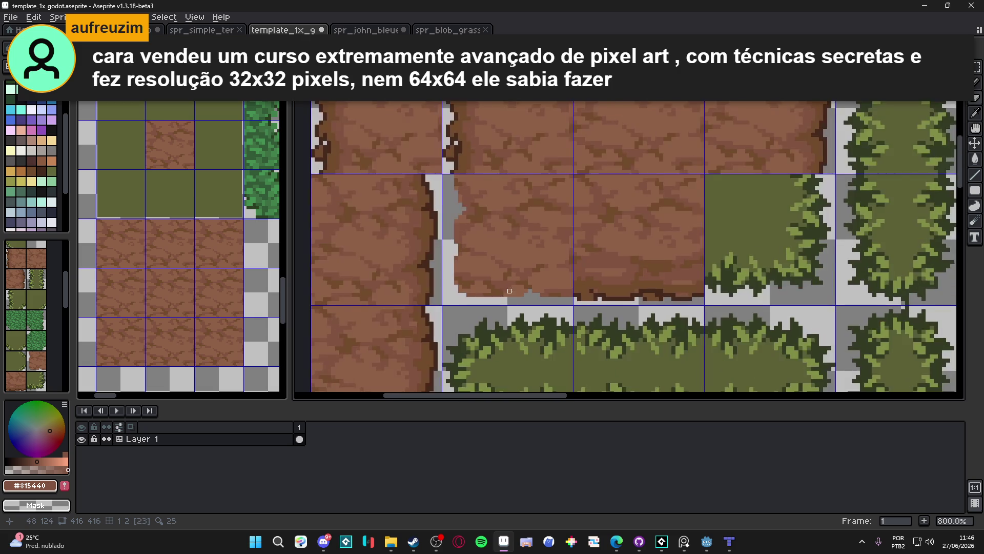
scroll(482, 294, "up", 2)
left_click(504, 294)
left_click(479, 283)
left_click(466, 295)
left_click(454, 295)
scroll(545, 304, "down", 5)
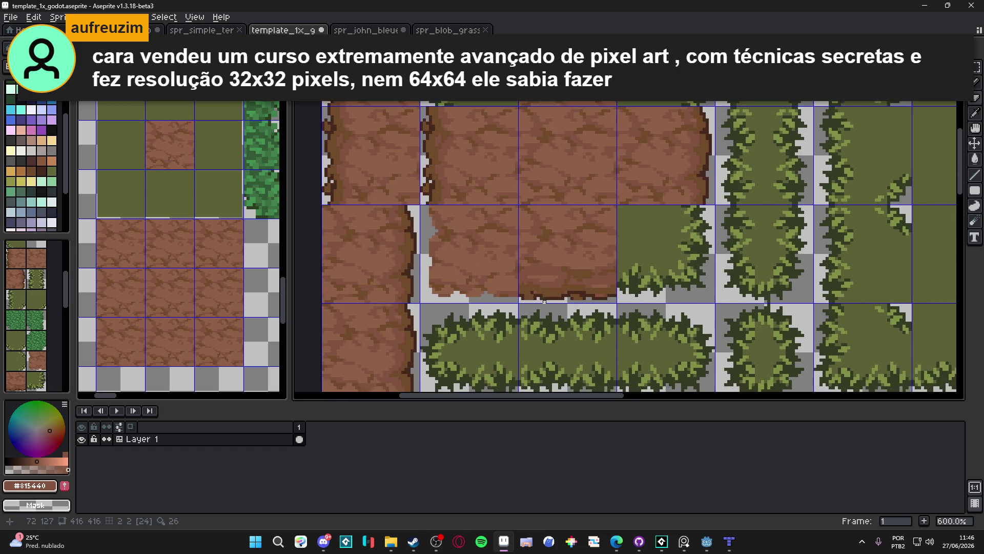
scroll(545, 304, "down", 1)
- Save the template and eyedrop the darker brown #724b2c from the tile
key("ctrl+s")
scroll(530, 284, "up", 2)
scroll(505, 276, "up", 1)
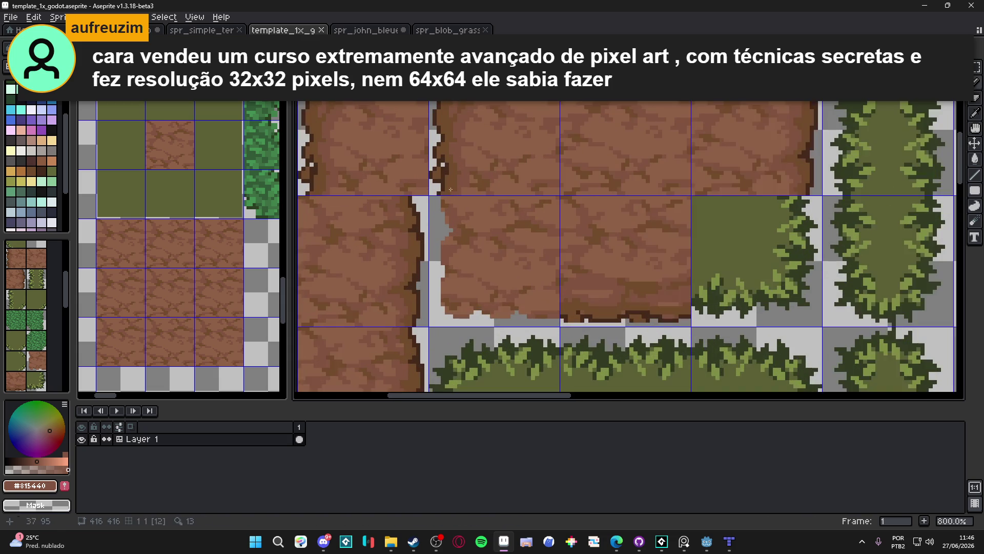
left_click(449, 202, "alt")
scroll(440, 193, "up", 3)
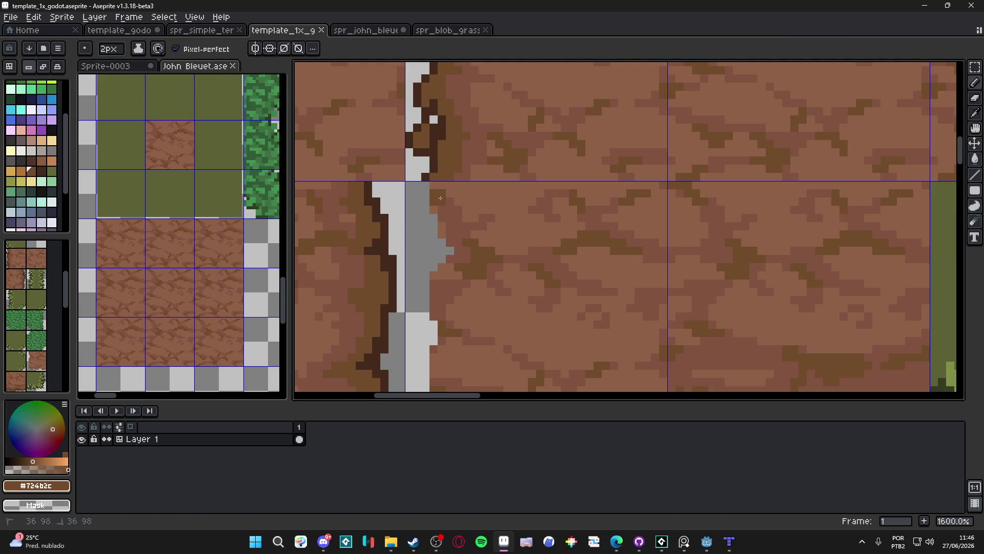
- Outline the corner dirt tile's lower edge with ragged #724b2c pixels and save
left_click(441, 187)
left_click(451, 227)
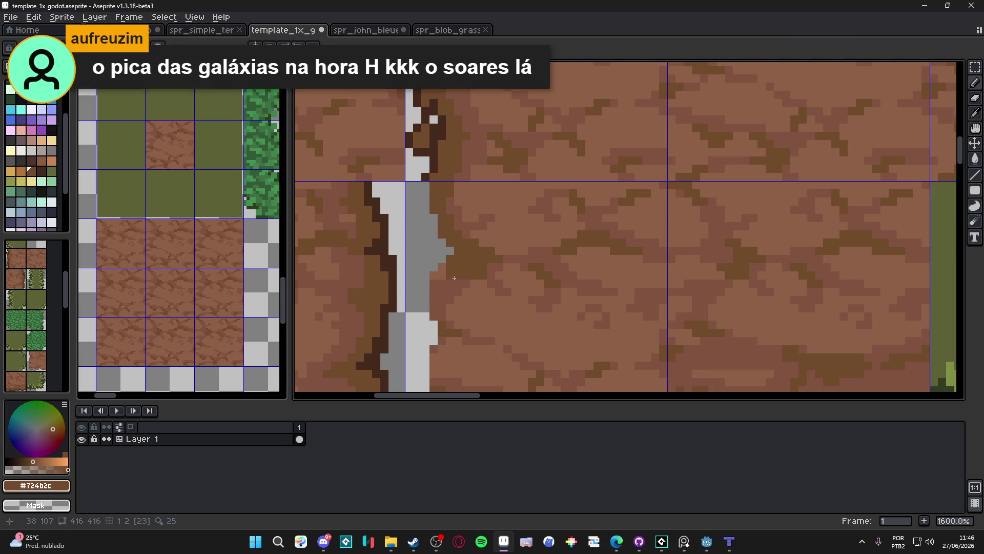
mouse_move(447, 282)
left_mouse_down()
mouse_move(457, 256)
mouse_move(456, 289)
left_mouse_up()
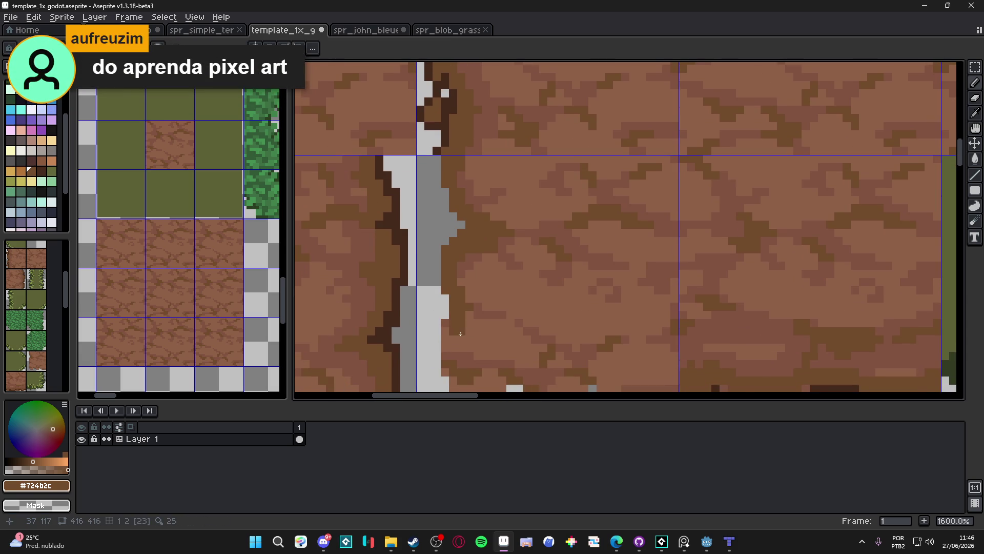
left_click_drag(452, 357, 441, 280)
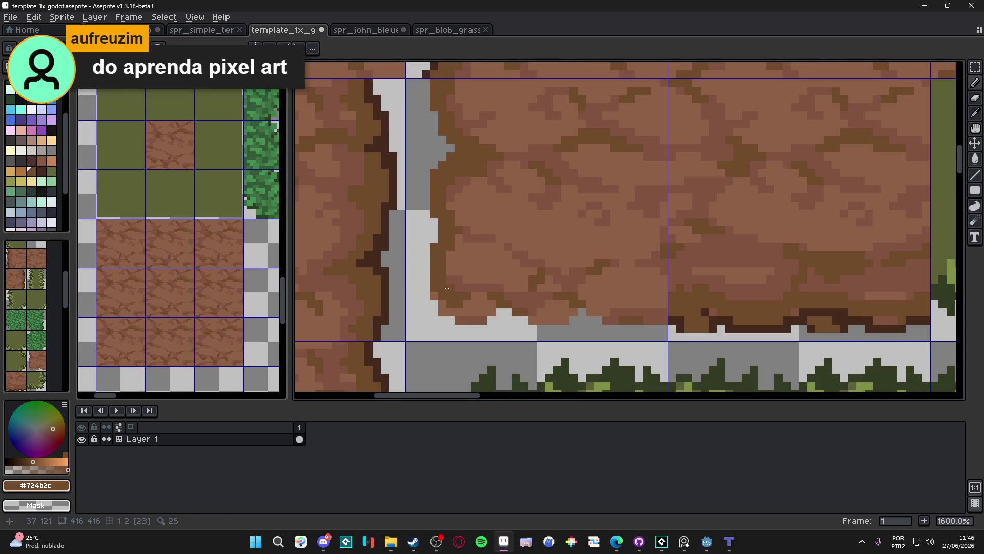
mouse_move(455, 311)
left_mouse_down()
mouse_move(486, 311)
mouse_move(480, 298)
mouse_move(513, 303)
left_mouse_up()
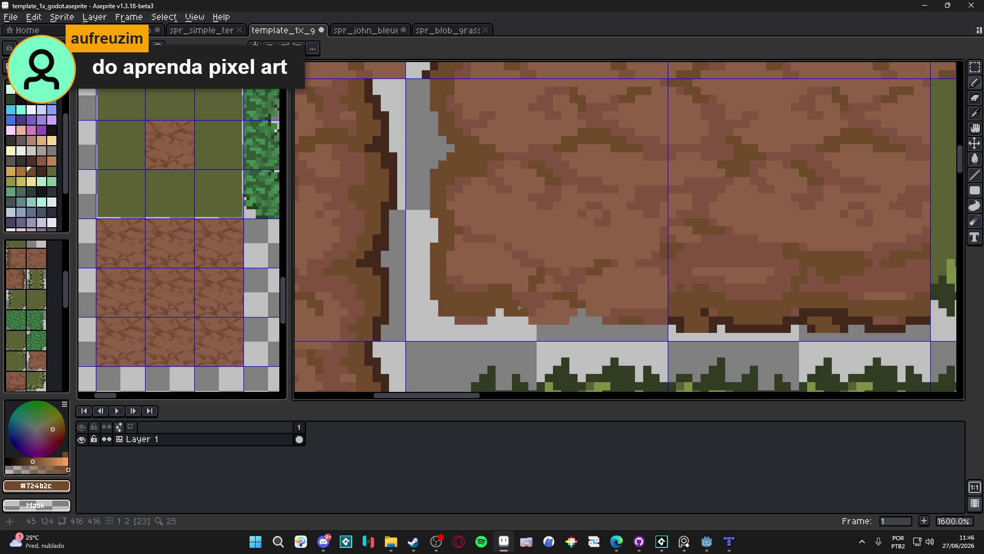
mouse_move(523, 303)
left_mouse_down()
mouse_move(567, 317)
mouse_move(564, 307)
mouse_move(518, 292)
mouse_move(505, 312)
left_mouse_up()
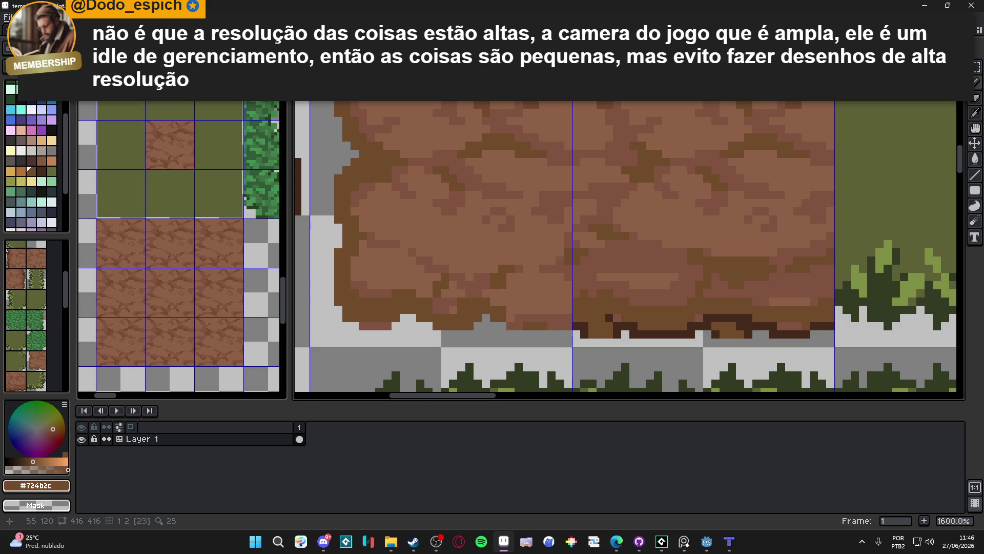
key("ctrl+s")
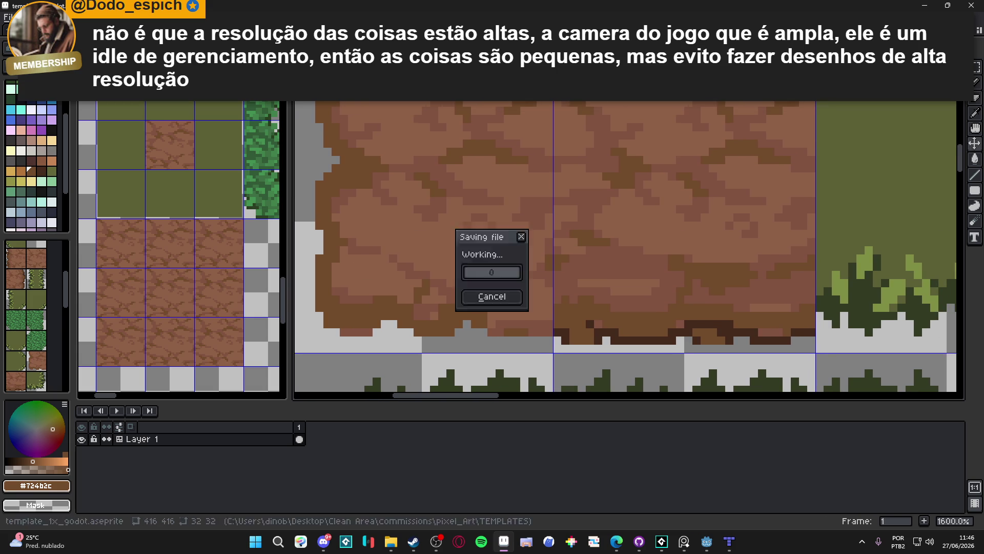
- Create a new blank sprite, entering 10 × 1080 as its size
left_click(7, 17)
left_click(21, 28)
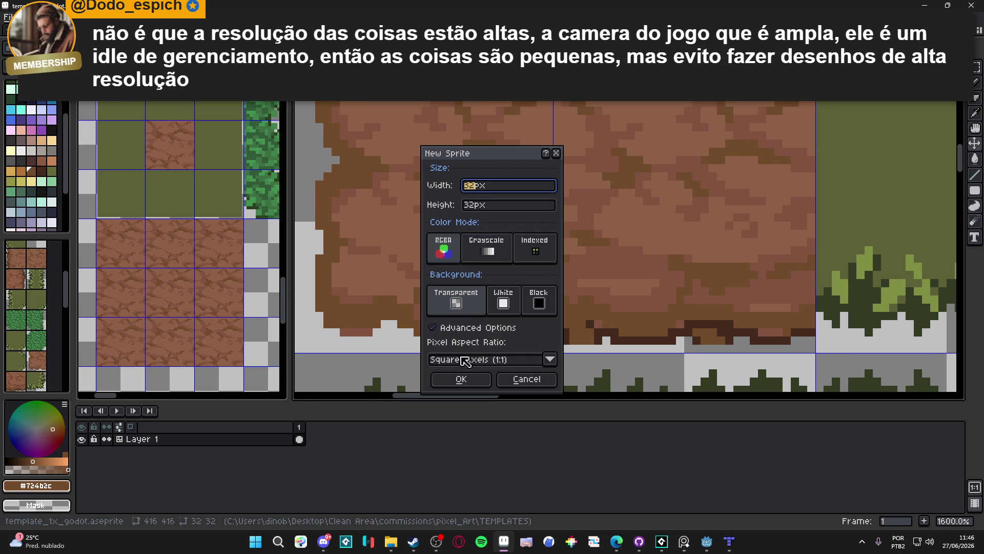
type("1090")
key("Tab")
type("1080")
key("Return")
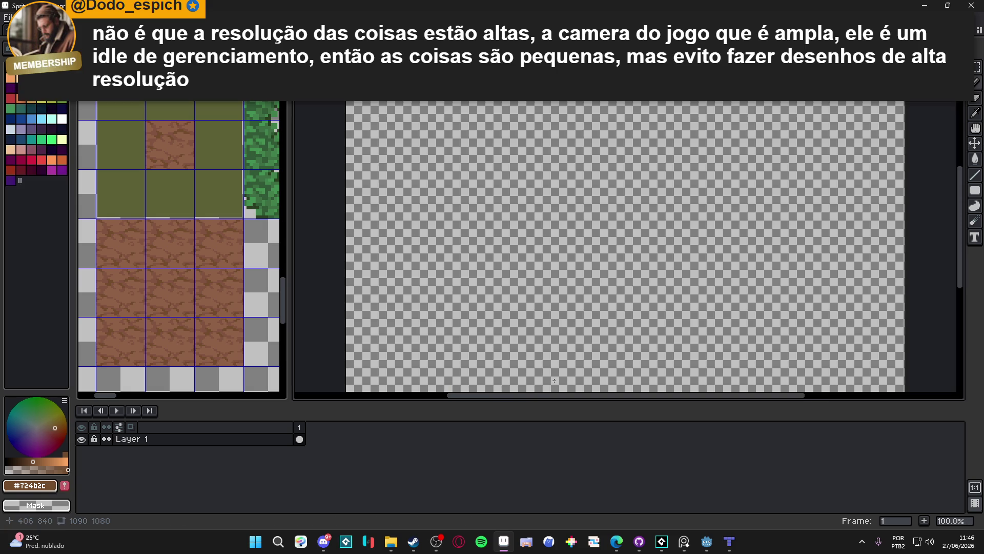
- Set the canvas size to 1920×1080
scroll(744, 337, "down", 2)
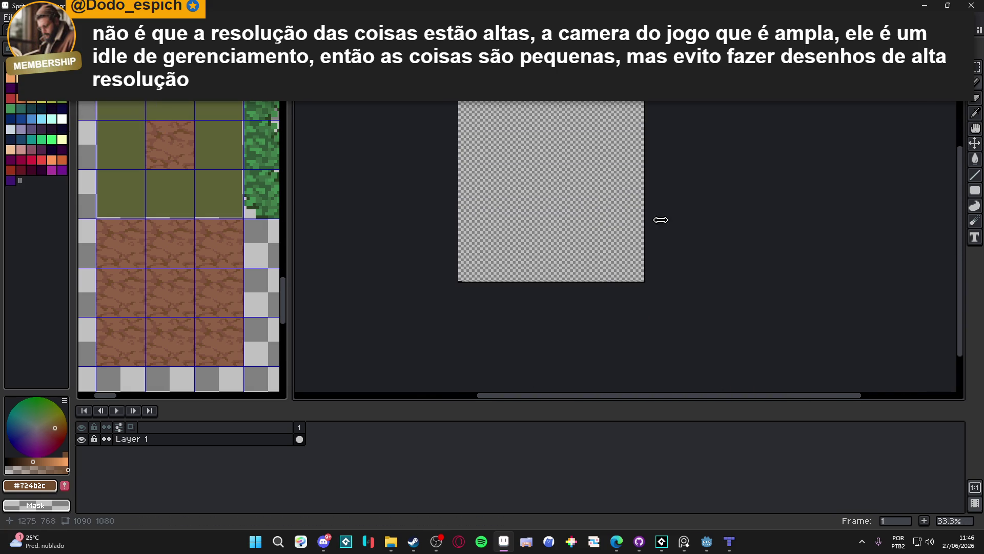
key("ctrl+alt+c")
type("1920")
key("Tab")
type("1080")
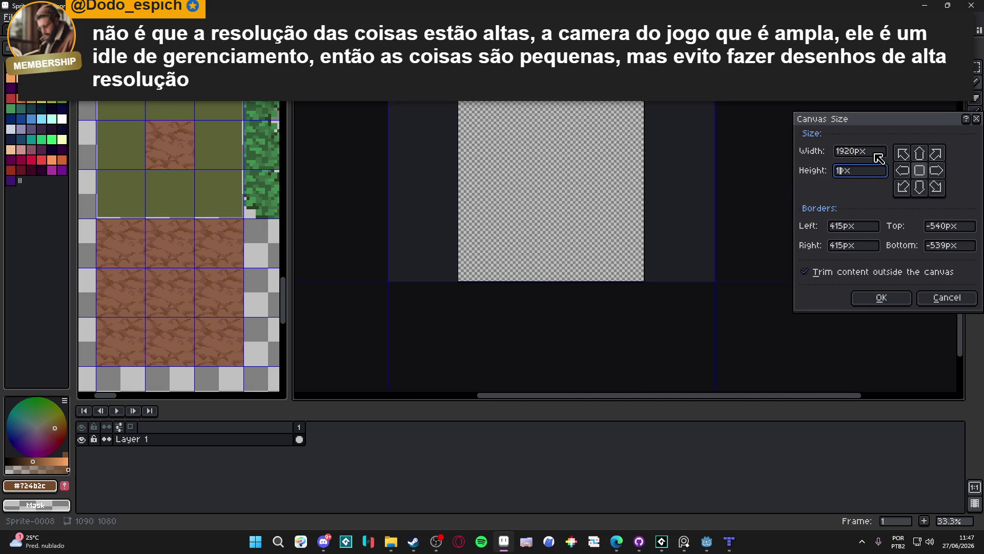
key("Return")
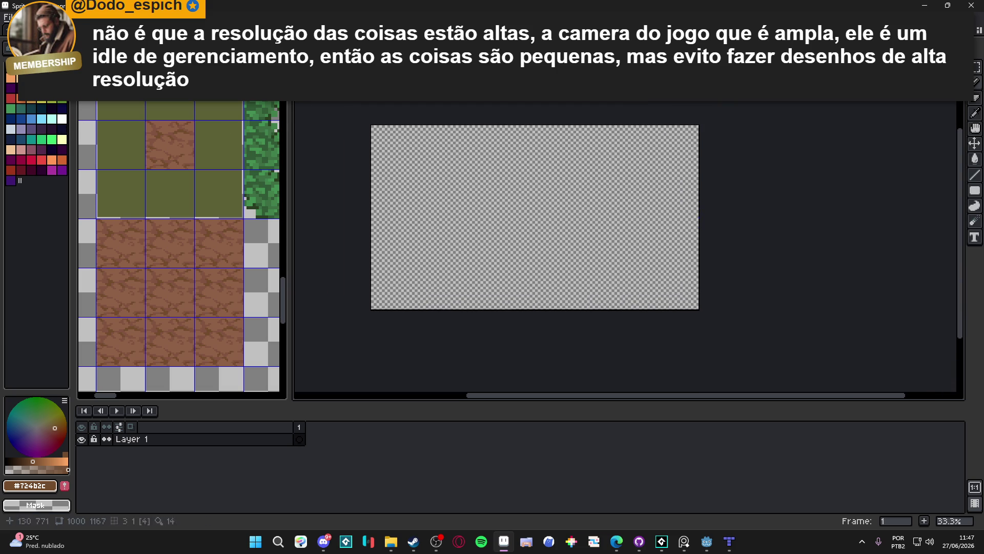
- Scale the sprite down to 480×270 with Sprite Size
left_click(56, 17)
left_click(66, 65)
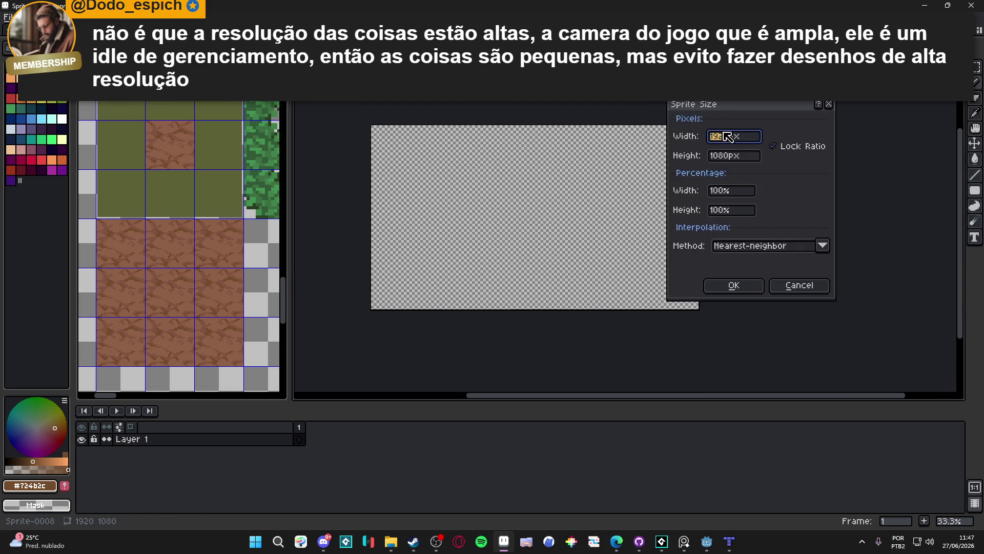
type("480")
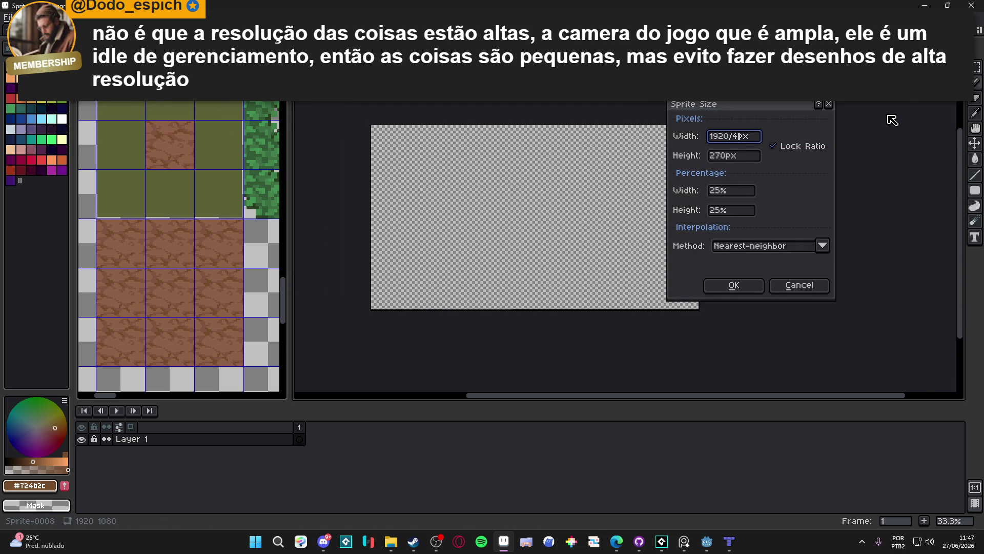
key("Return")
scroll(648, 252, "up", 4)
scroll(648, 252, "down", 1)
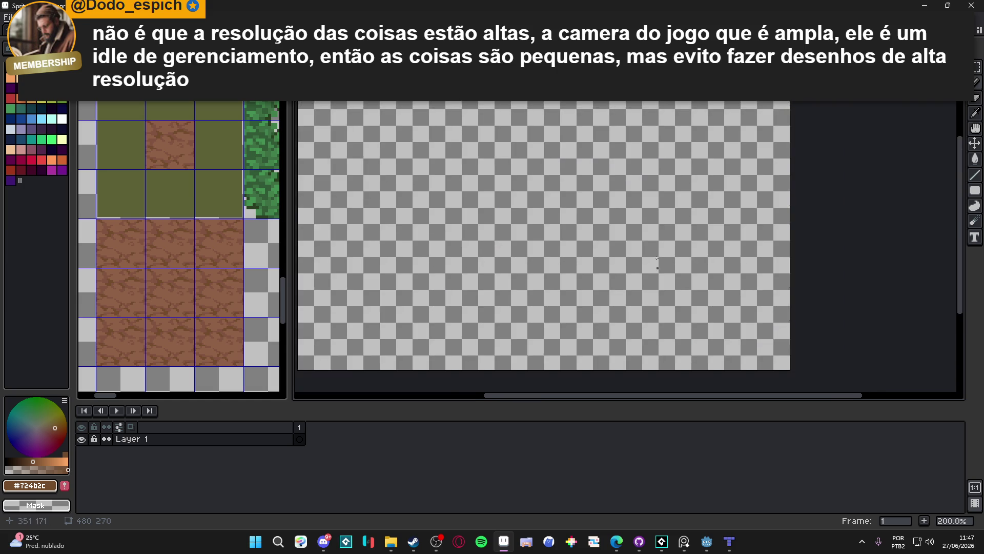
left_click(62, 67)
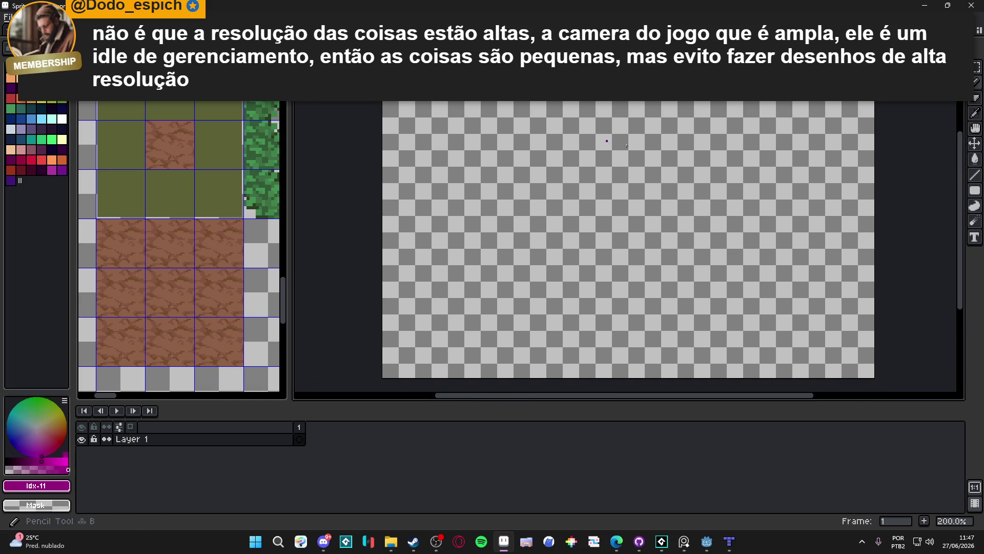
- Paint magenta test strokes and dots on the blank canvas
left_click_drag(853, 113, 823, 113)
left_click_drag(745, 118, 728, 121)
mouse_move(851, 137)
left_mouse_down()
mouse_move(858, 155)
mouse_move(825, 183)
left_mouse_up()
left_click(797, 197)
left_click(779, 208)
left_click(764, 227)
- Upscale the sprite to 400% (1920×1080) with Sprite Size
left_click(58, 17)
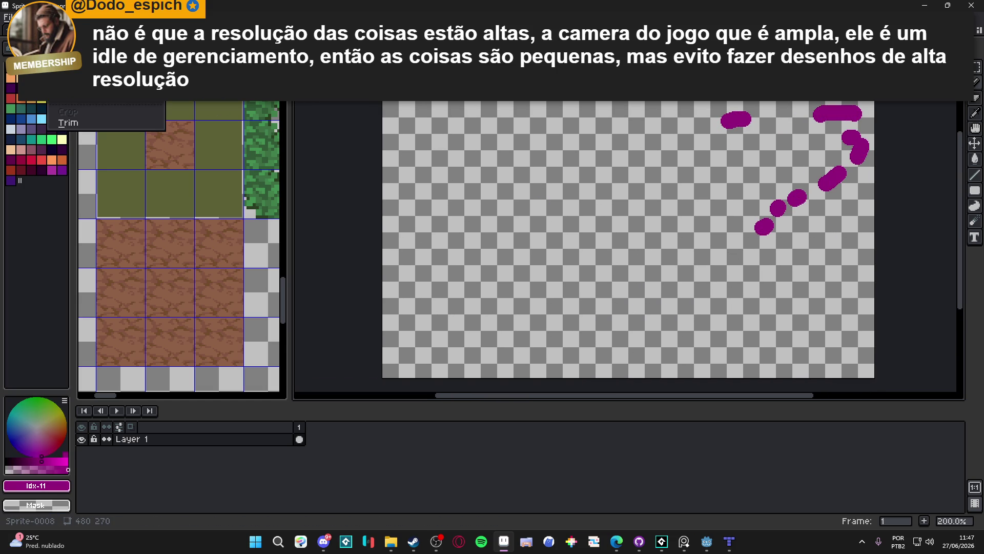
left_click(77, 77)
left_click(947, 297)
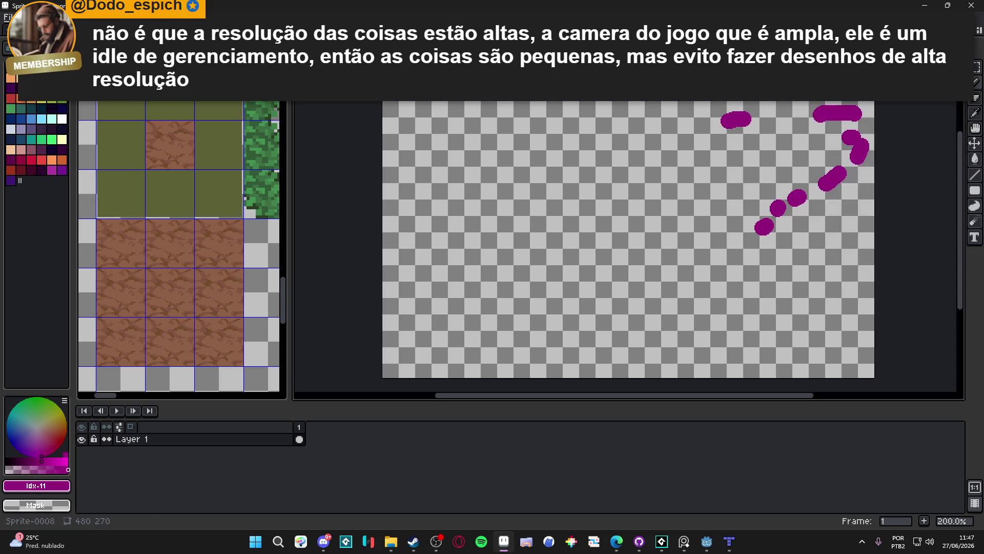
left_click(58, 17)
left_click(77, 66)
left_click(733, 138)
left_click(711, 190)
type("480")
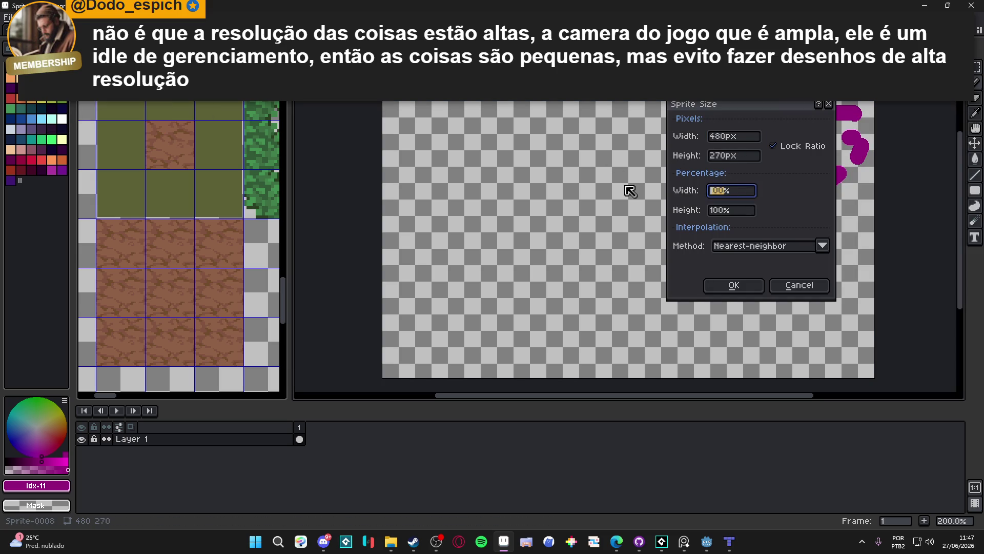
type("00")
key("Return")
- Select the upper-left magenta blob with a marquee, then deselect it
scroll(628, 191, "down", 3)
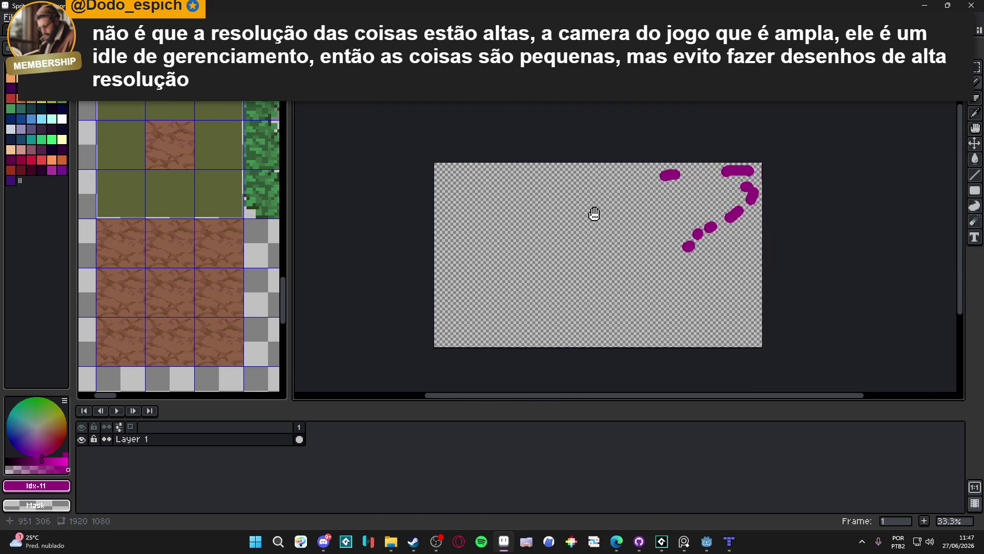
scroll(601, 213, "up", 2)
left_click_drag(628, 125, 509, 197)
scroll(539, 205, "down", 3)
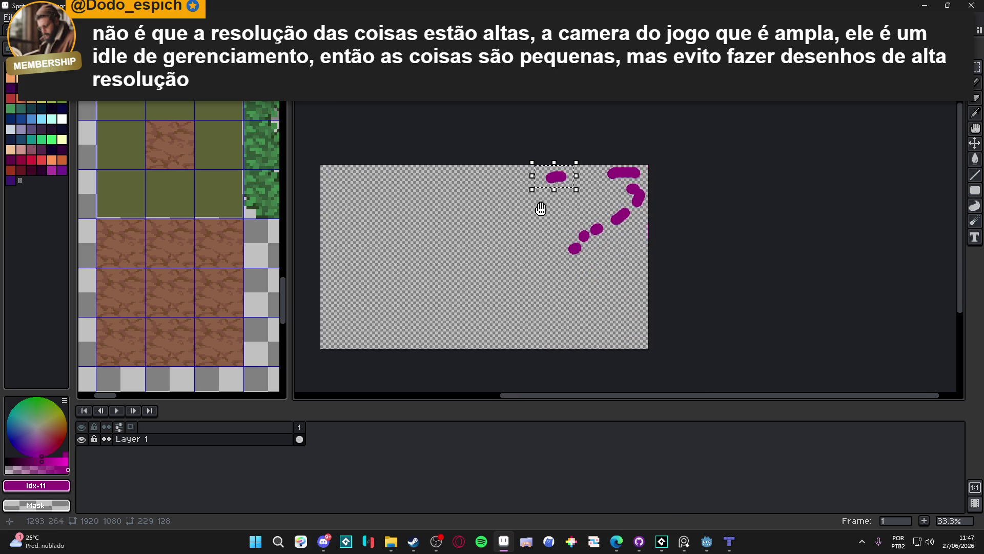
left_click(499, 229)
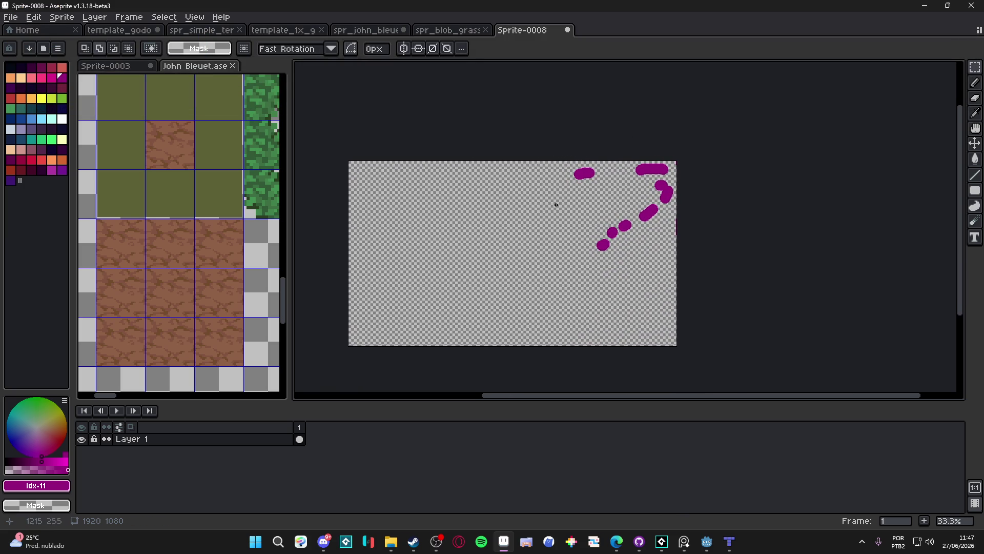
scroll(554, 185, "up", 1)
scroll(619, 165, "down", 1)
scroll(667, 154, "up", 2)
scroll(749, 126, "down", 2)
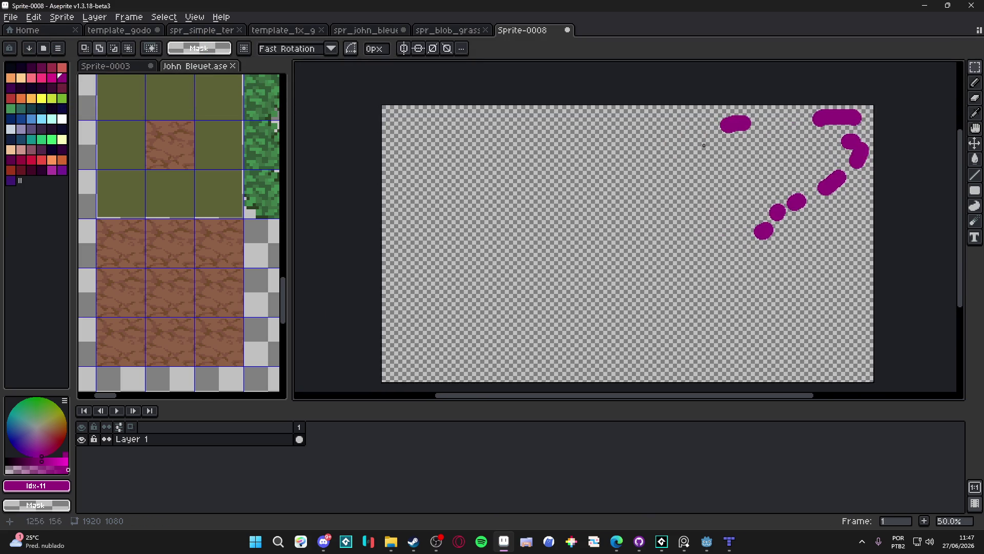
scroll(686, 129, "up", 3)
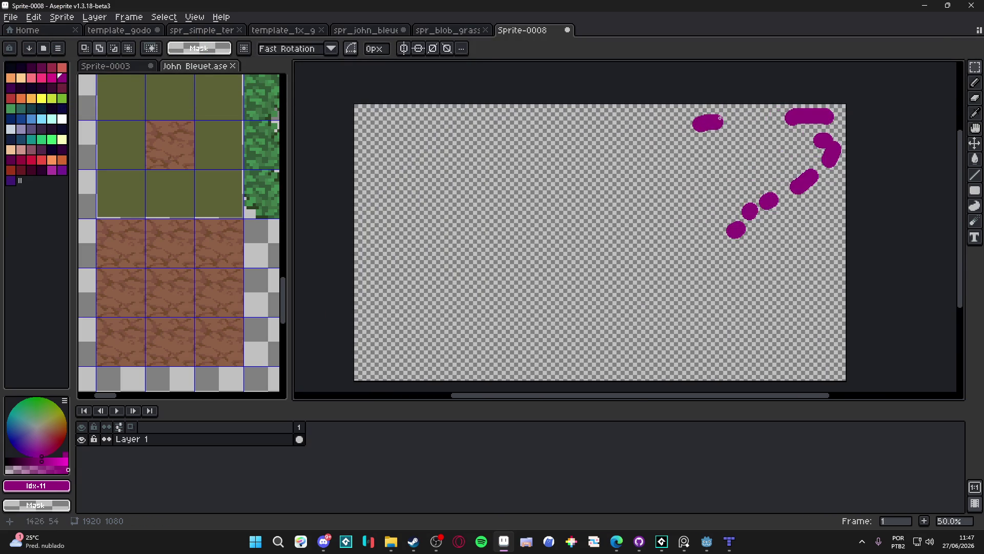
- Nudge the blob with the Move tool and close the test sprite
key("v")
scroll(660, 145, "down", 3)
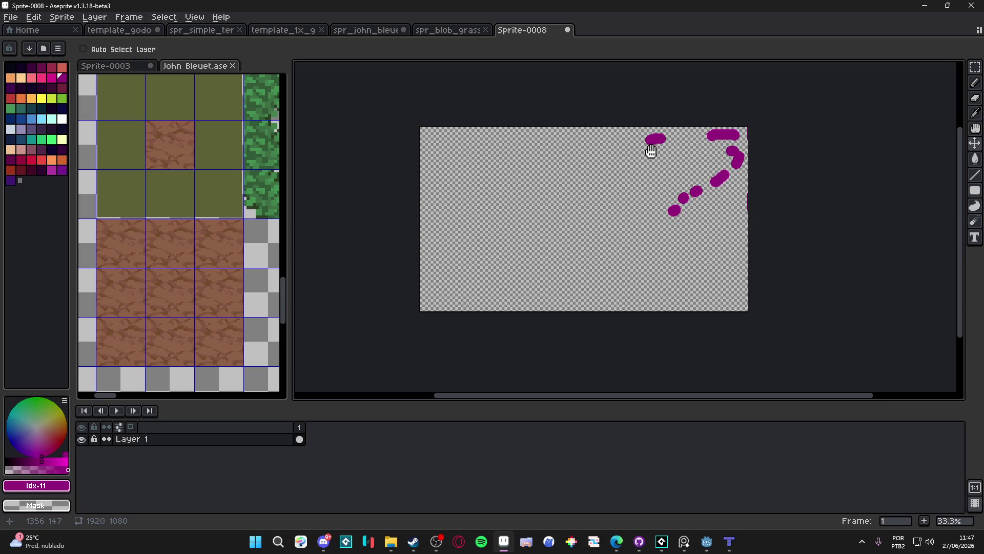
left_click_drag(586, 151, 584, 154)
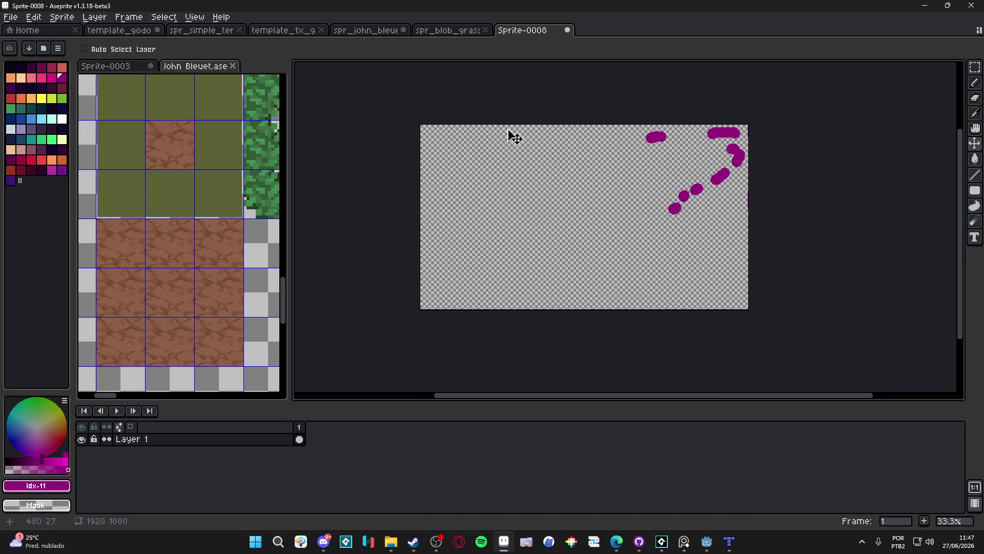
scroll(640, 139, "up", 1)
scroll(698, 154, "down", 1)
scroll(682, 164, "up", 1)
left_click(568, 30)
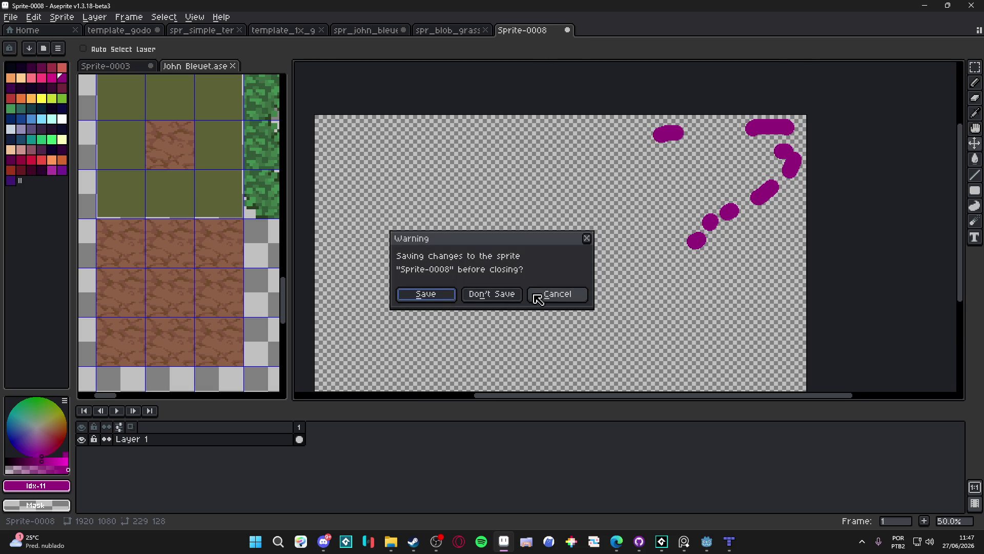
- Dismiss the save warning and delete all magenta strokes from the canvas
left_click(548, 303)
key("ctrl+a")
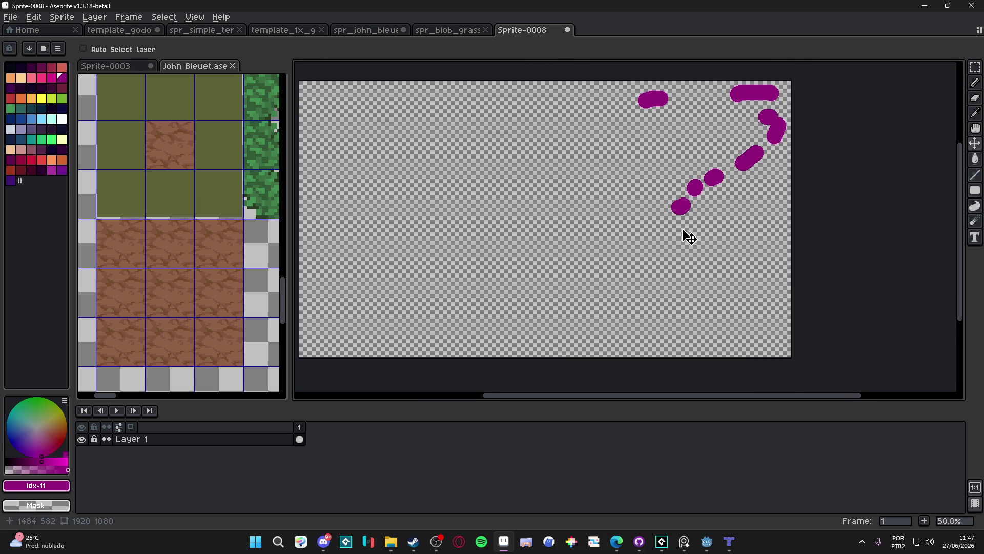
mouse_move(513, 206)
left_mouse_down()
mouse_move(547, 238)
mouse_move(539, 213)
left_mouse_up()
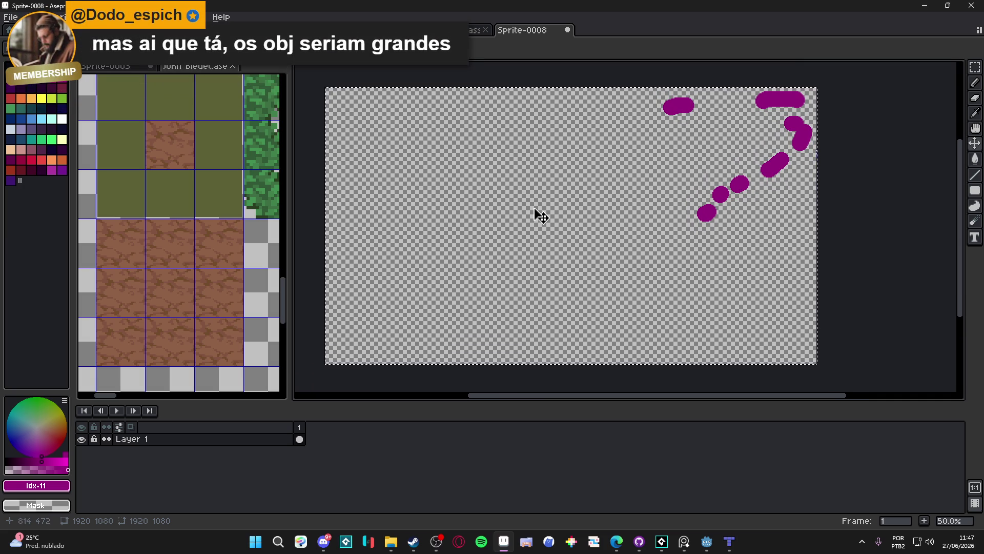
left_click_drag(511, 216, 512, 209)
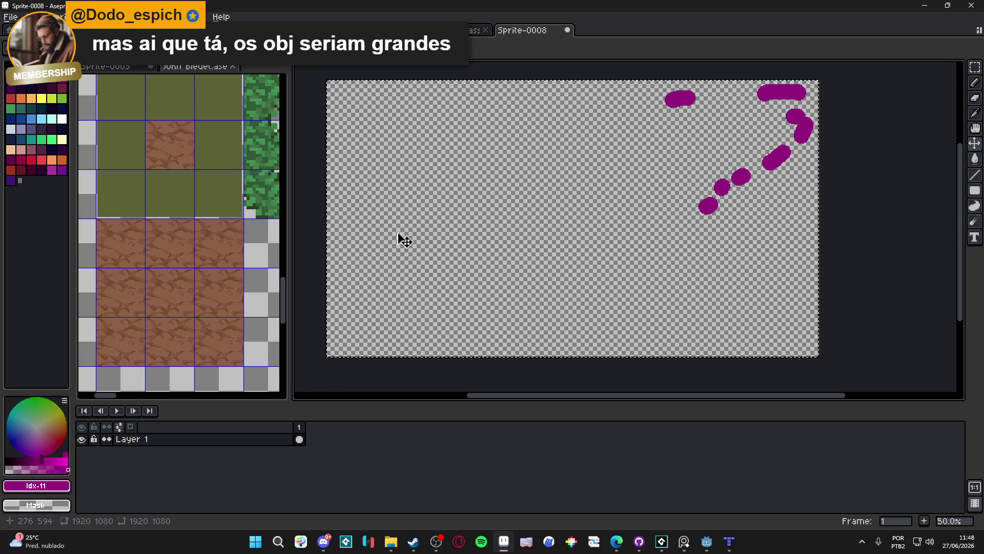
key("Delete")
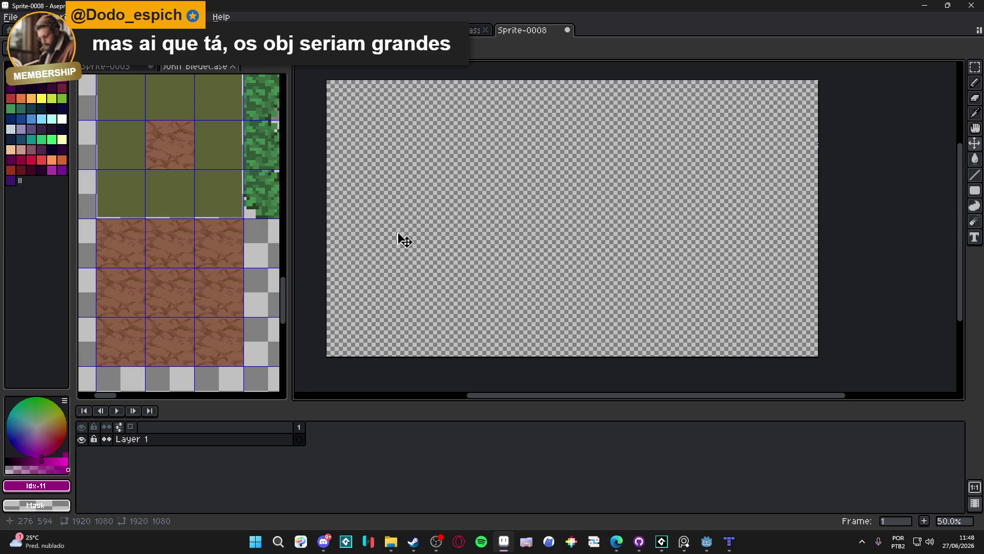
- Close the test sprite with Don't Save, returning to spr_blob_grass.png
left_click(568, 30)
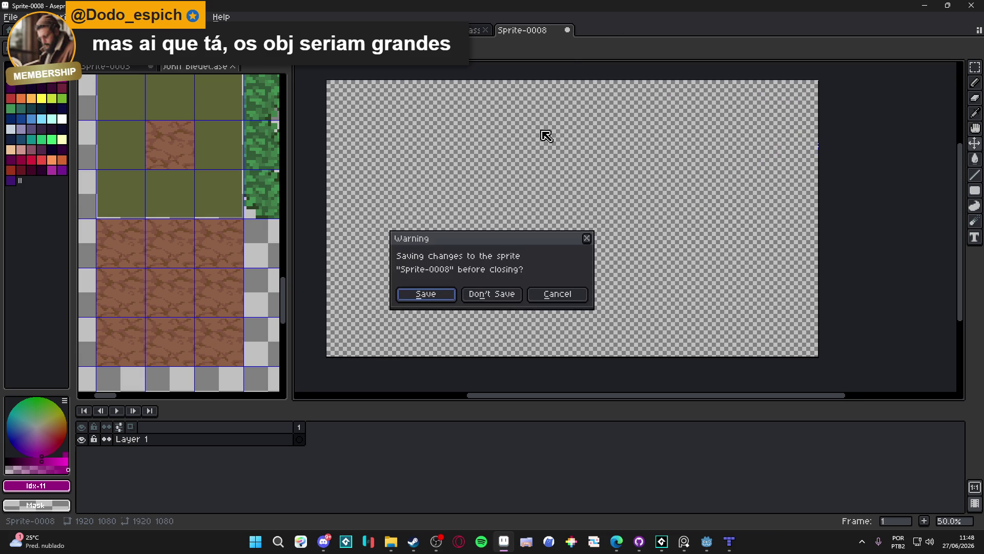
left_click(490, 295)
scroll(507, 331, "down", 1)
left_click_drag(507, 330, 550, 329)
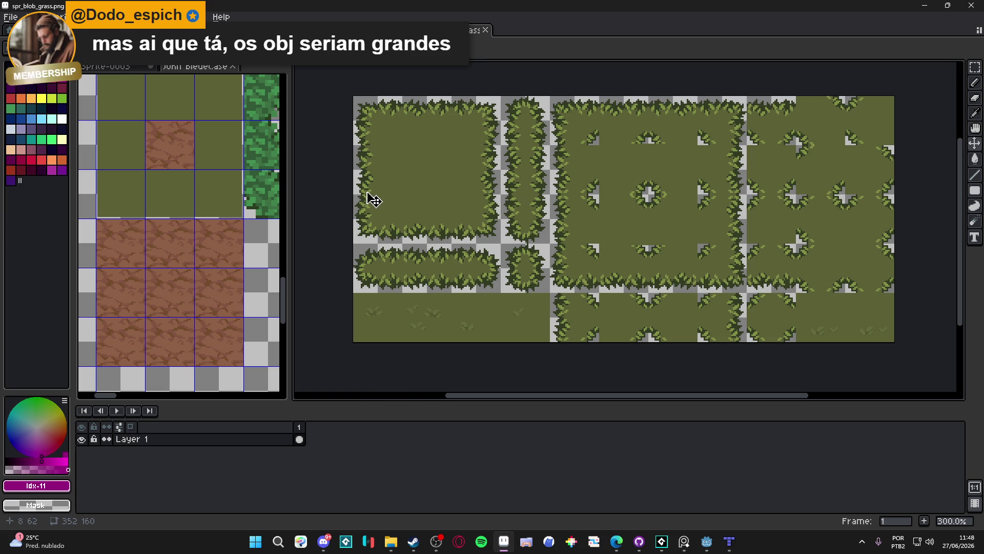
- Return to the template_1x_godot tileset and zoom in on its dirt tiles
left_click(354, 30)
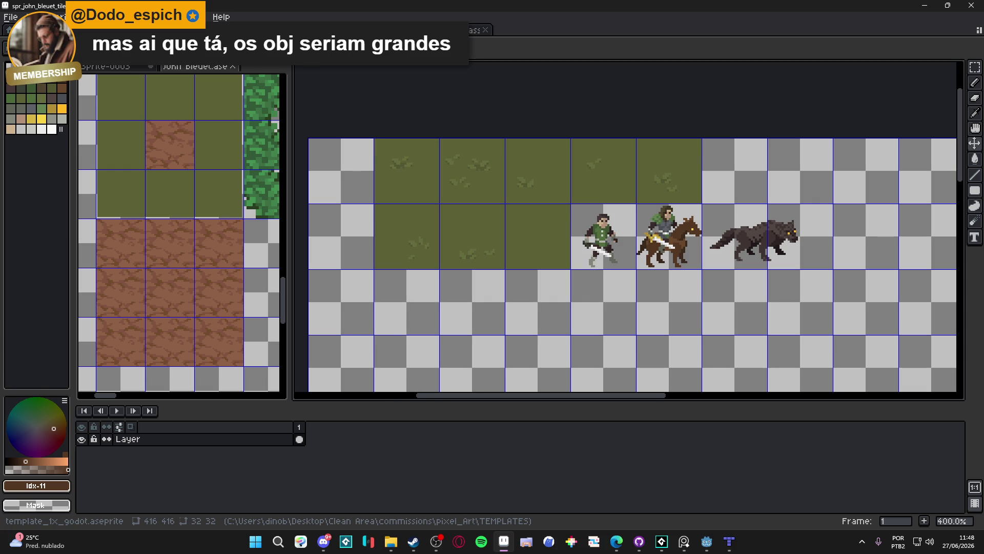
left_click(287, 30)
scroll(494, 195, "down", 3)
scroll(495, 195, "down", 1)
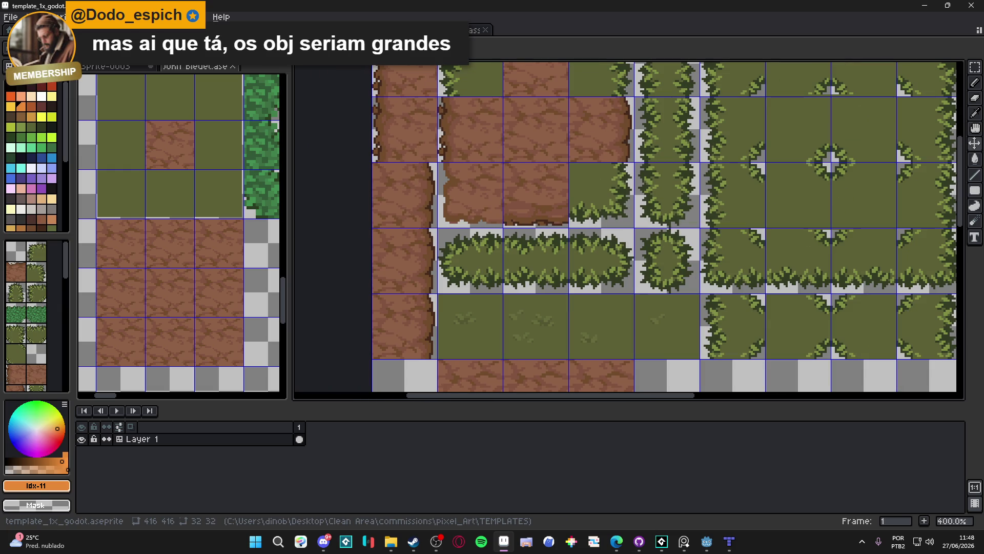
scroll(451, 159, "up", 3)
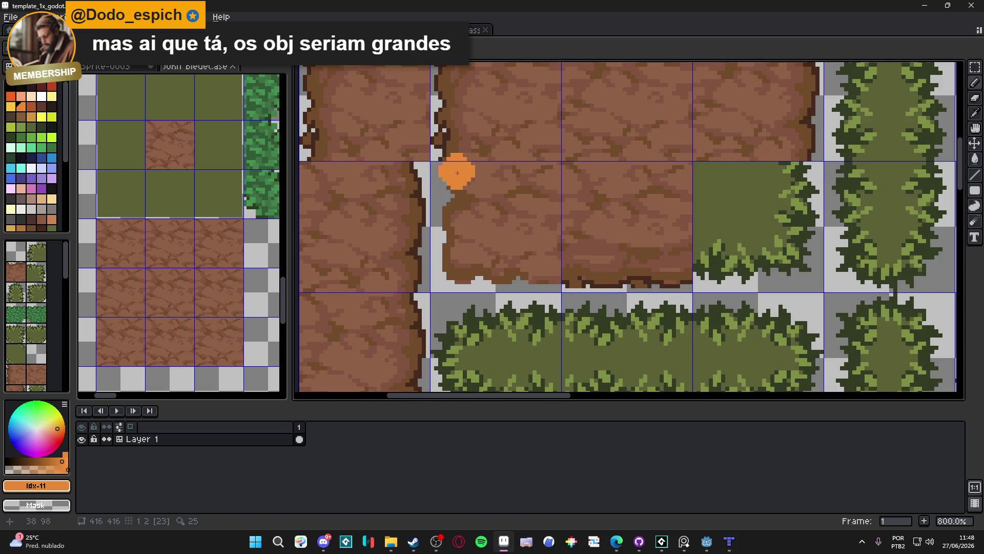
scroll(457, 172, "up", 3)
- Sample the dirt browns and pencil darker brown pixels along the dirt tile's ragged edge
left_click(462, 157, "alt")
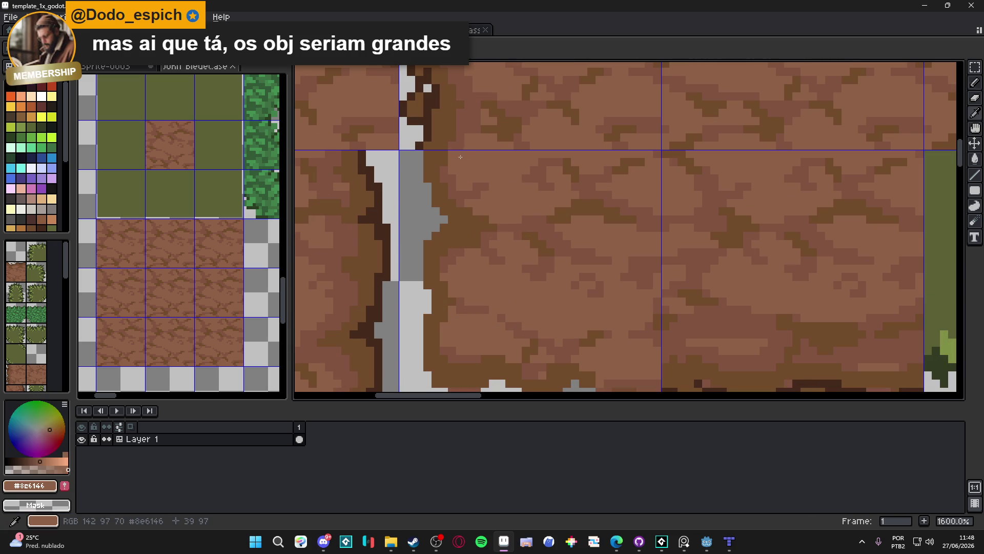
left_click(462, 154, "alt")
left_click(459, 164, "alt")
mouse_move(460, 164)
left_mouse_down()
mouse_move(469, 195)
mouse_move(500, 218)
mouse_move(518, 215)
left_mouse_up()
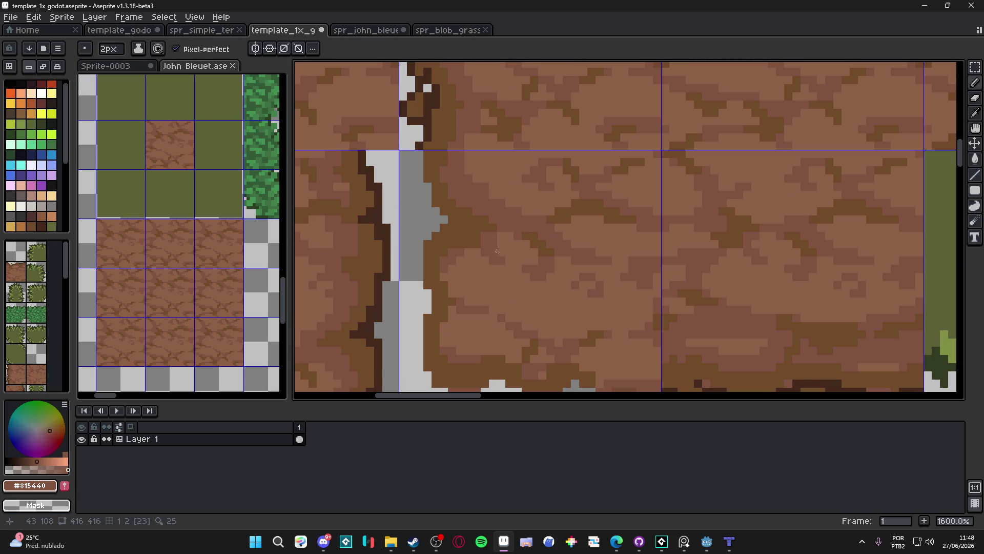
left_click_drag(496, 247, 495, 245)
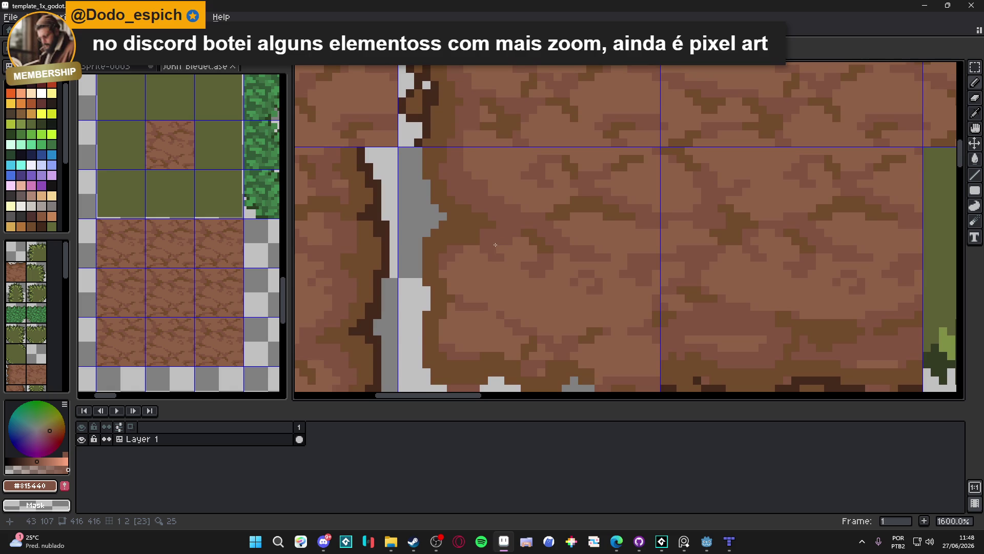
- Enlarge the posted pixel-art game scene in Discord and copy it with Copiar imagem
left_click(323, 542)
left_click(327, 395)
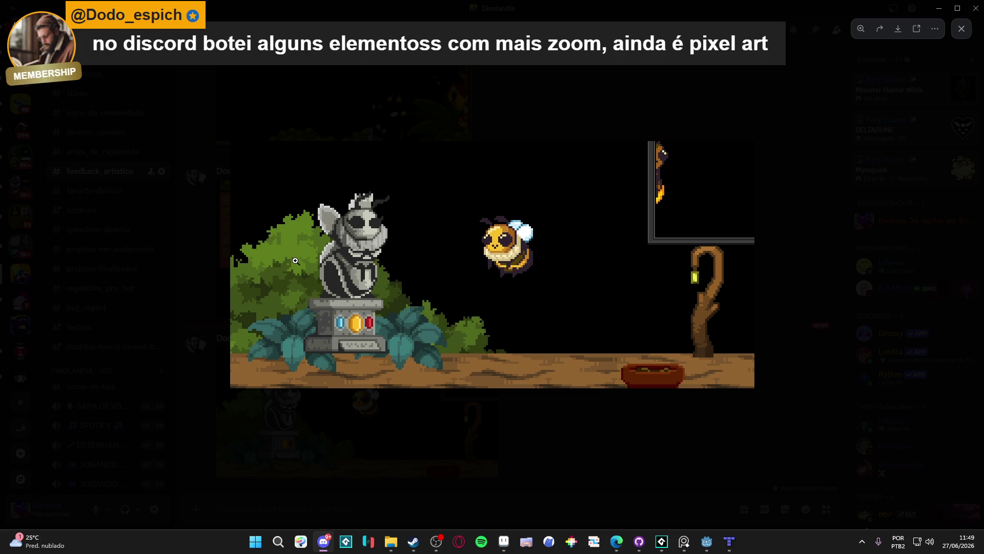
left_click(336, 245)
left_click(339, 244)
right_click(391, 245)
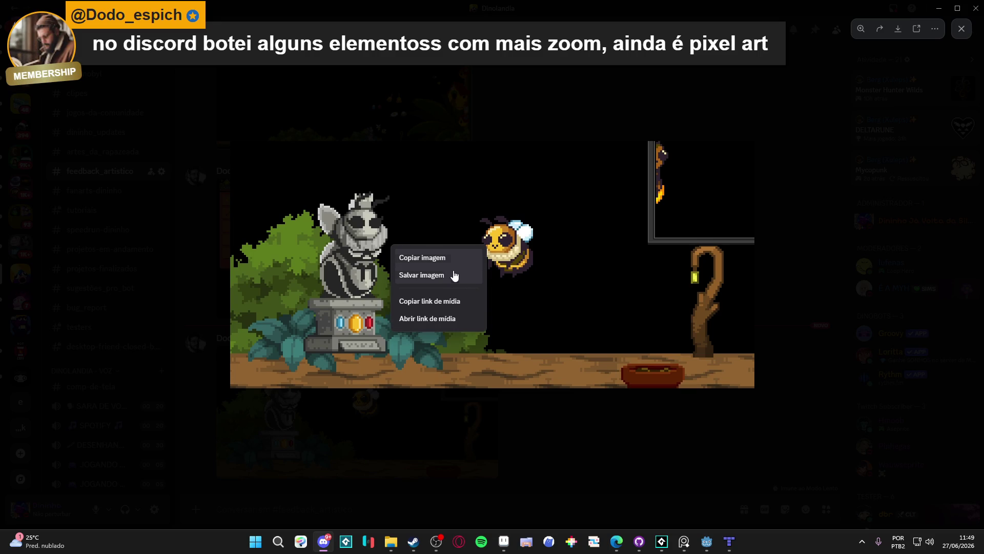
left_click(453, 261)
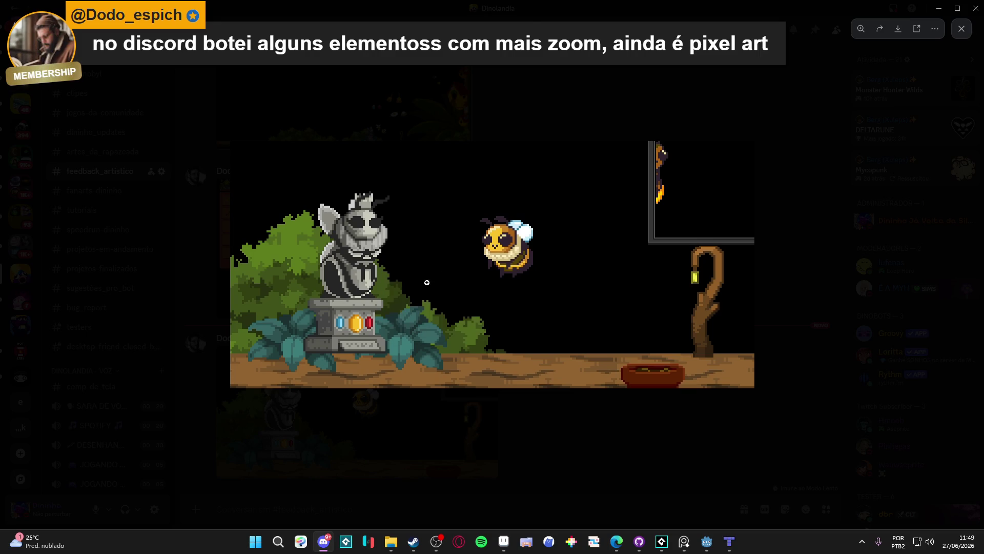
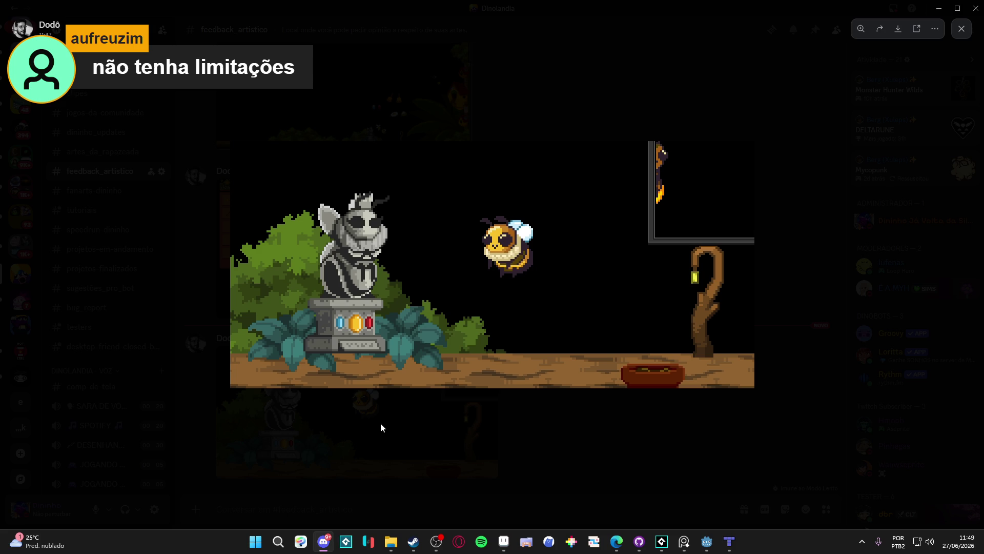
- Open the bee screenshot enlarged, zoom in and back out, then copy the image
left_click(380, 422)
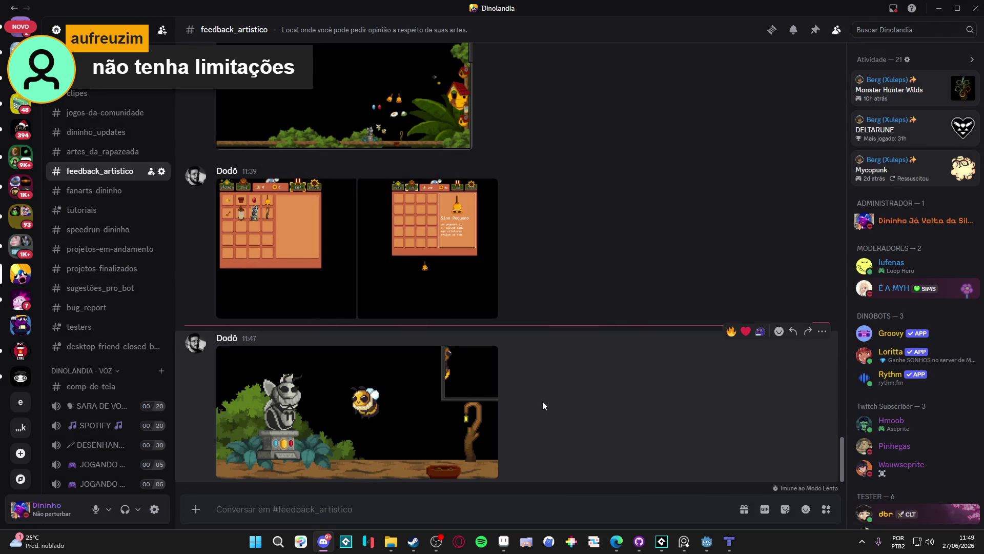
left_click(348, 421)
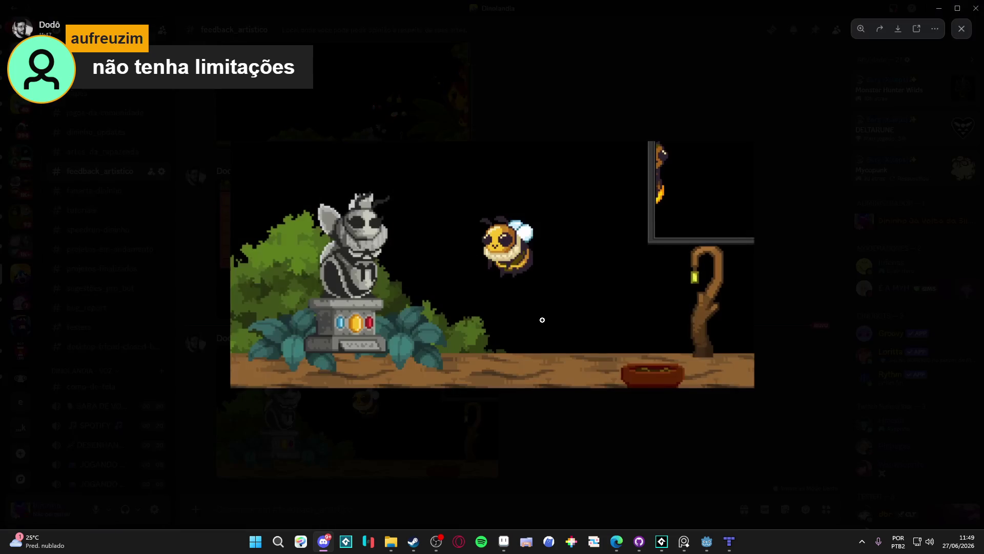
left_click(356, 251)
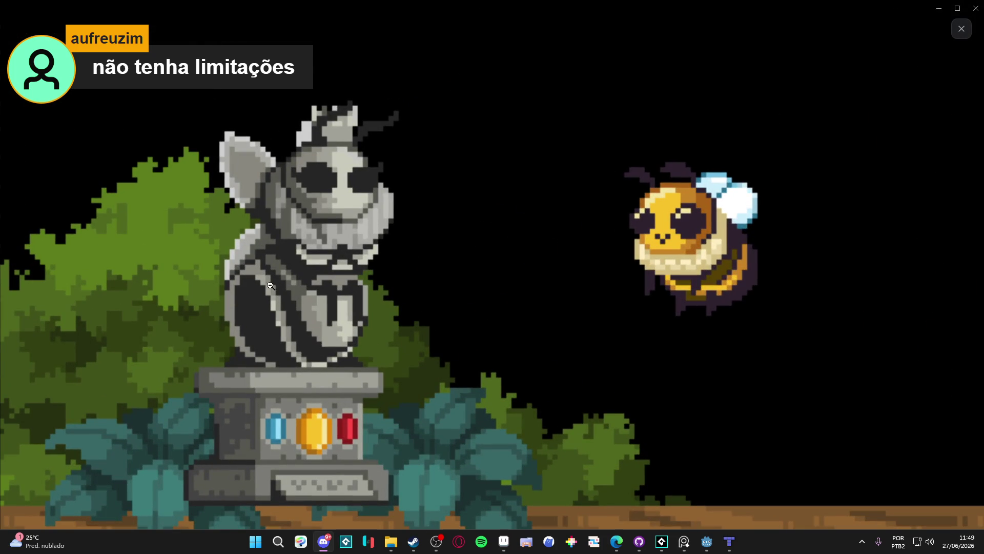
scroll(285, 288, "down", 2)
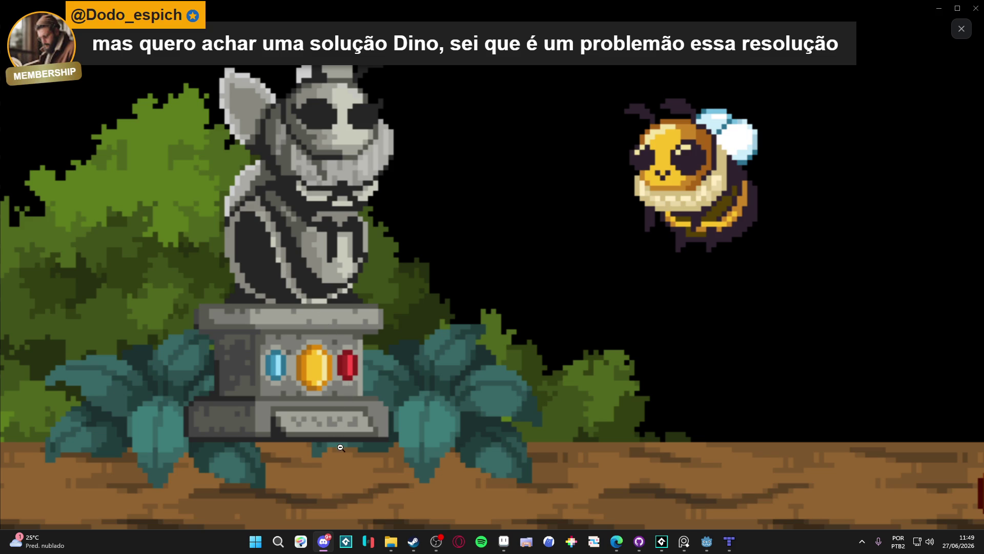
left_click(391, 455)
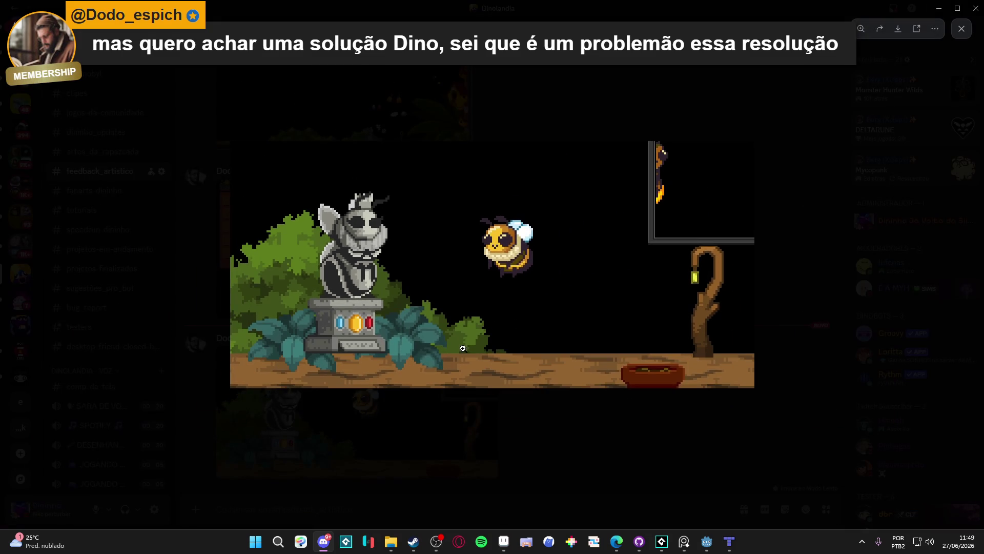
right_click(357, 252)
left_click(428, 261)
- Create a 1023×482 sprite sized to the clipboard and paste the bee screenshot
left_click(504, 541)
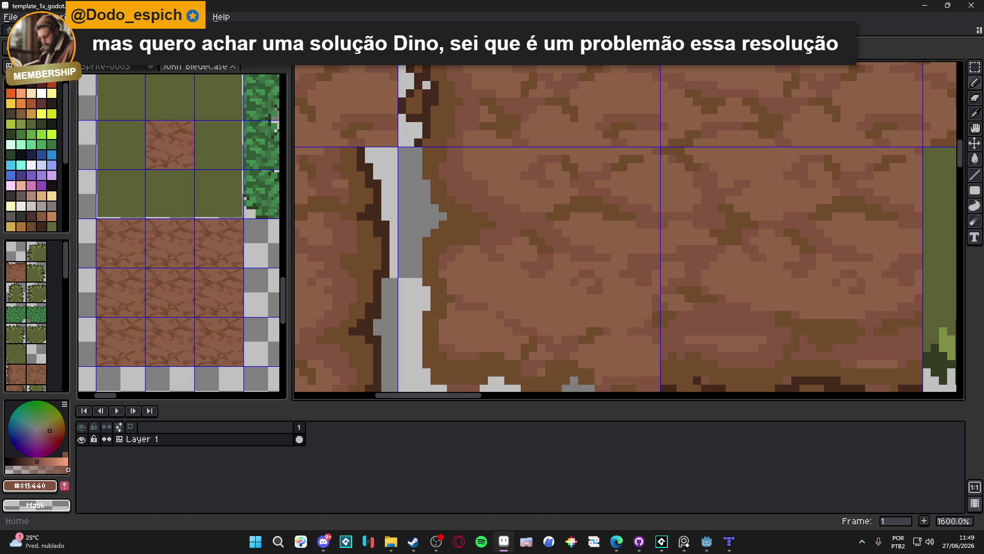
left_click(11, 17)
left_click(16, 33)
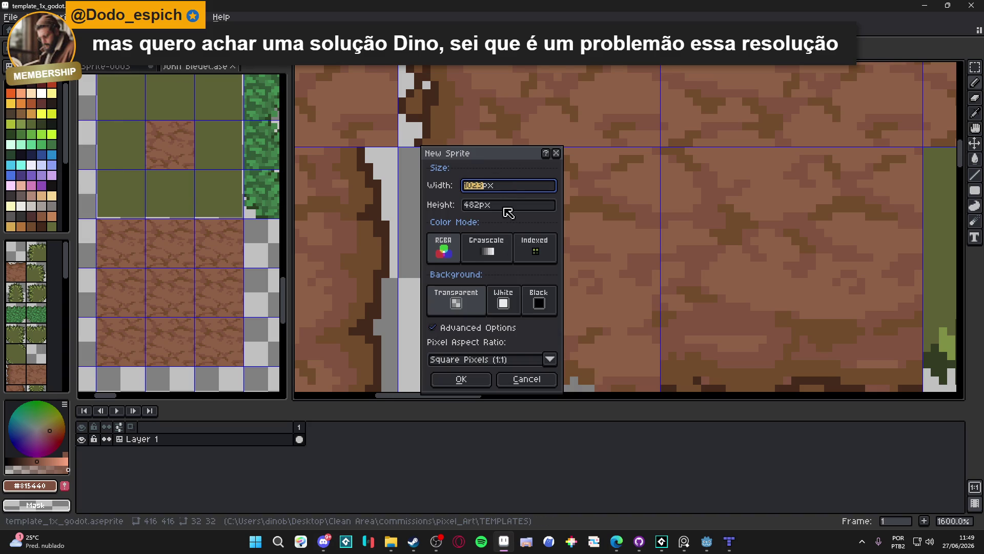
key("Return")
key("ctrl+v")
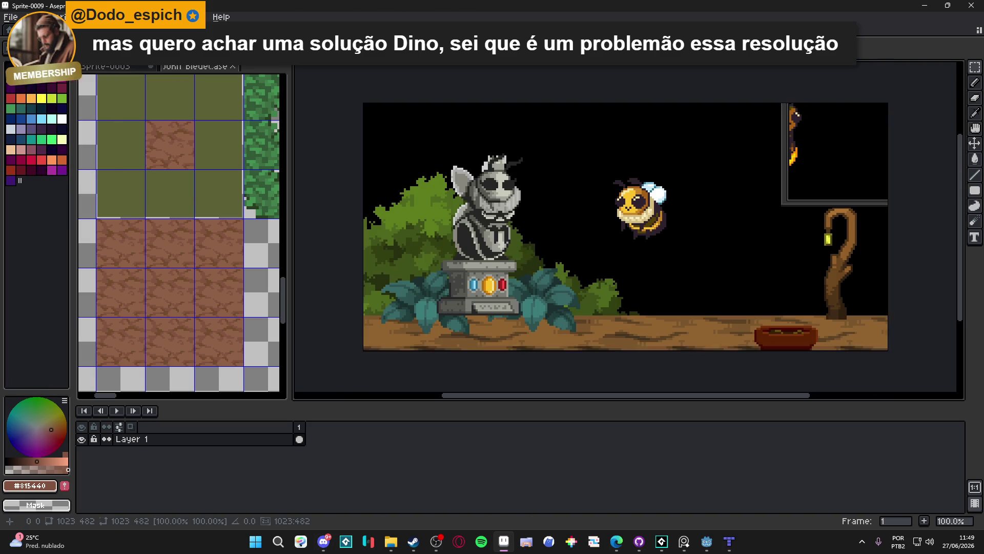
scroll(485, 137, "up", 4)
scroll(485, 137, "up", 5)
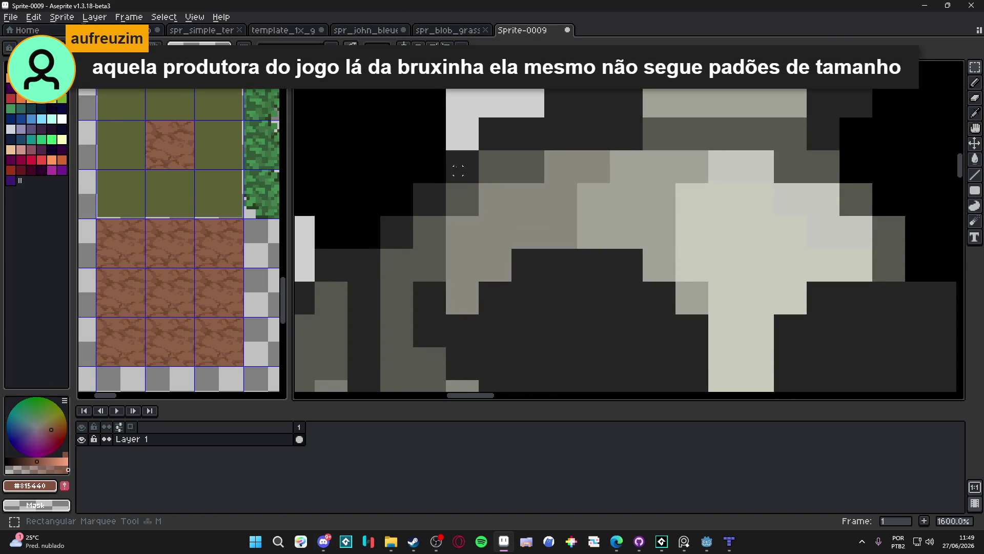
scroll(453, 143, "up", 2)
- Measure one enlarged pixel block and scale the sprite to quarter size, 255×120
left_click_drag(436, 135, 504, 201)
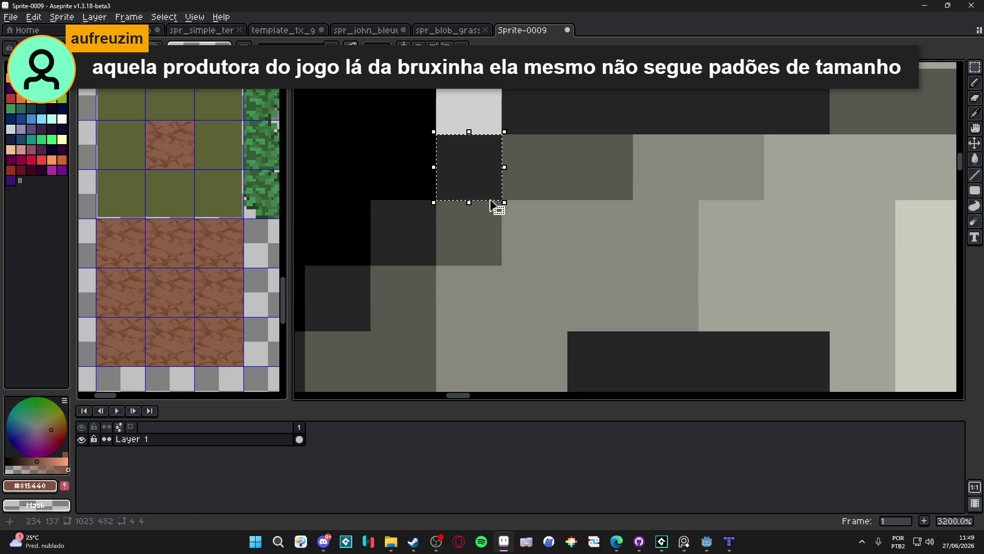
left_click(61, 17)
left_click(77, 73)
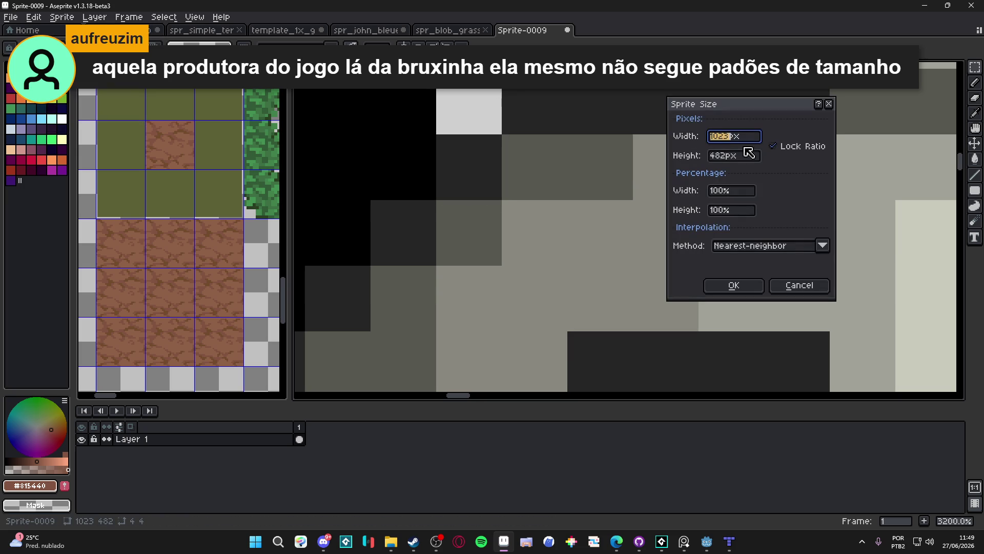
left_click(725, 136)
type("4")
key("Return")
scroll(513, 289, "down", 6)
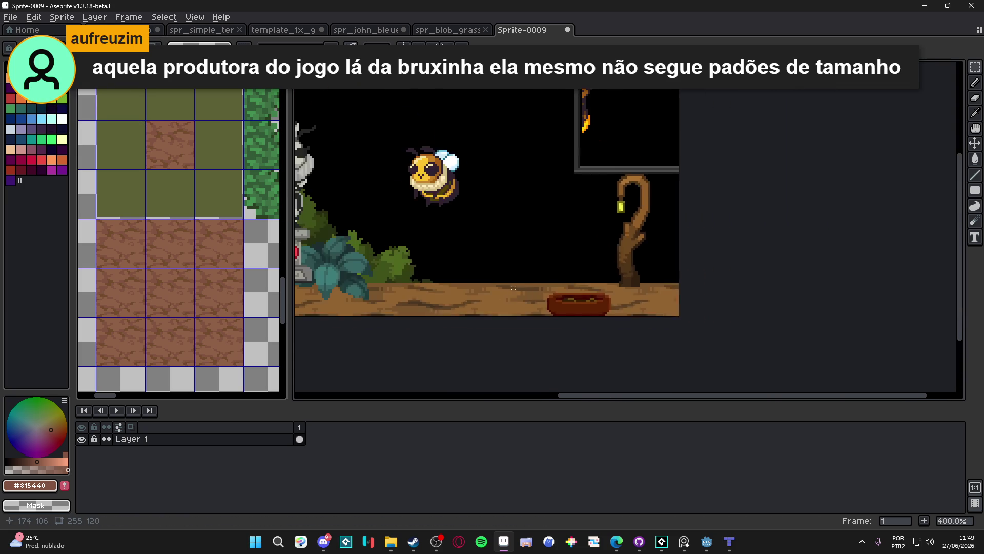
scroll(513, 288, "down", 1)
- Select the black background with the Magic Wand and delete it to transparency
key("w")
left_click(626, 301)
key("Delete")
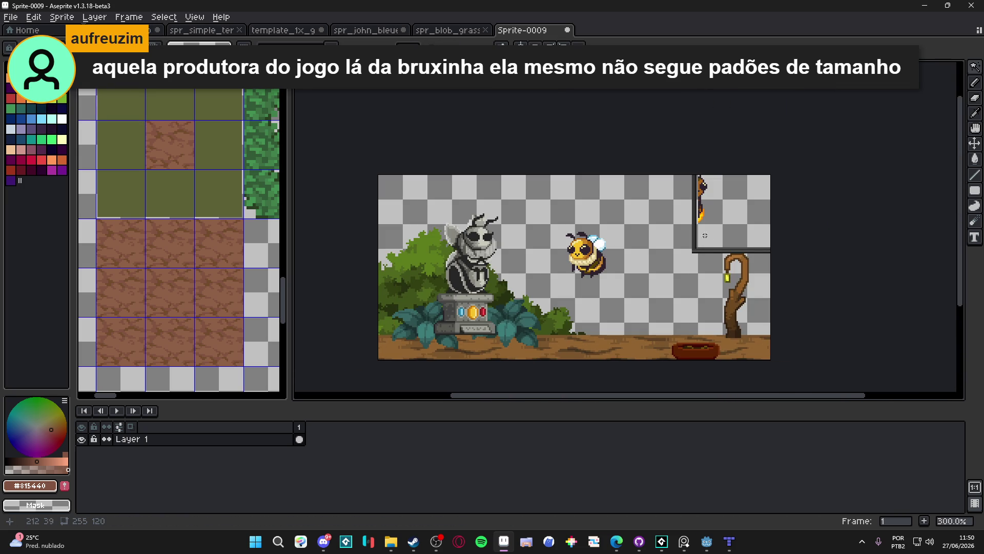
- Draw and clear a rectangular selection over the scene, then shift the view
scroll(717, 195, "up", 1)
key("m")
left_click_drag(671, 137, 838, 269)
left_click(838, 269)
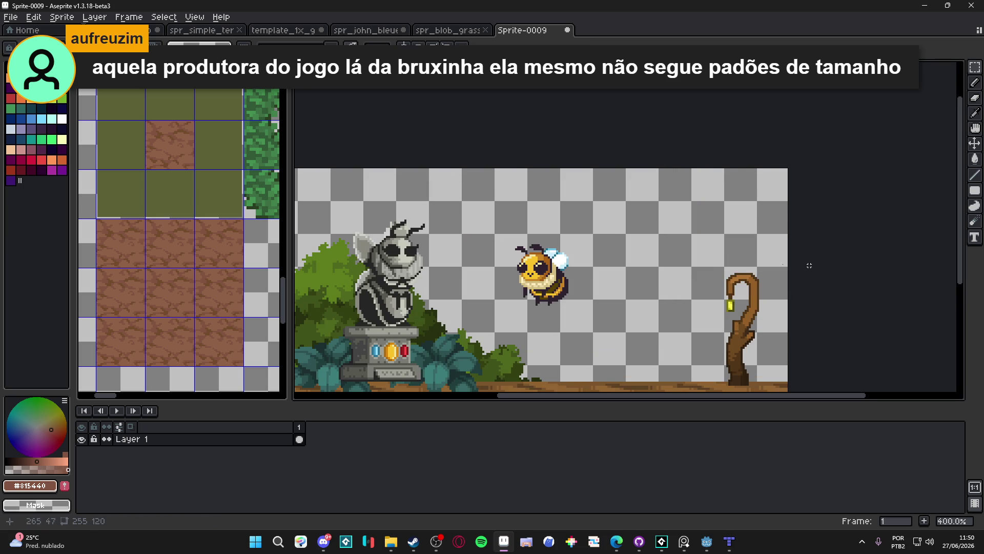
scroll(644, 264, "down", 1)
left_click_drag(603, 242, 602, 236)
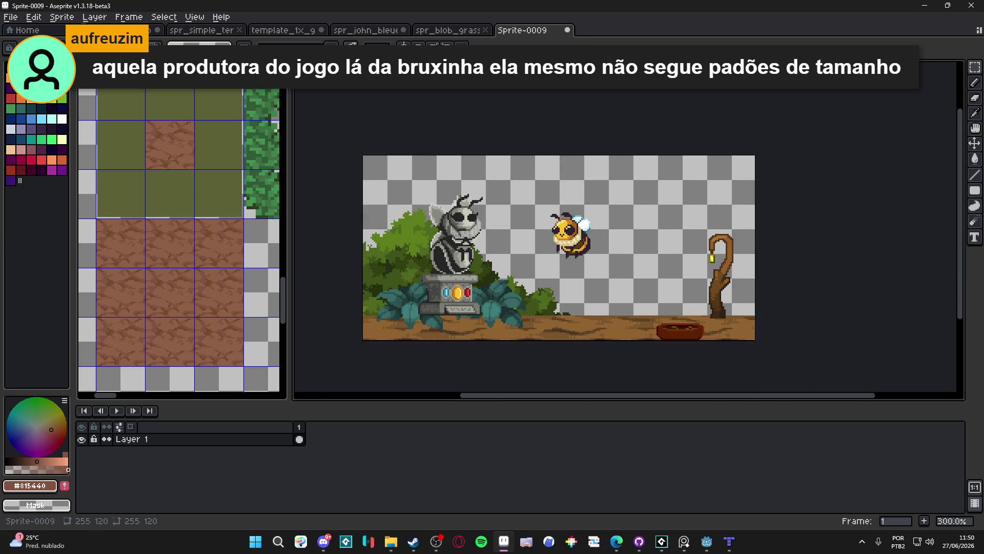
left_click(11, 17)
- Create a 1080×1920 sprite and paste the bee scene into it
left_click(23, 31)
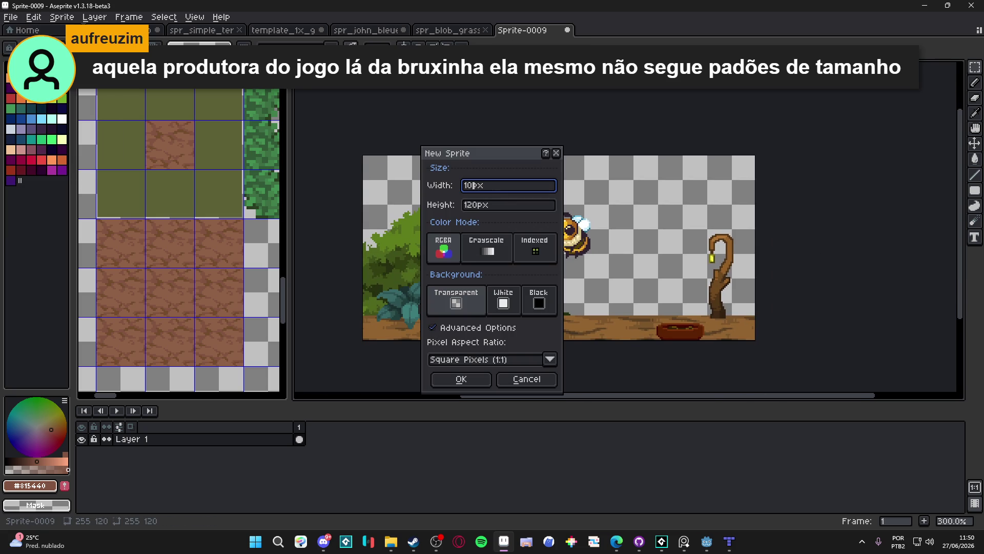
key("Tab")
type("1")
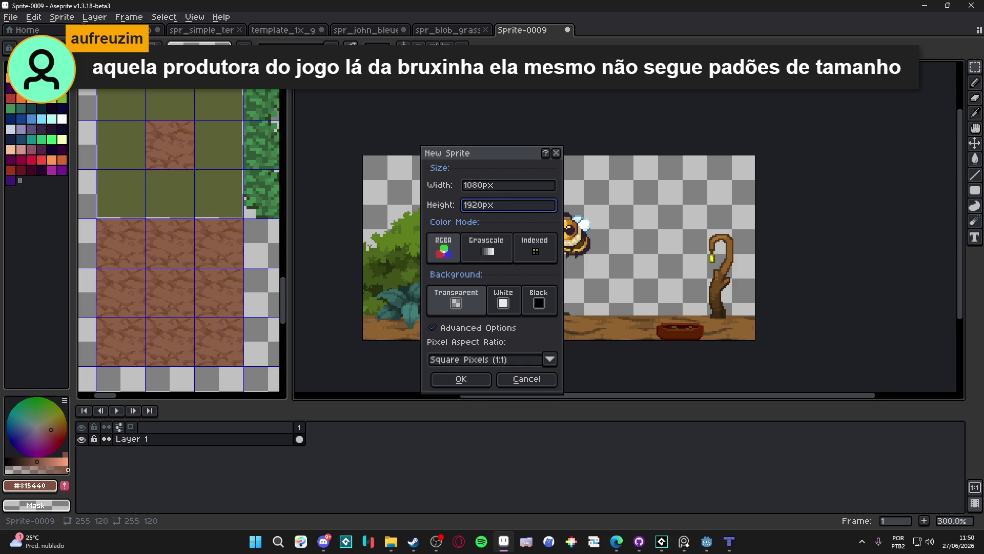
key("Return")
key("ctrl+v")
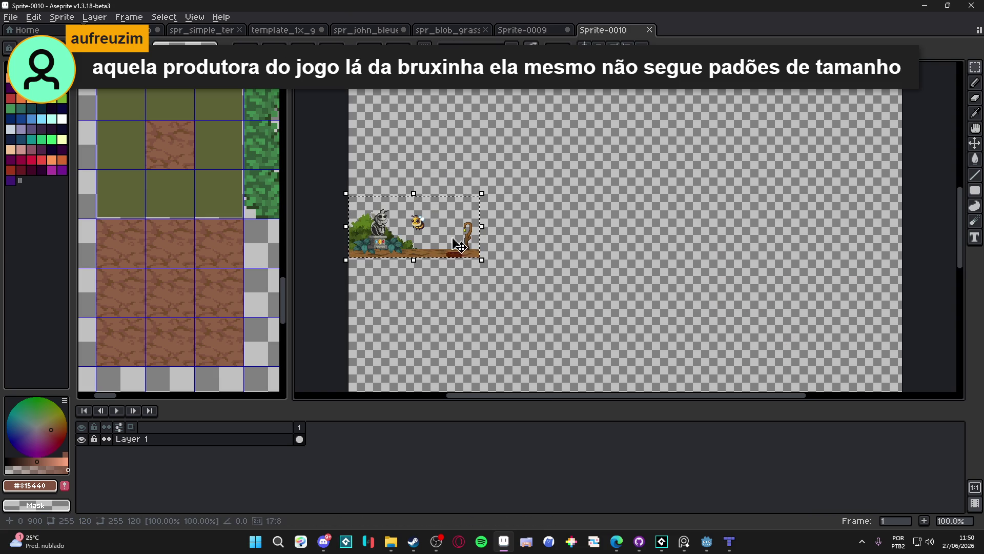
- Drag the pasted bee scene down to the canvas's bottom-left corner
scroll(465, 339, "down", 1)
scroll(459, 297, "down", 2)
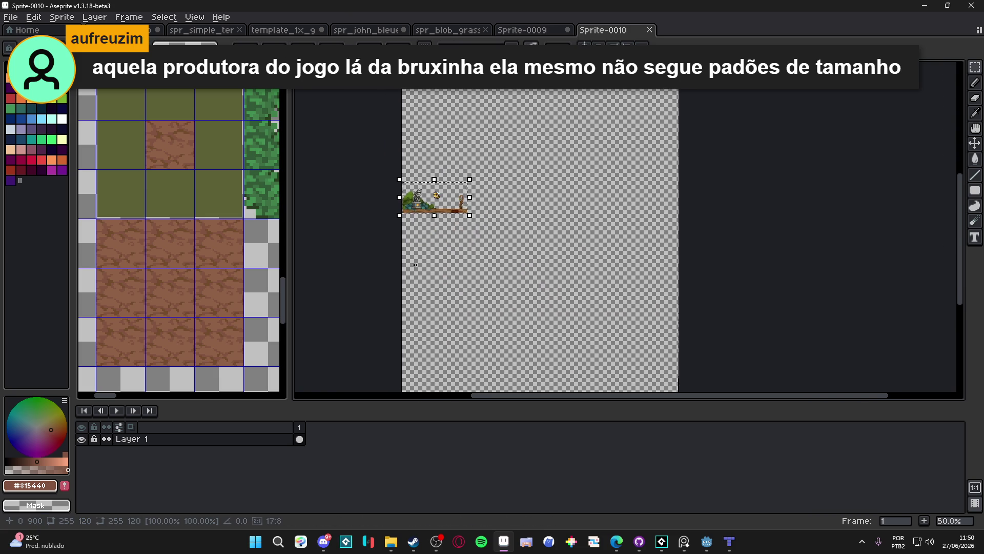
scroll(456, 249, "up", 1)
scroll(456, 249, "down", 2)
scroll(497, 176, "down", 1)
left_click_drag(477, 114, 482, 326)
scroll(480, 323, "up", 3)
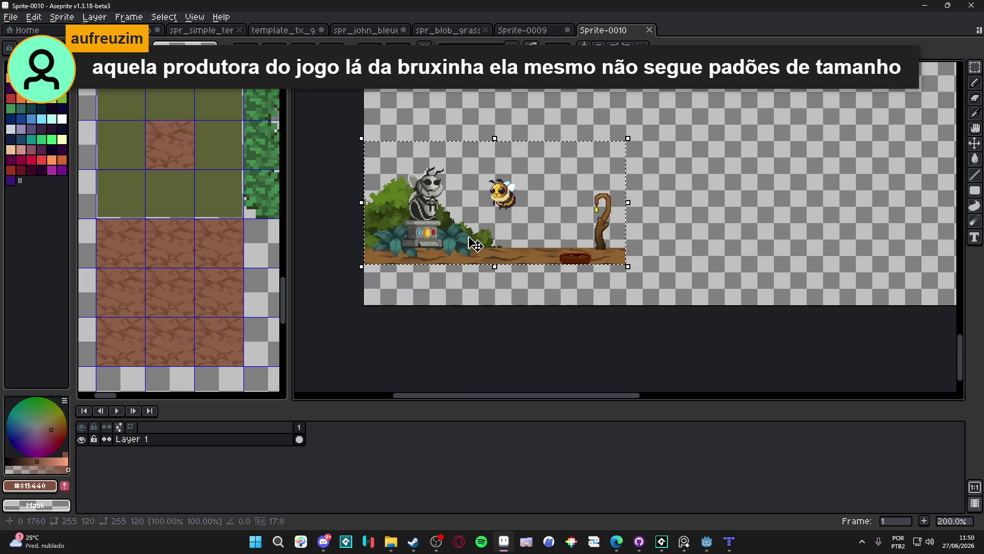
left_click_drag(468, 252, 475, 313)
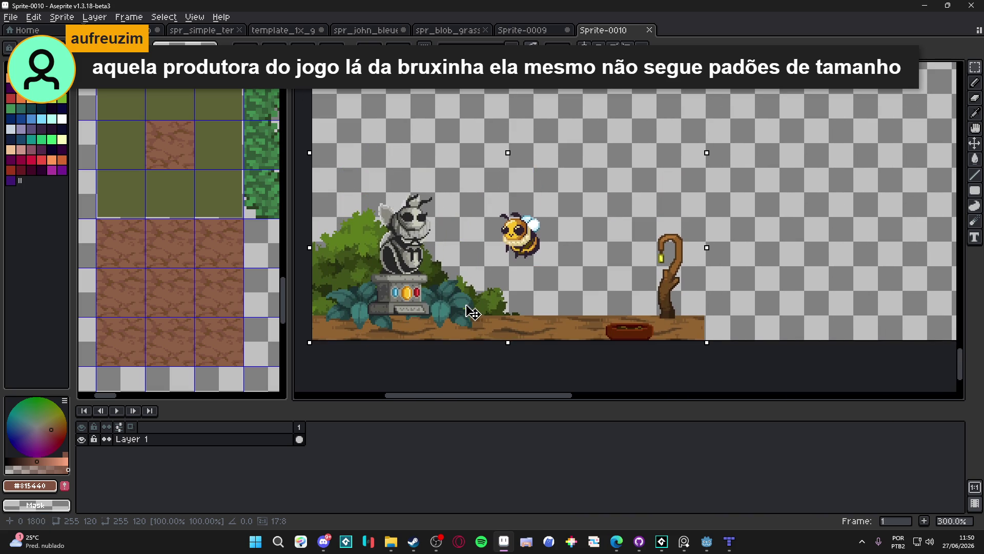
scroll(475, 313, "down", 1)
scroll(475, 313, "down", 2)
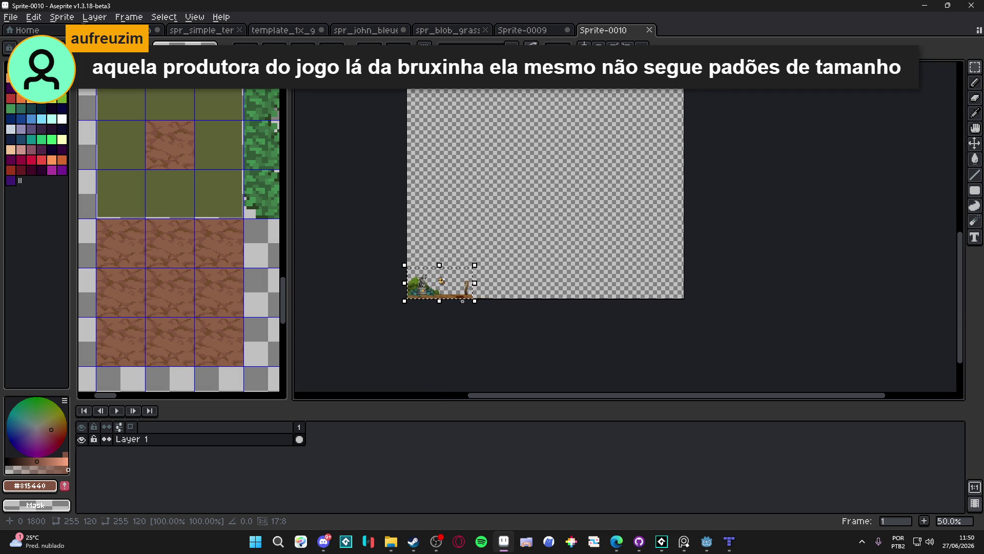
key("ctrl+alt+c")
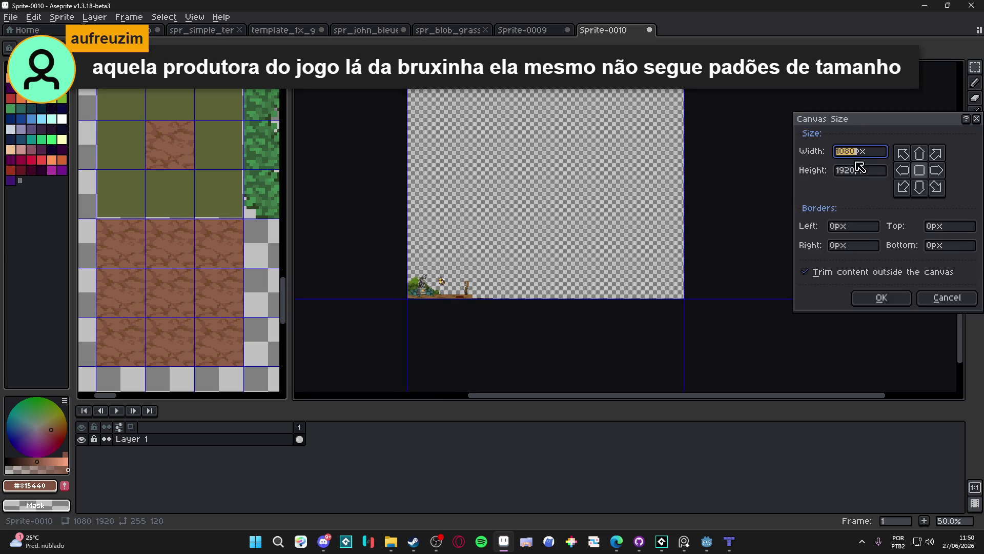
- Change the canvas size to 1920 wide by 1080 high
type("10")
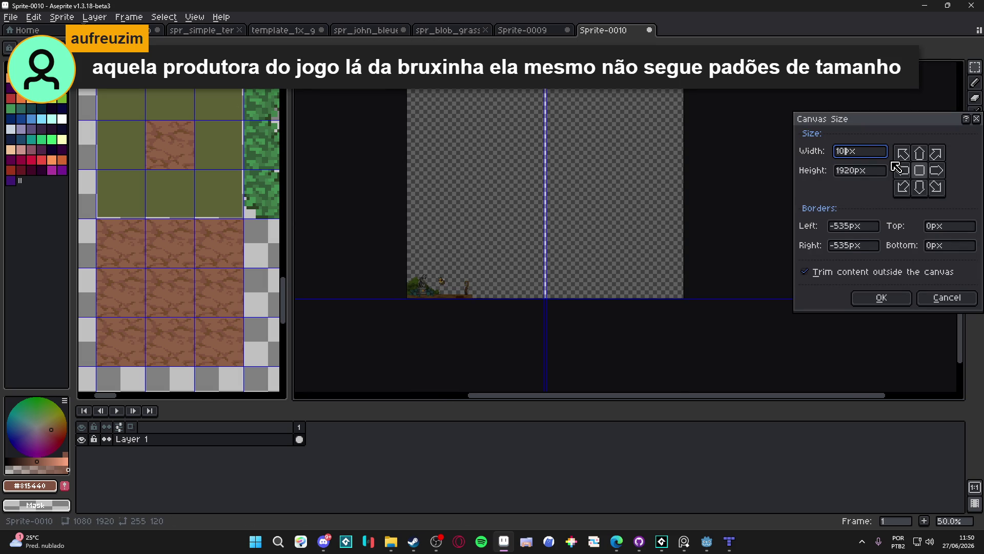
key("BackSpace")
type("920")
key("Tab")
type("1080")
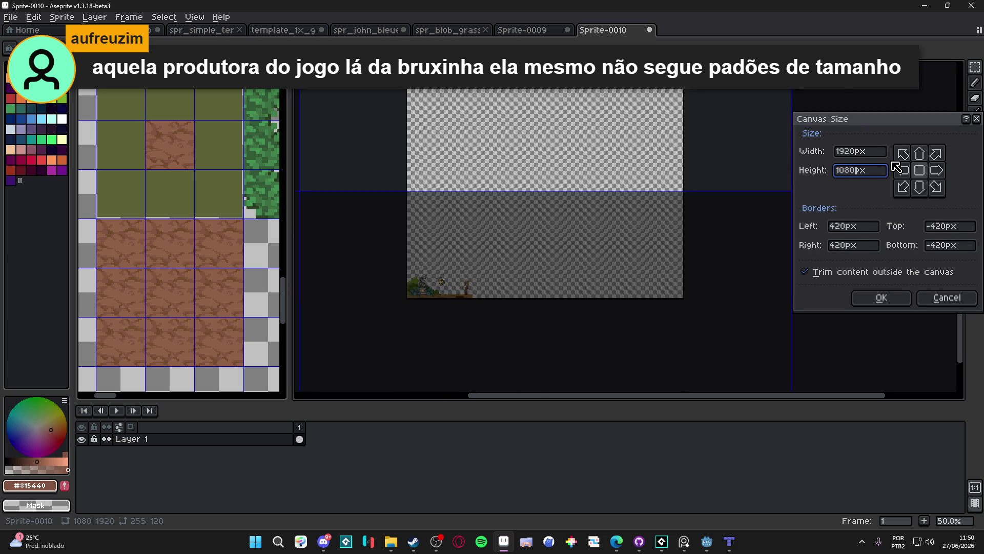
key("Return")
scroll(573, 281, "down", 1)
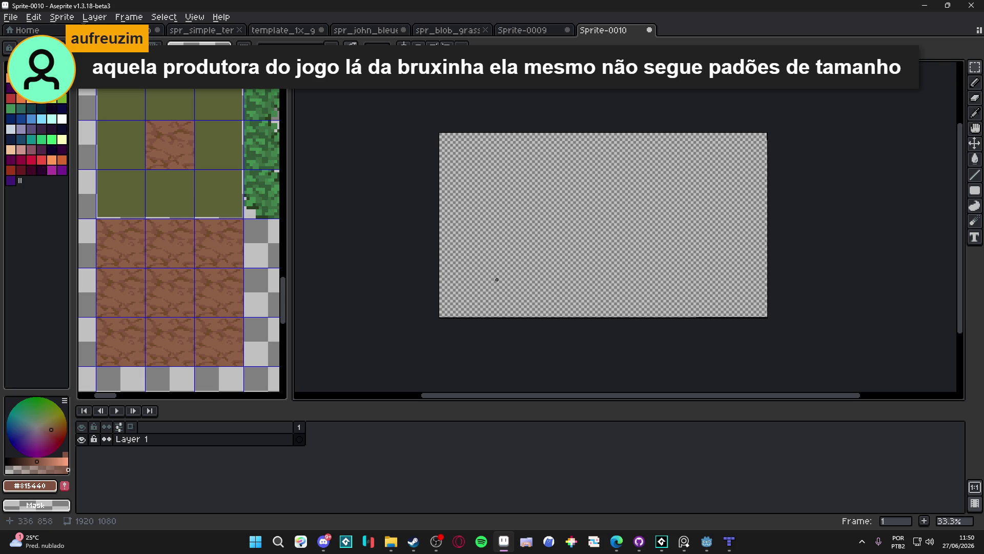
- Paste the bee scene again and drop it against the bottom-left corner
key("ctrl+v")
left_click_drag(472, 161, 468, 299)
scroll(468, 299, "up", 5)
mouse_move(483, 203)
left_mouse_down()
mouse_move(511, 176)
mouse_move(512, 270)
mouse_move(524, 291)
mouse_move(413, 334)
mouse_move(389, 329)
mouse_move(401, 324)
left_mouse_up()
scroll(526, 288, "down", 3)
key("Return")
- Zoom and pan to inspect the whole 1920×1080 canvas
scroll(551, 274, "down", 1)
scroll(414, 328, "down", 1)
scroll(446, 318, "up", 1)
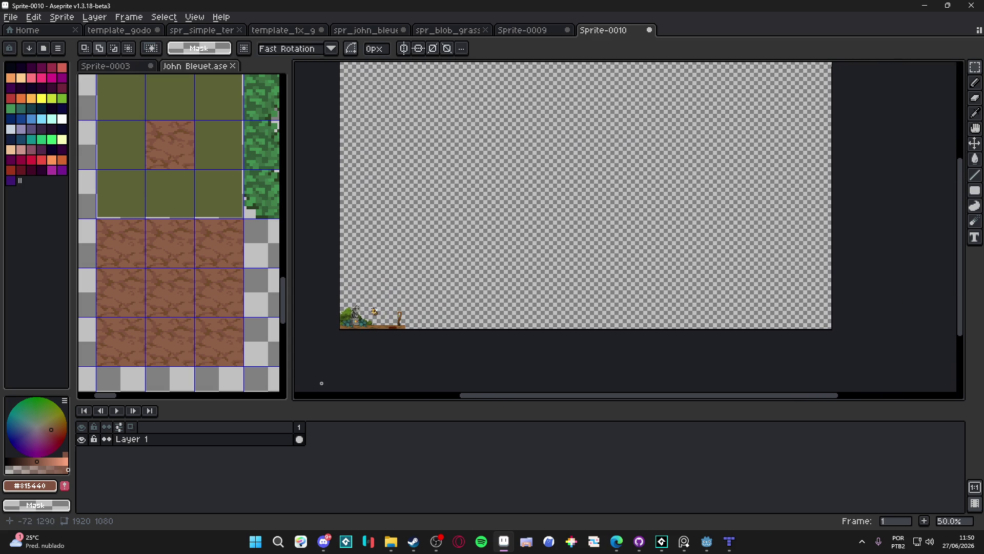
scroll(515, 292, "down", 1)
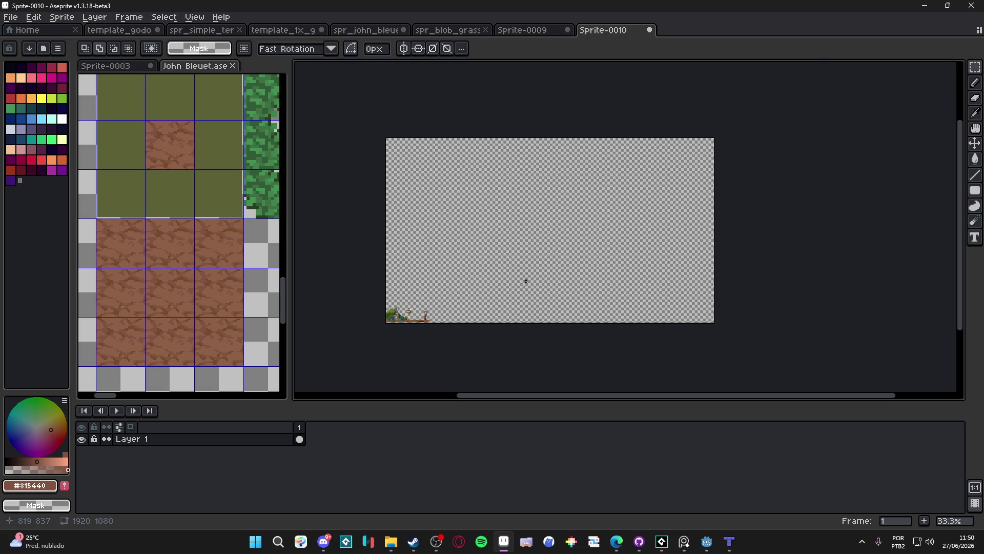
scroll(484, 313, "up", 1)
left_click_drag(481, 310, 522, 304)
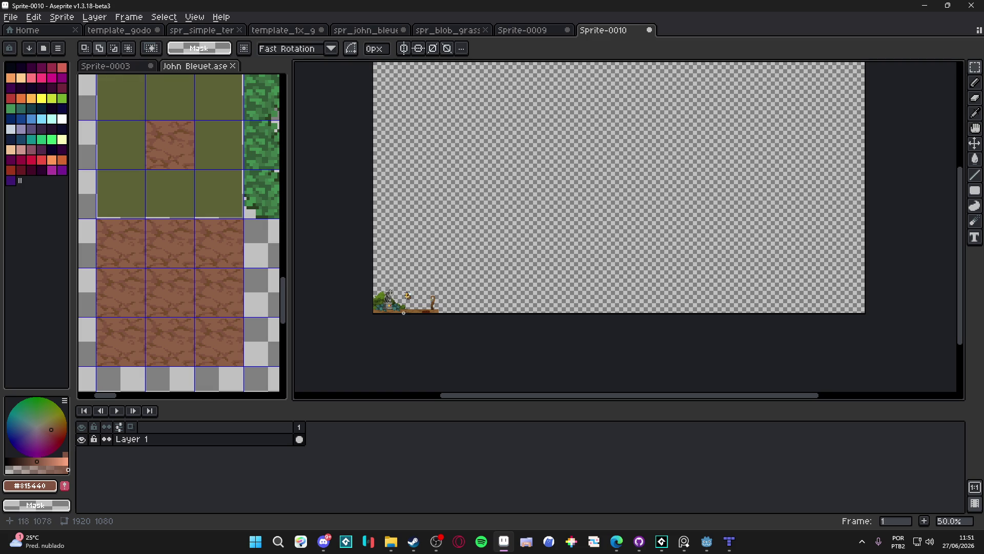
scroll(406, 312, "down", 1)
scroll(412, 354, "up", 1)
left_click(323, 539)
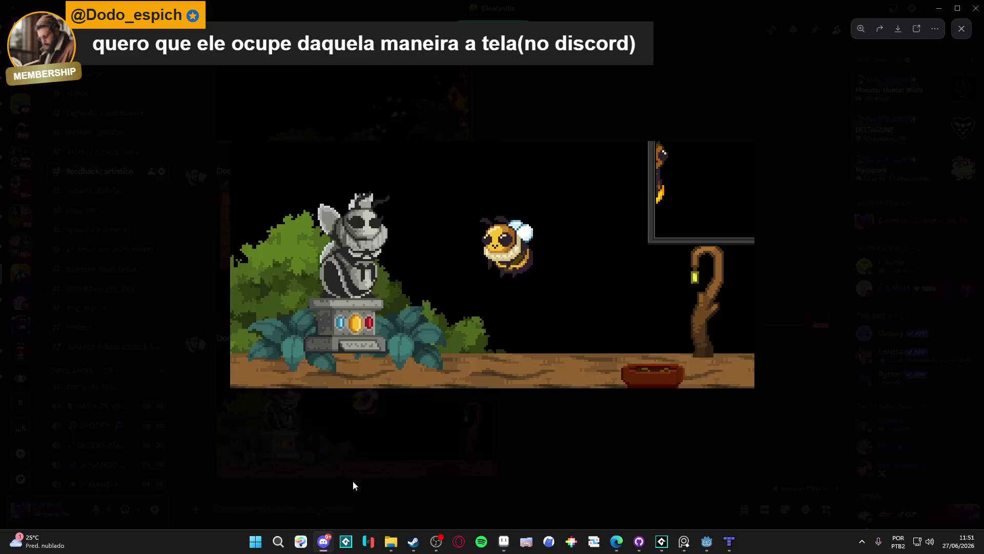
- Open the newer screenshot full-size and copy it to the clipboard
left_click(503, 441)
left_click(460, 426)
right_click(550, 315)
left_click(579, 327)
- Reopen the screenshot, return to the chat, and dismiss the message options menu
left_click(452, 512)
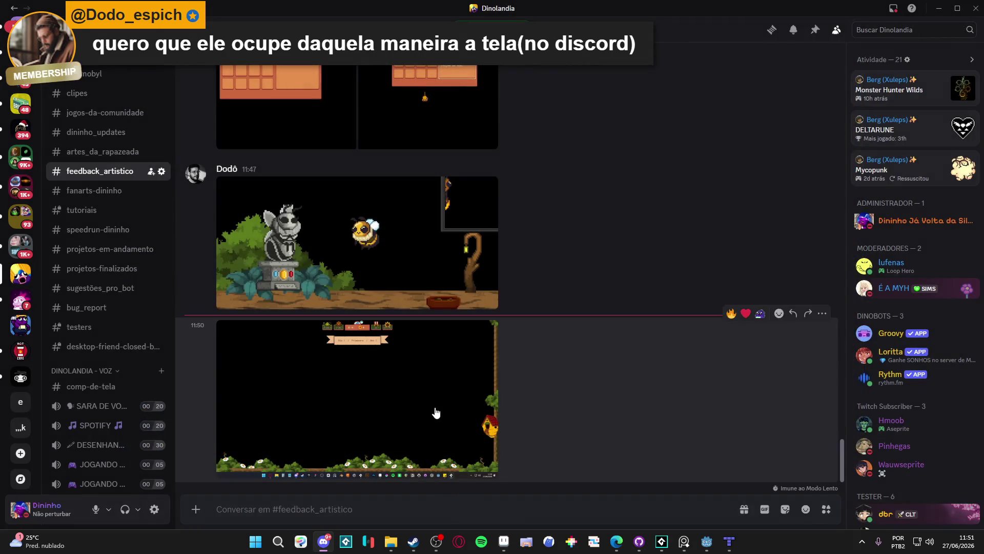
left_click(433, 410)
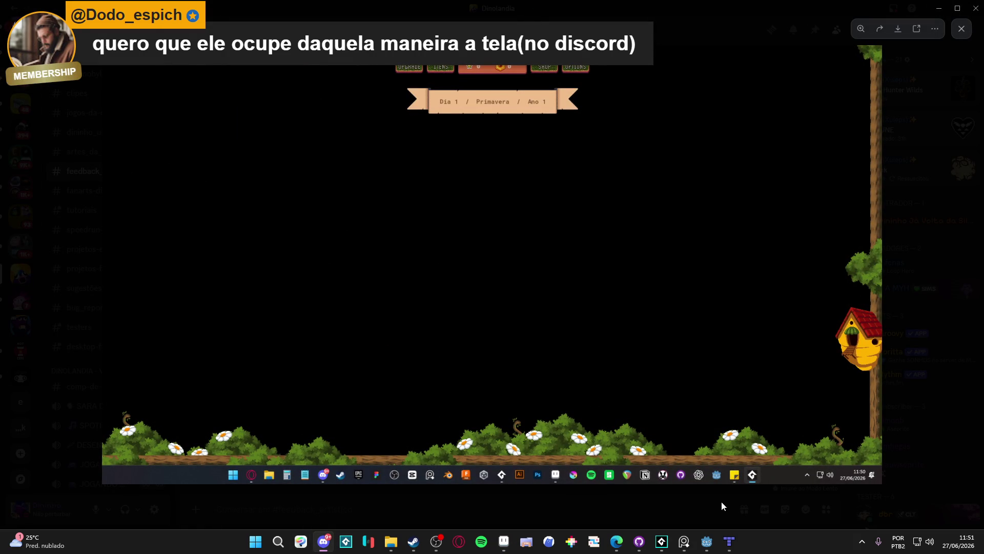
left_click(635, 508)
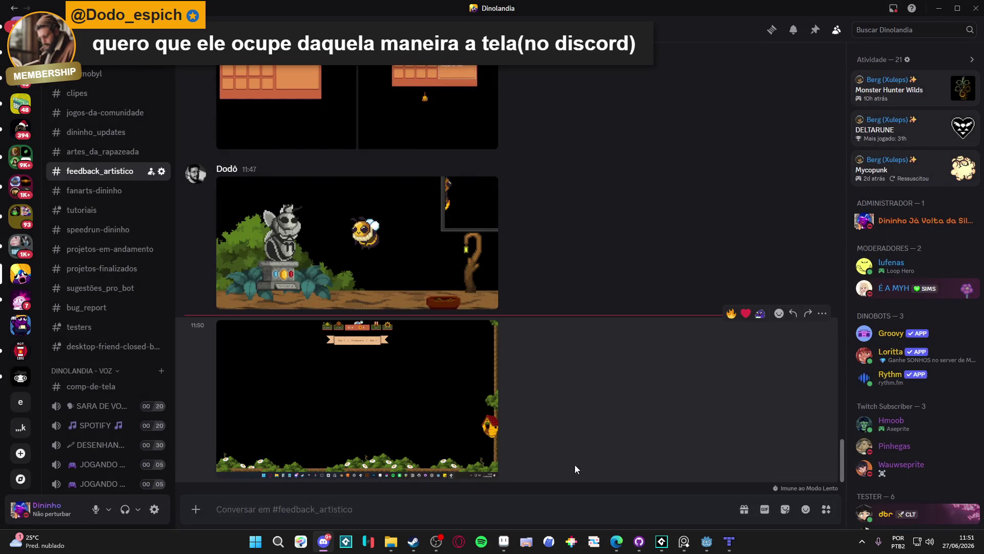
right_click(408, 417)
mouse_move(461, 312)
mouse_move(574, 379)
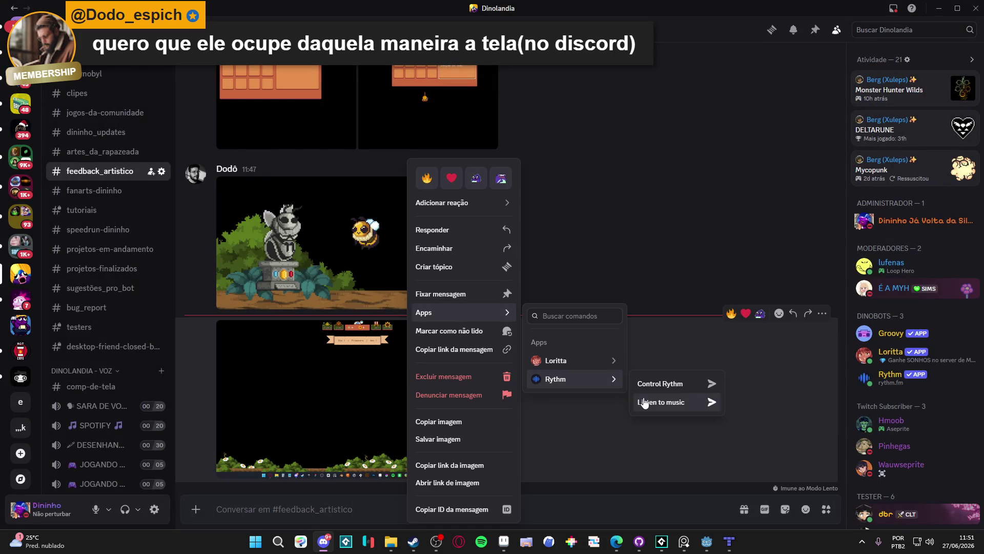
left_click(611, 445)
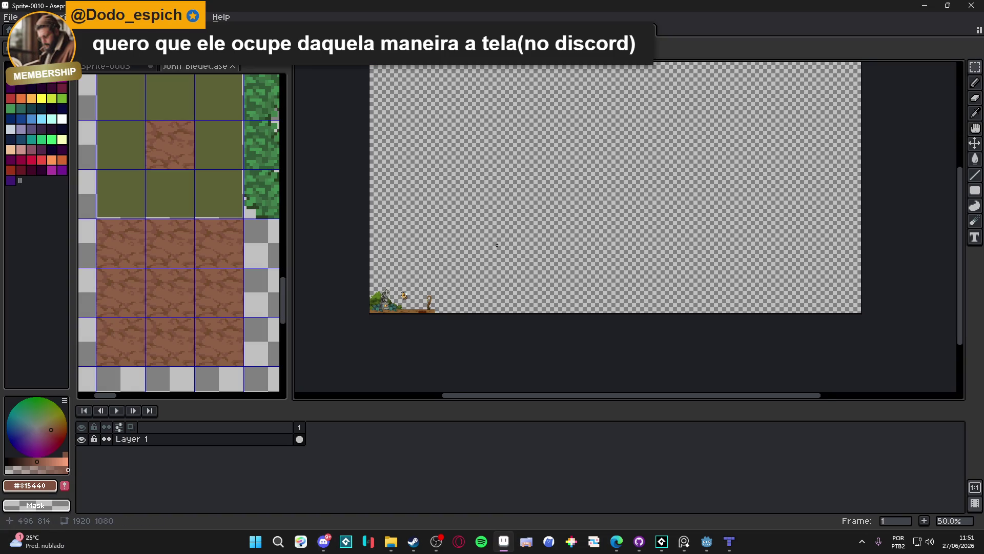
- Create a new 1918×1079 sprite and paste the game screenshot into it
left_click_drag(497, 246, 468, 301)
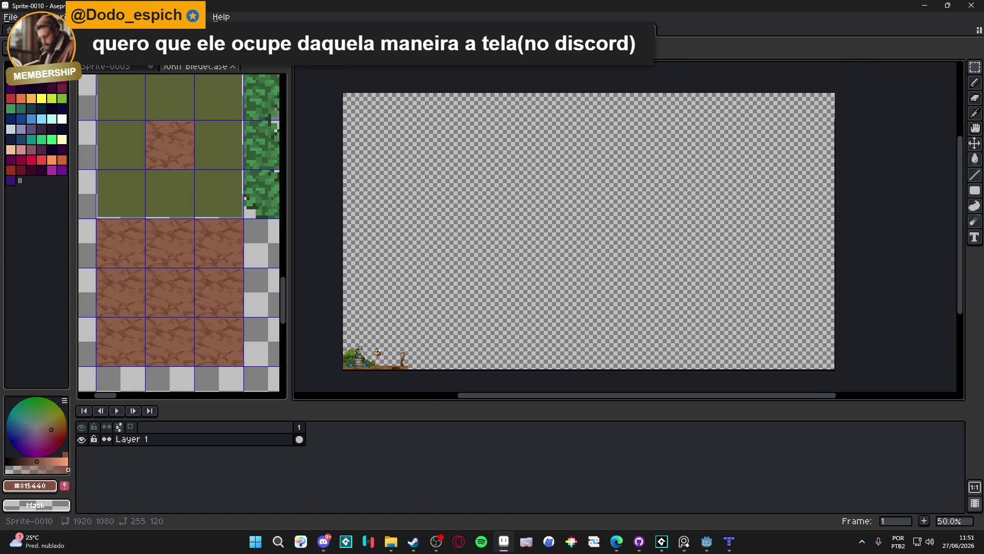
left_click(11, 17)
left_click(23, 28)
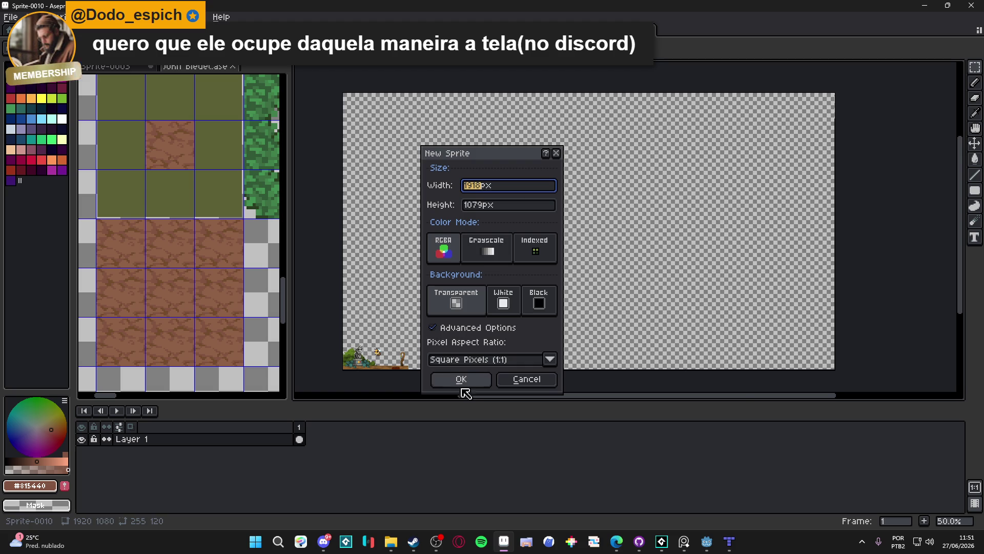
left_click(458, 382)
key("ctrl+v")
scroll(575, 294, "up", 4)
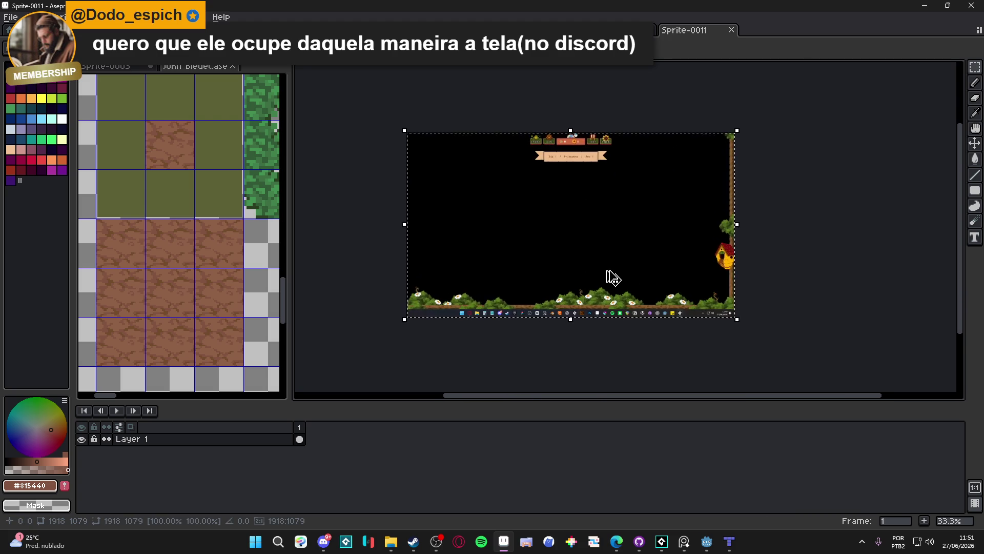
scroll(619, 269, "up", 8)
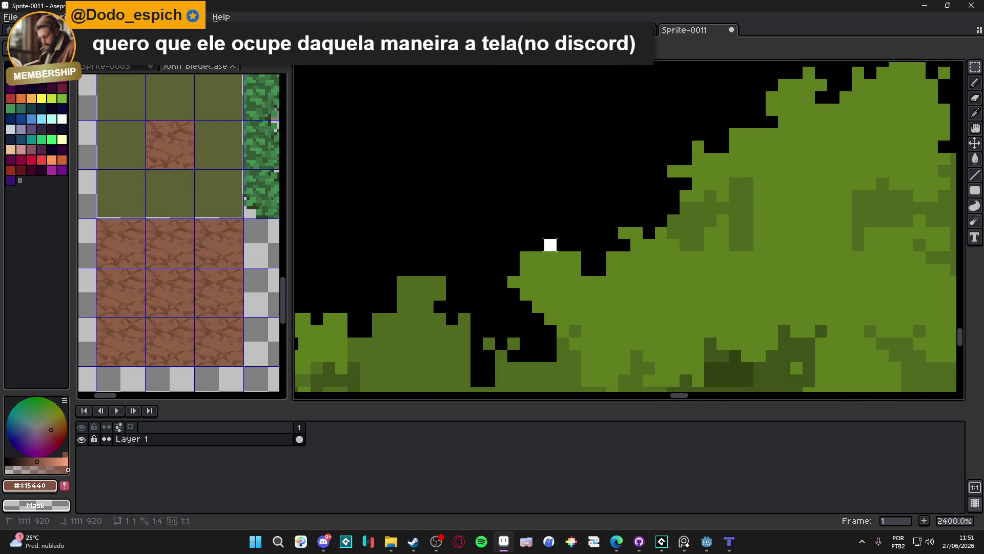
scroll(551, 245, "down", 12)
scroll(615, 309, "up", 1)
scroll(555, 258, "down", 1)
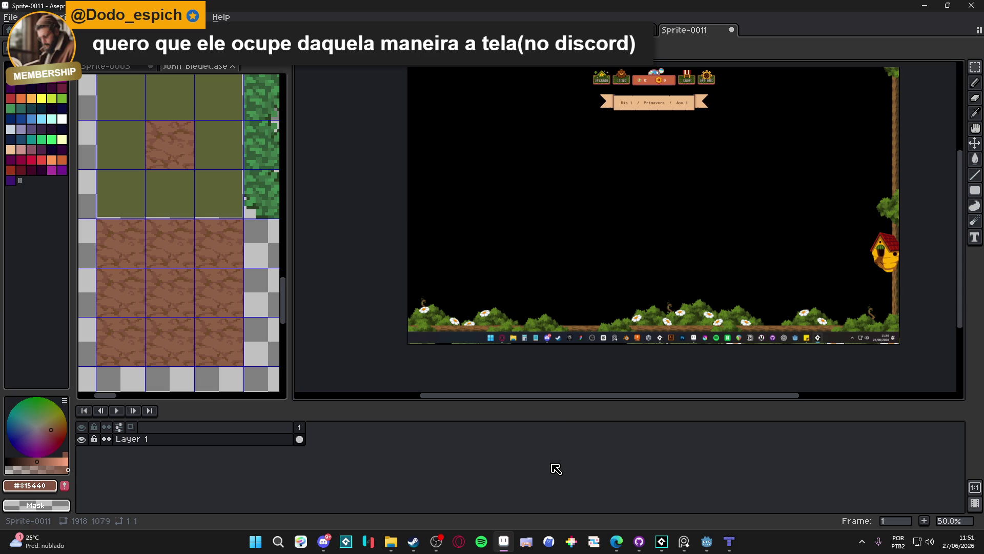
- Add a new layer in Sprite-0011 and paste the character scene onto it
key("ctrl+shift+Tab")
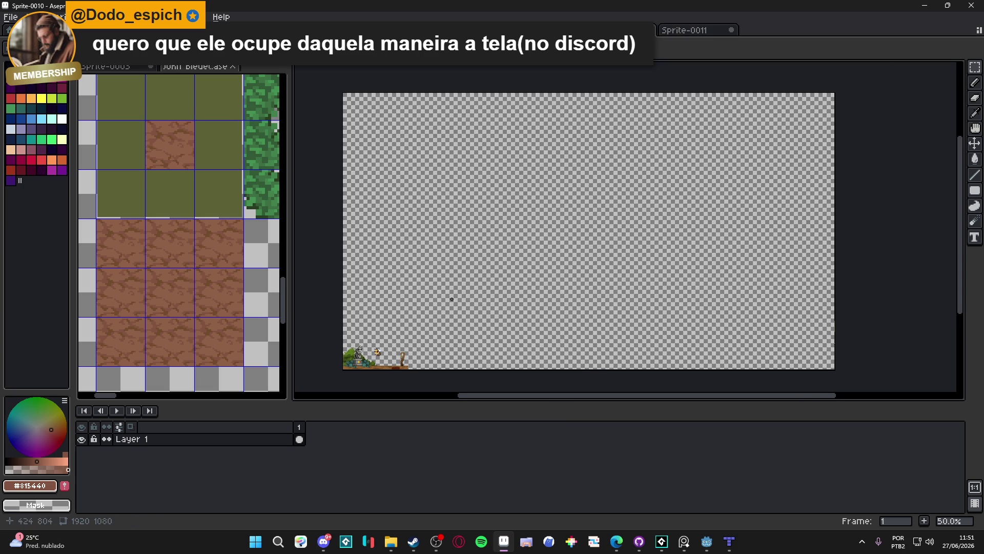
left_click(684, 31)
key("ctrl+shift+n")
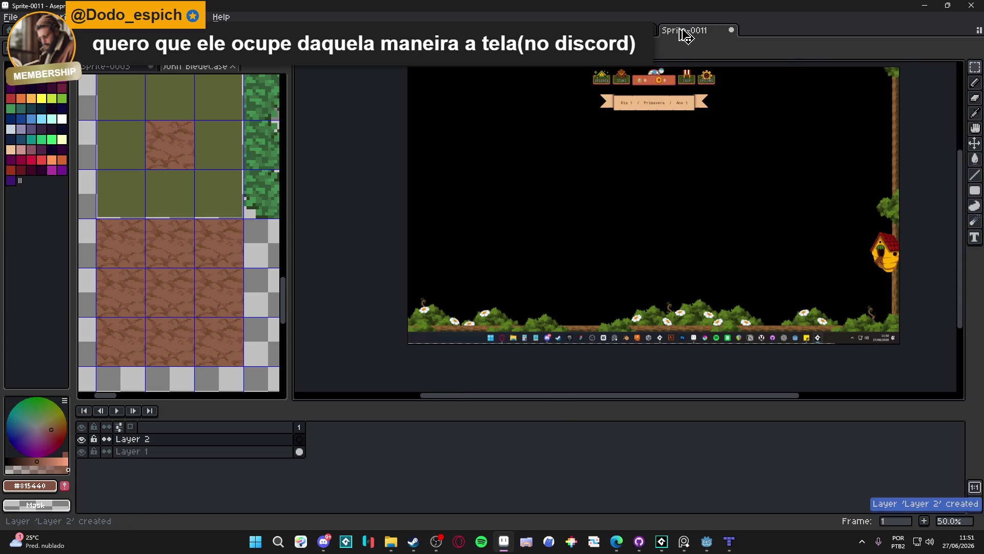
key("ctrl+v")
- Move the character scene upward to line it up and commit it to Layer 2
scroll(460, 370, "up", 4)
left_click_drag(459, 370, 465, 270)
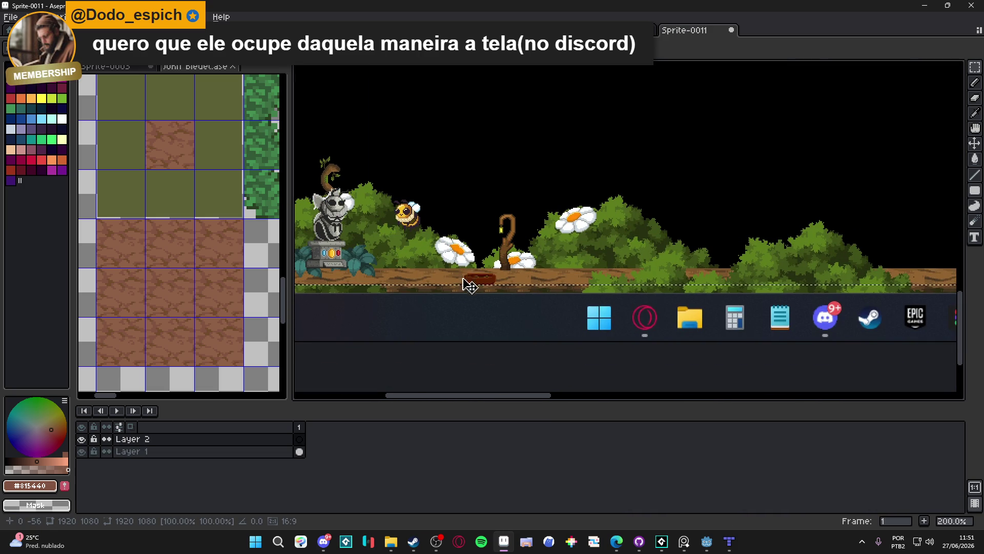
scroll(469, 281, "down", 3)
scroll(461, 277, "up", 3)
mouse_move(436, 277)
left_mouse_down()
mouse_move(419, 255)
mouse_move(434, 280)
mouse_move(407, 379)
mouse_move(410, 323)
left_mouse_up()
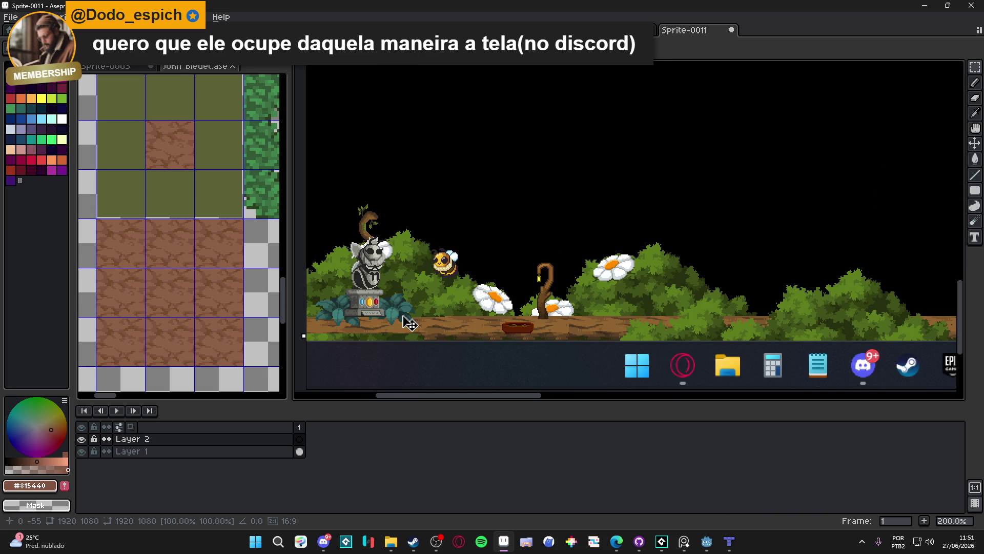
key("Return")
scroll(412, 323, "down", 3)
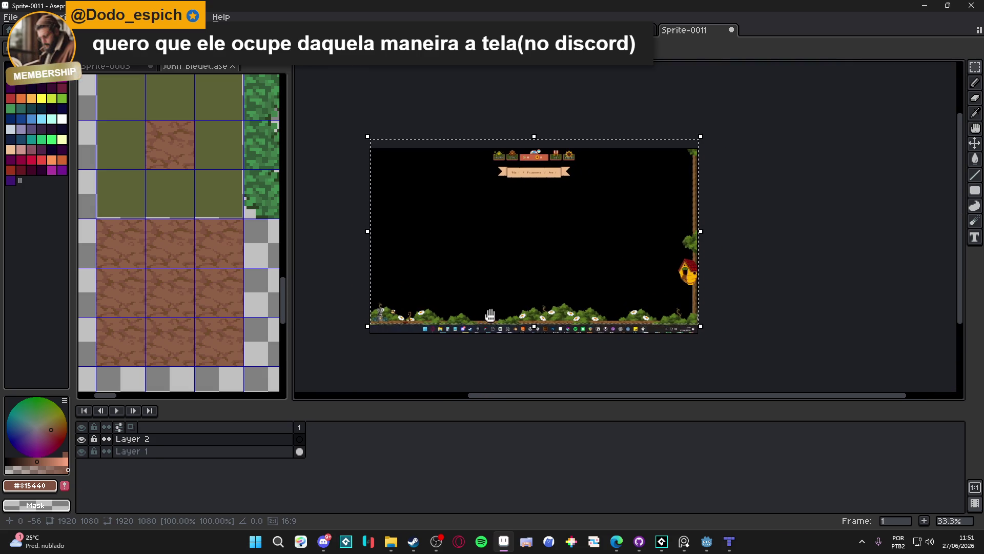
scroll(388, 327, "up", 3)
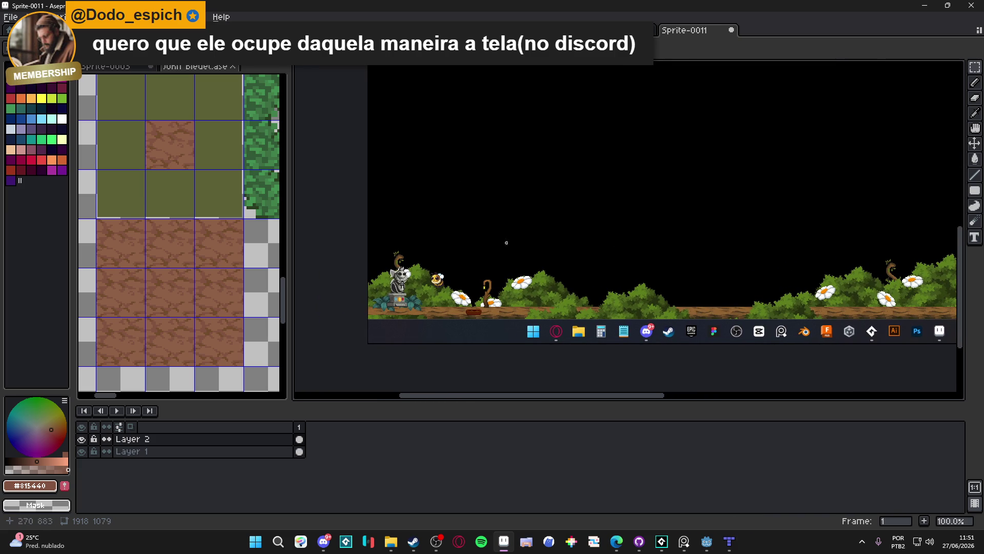
scroll(411, 280, "down", 1)
scroll(400, 271, "up", 1)
scroll(374, 248, "down", 1)
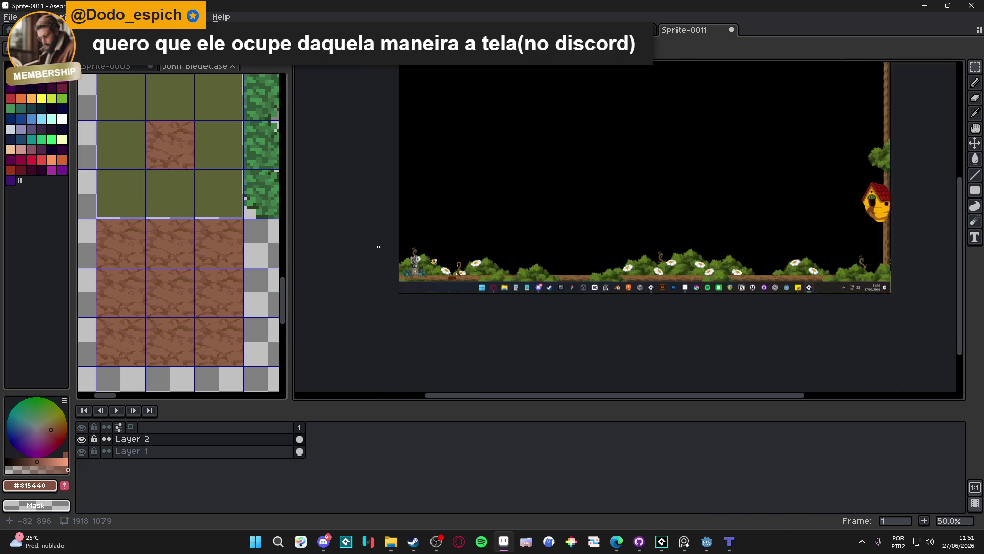
key("ctrl+shift+Tab")
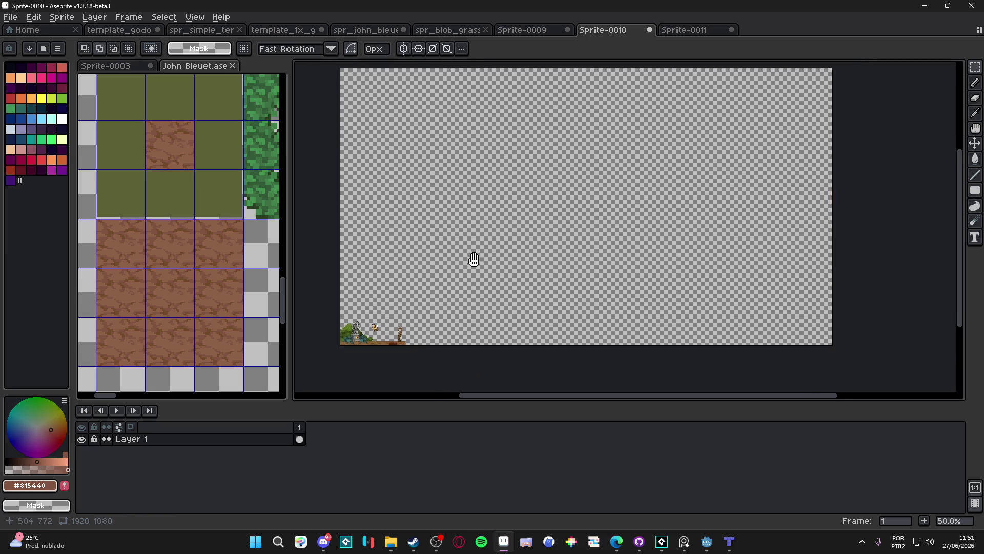
- Resize Sprite-0010 to 960×540 with Lock Ratio on and Nearest-neighbor interpolation
scroll(361, 293, "up", 1)
left_click(62, 17)
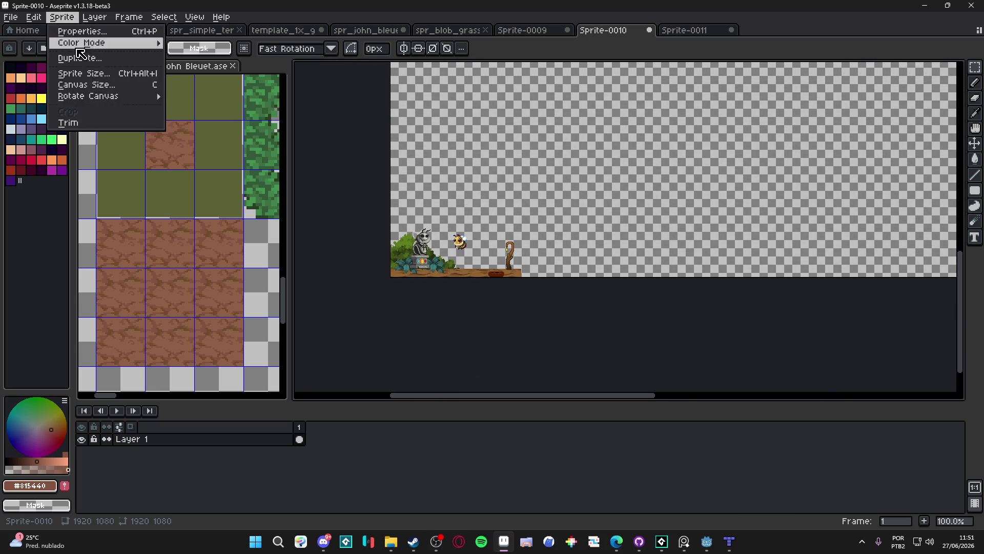
left_click(137, 74)
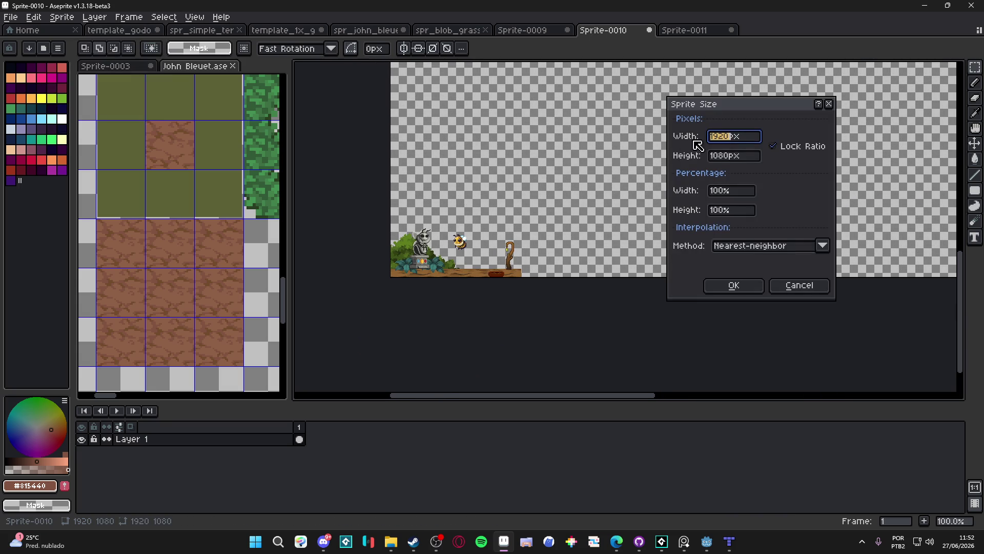
left_click(737, 140)
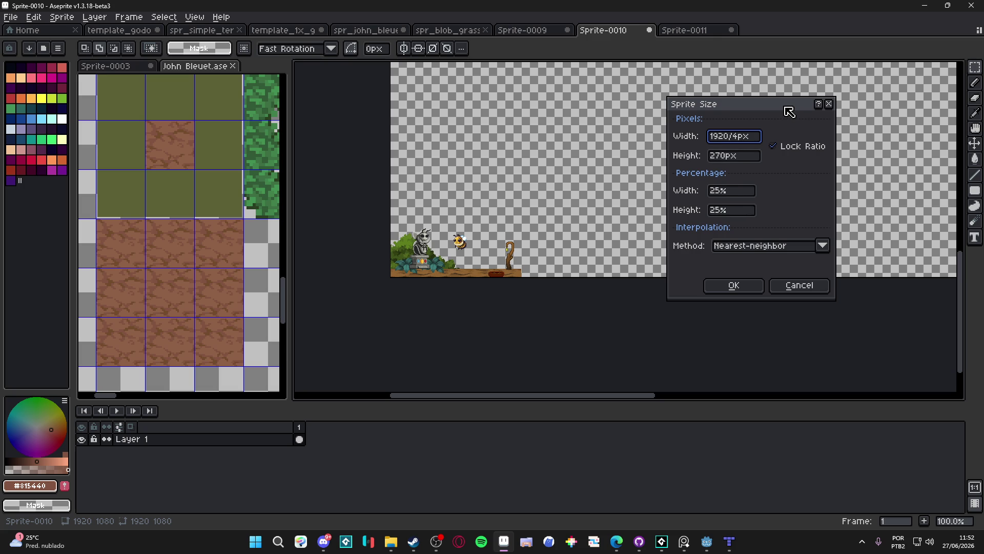
key("Return")
scroll(460, 182, "up", 3)
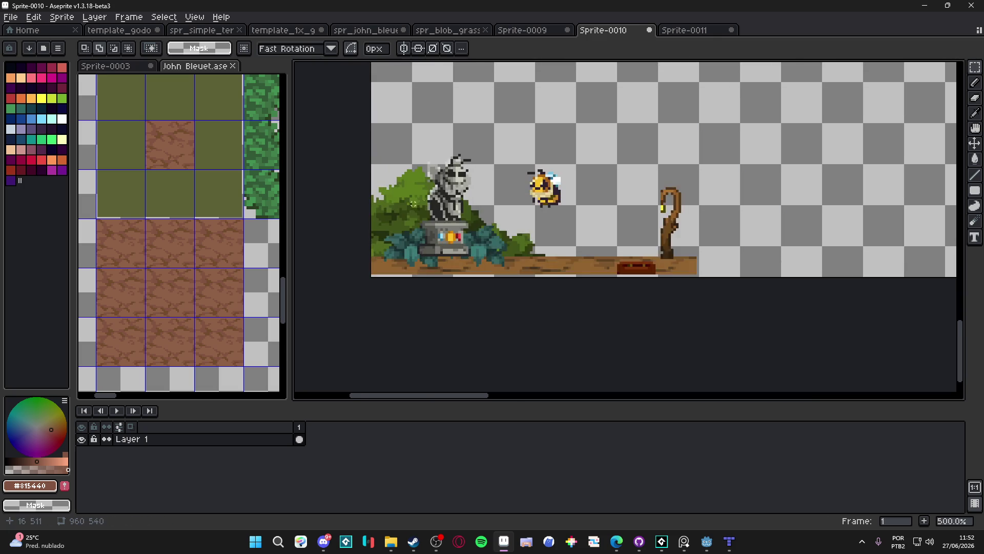
scroll(569, 175, "up", 1)
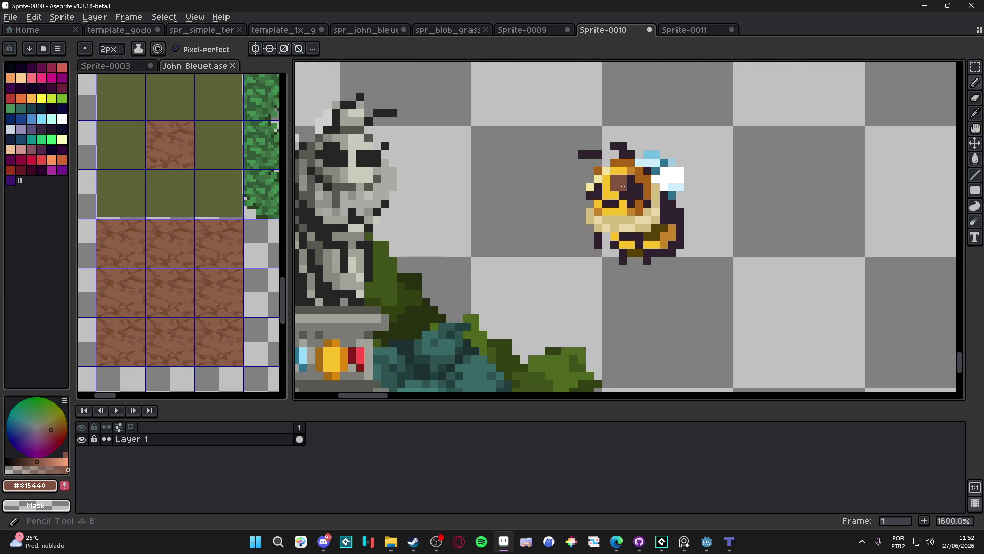
key("b")
left_click(620, 182, "alt")
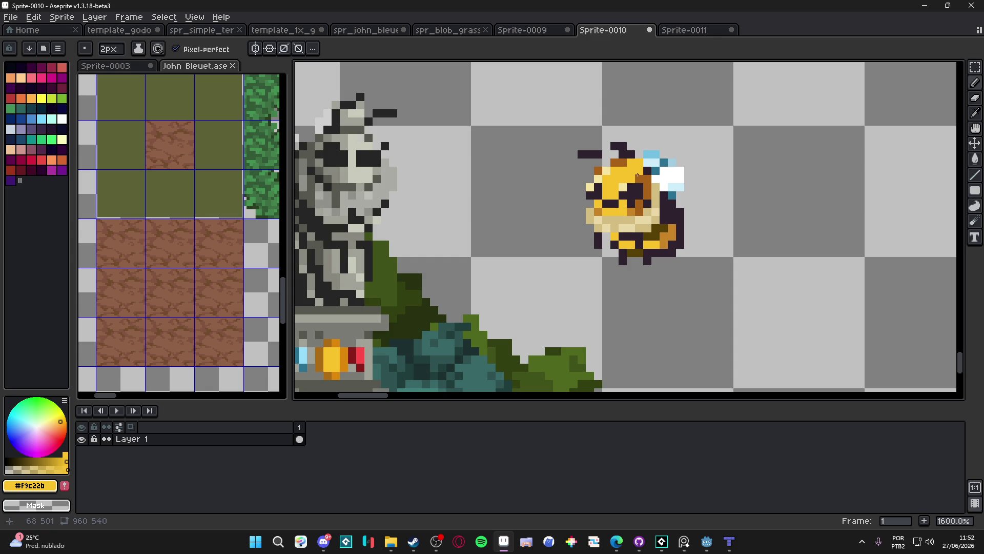
key("minus")
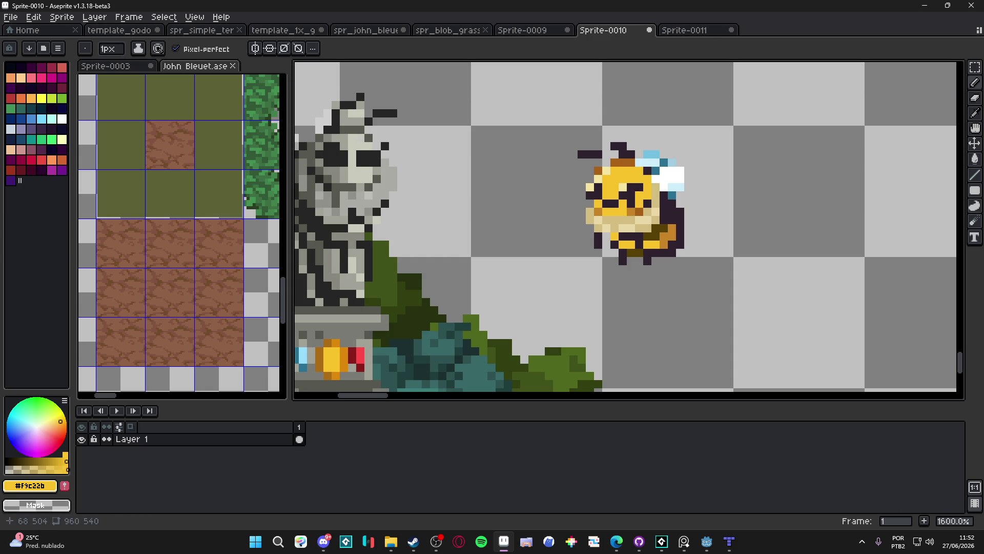
left_click(639, 206)
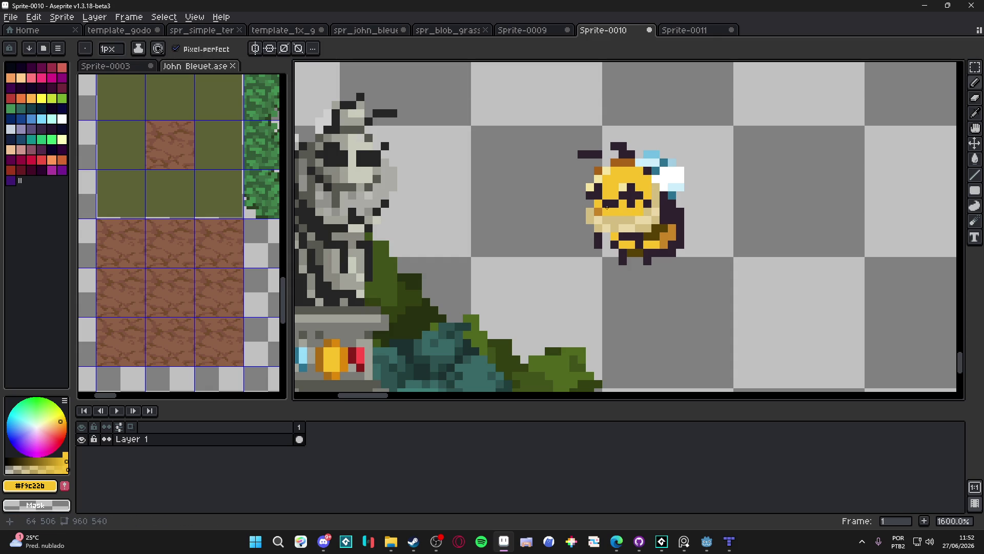
left_click(604, 215, "alt")
key("ctrl")
left_click(666, 231, "alt")
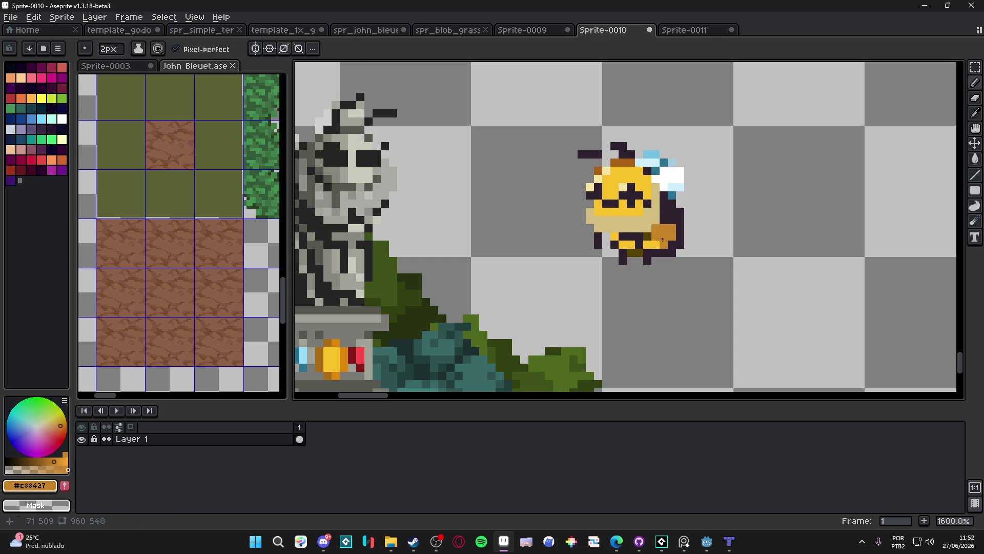
left_click(673, 184, "alt")
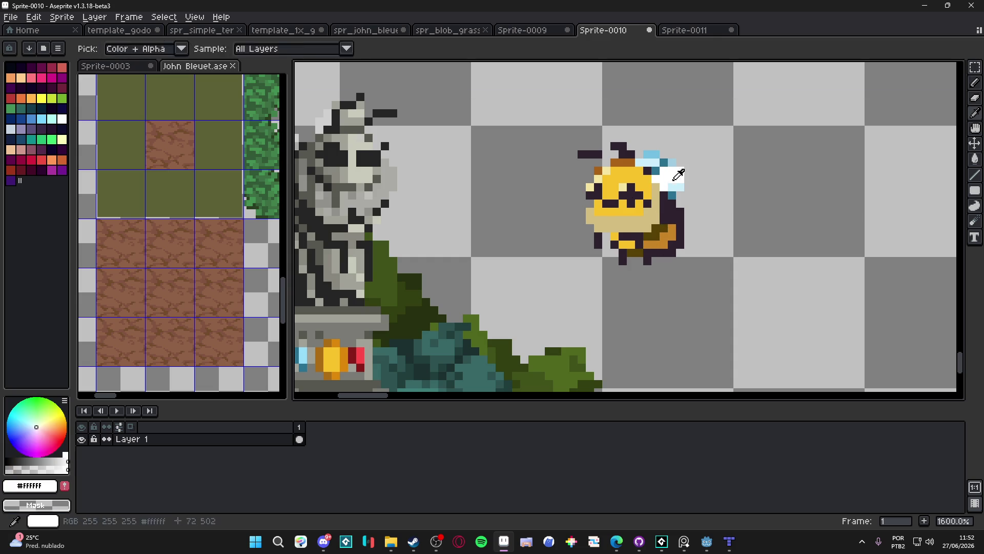
left_click_drag(649, 171, 767, 193)
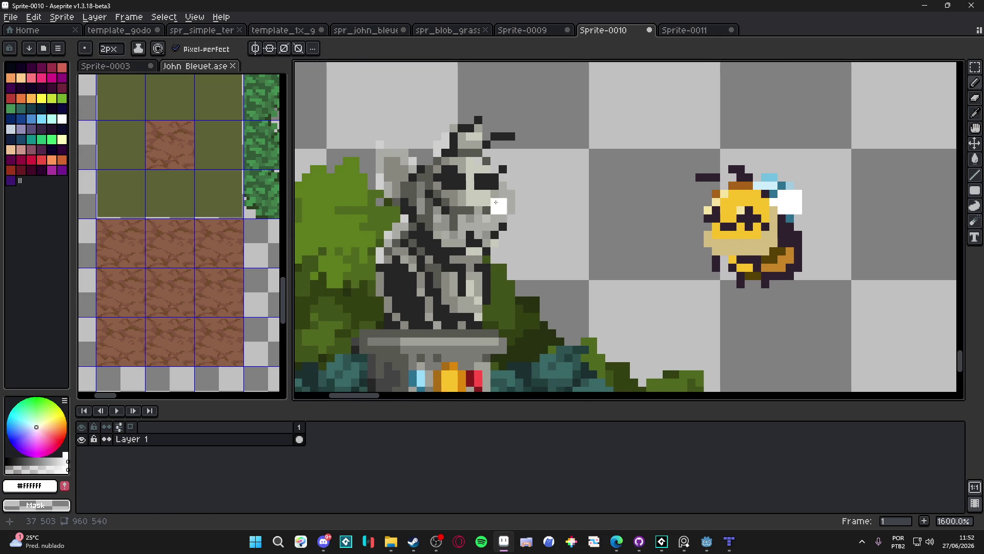
left_click(458, 204, "alt")
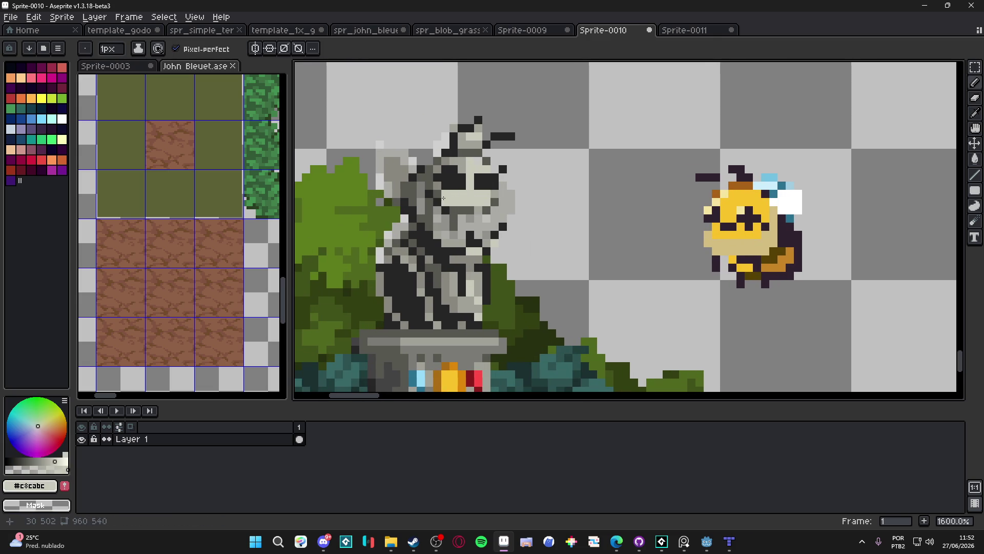
left_click(436, 181, "alt")
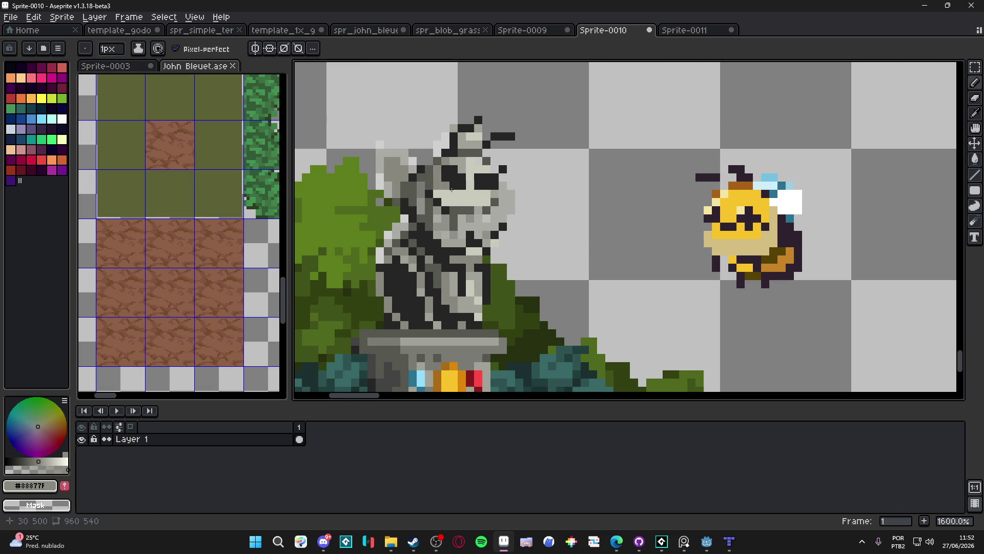
left_click(489, 175, "alt")
key("plus")
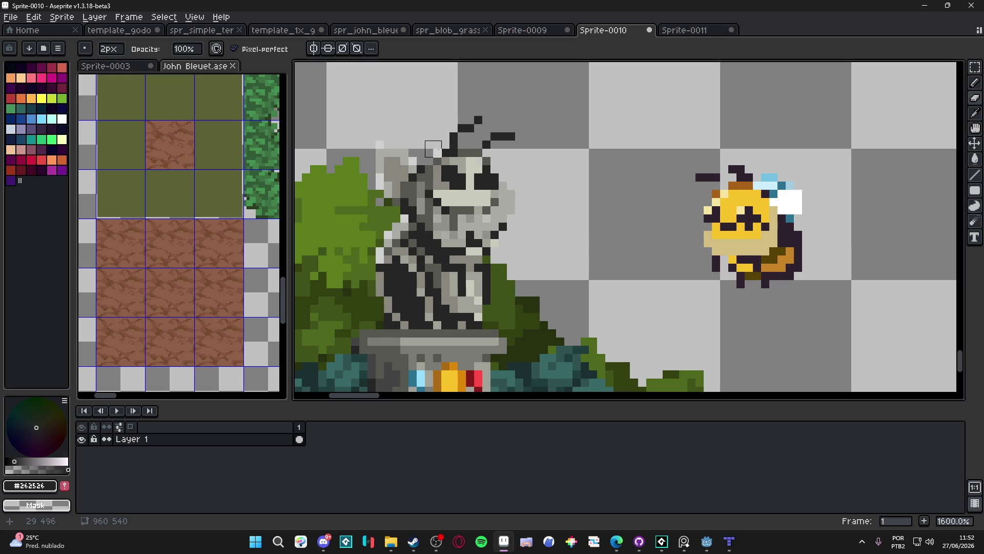
left_click(384, 180, "alt")
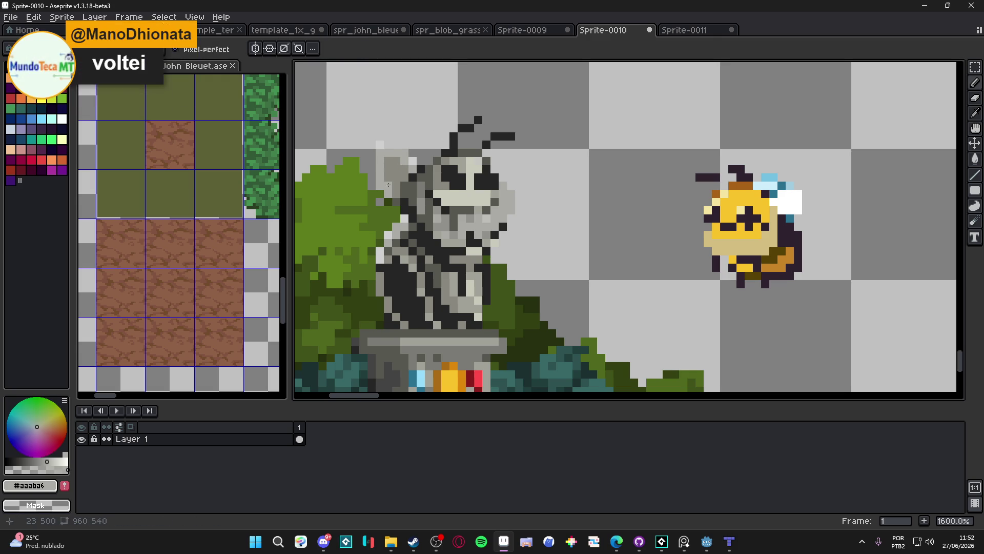
scroll(403, 158, "down", 5)
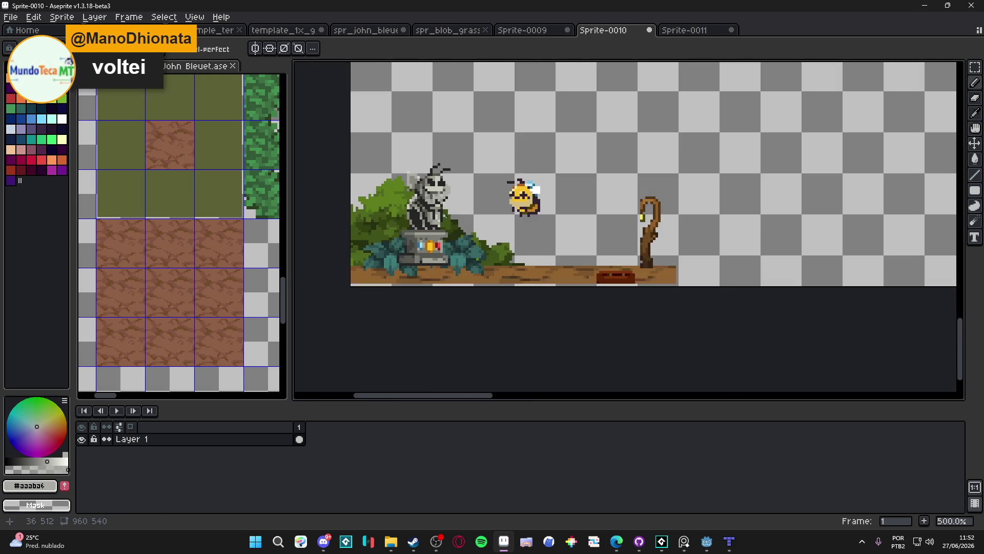
scroll(516, 271, "up", 6)
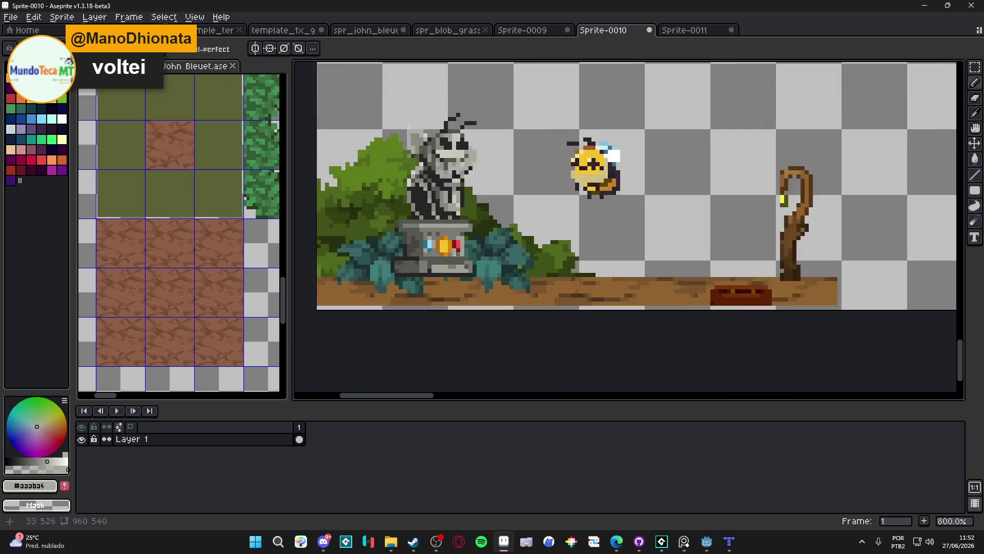
scroll(475, 256, "down", 4)
scroll(476, 256, "down", 1)
- Resize Sprite-0010 to 200%, making it 1920×1080
left_click(61, 17)
left_click(77, 72)
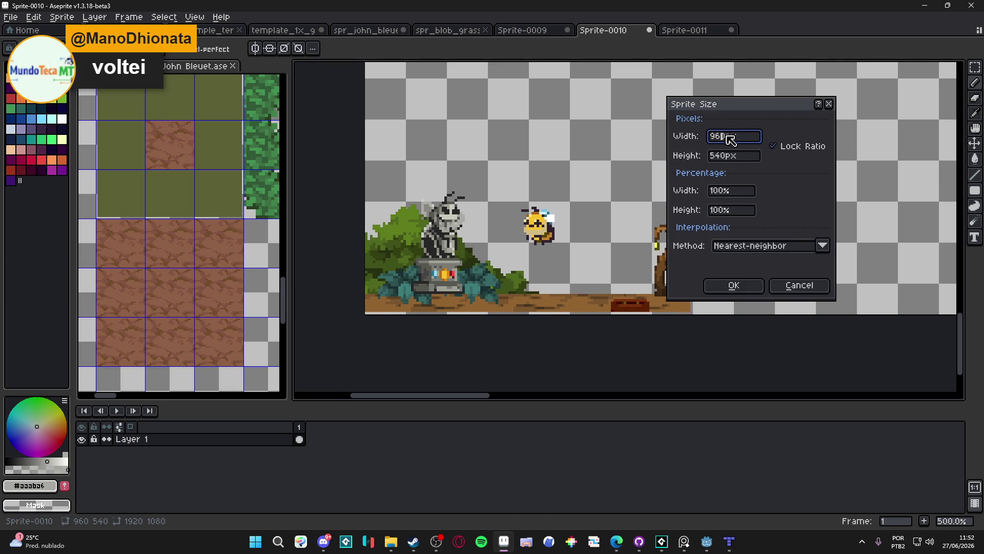
left_click(754, 191)
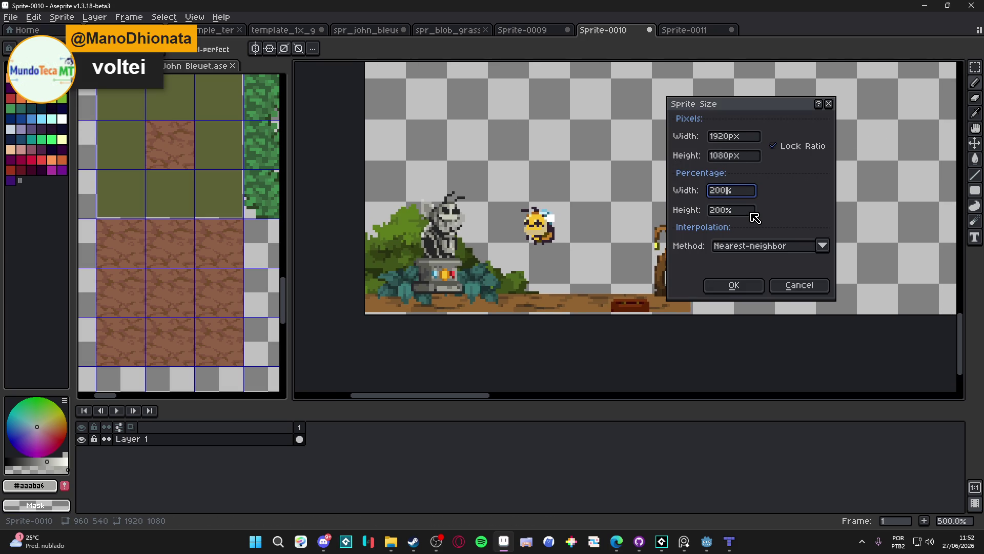
key("Return")
scroll(516, 175, "down", 5)
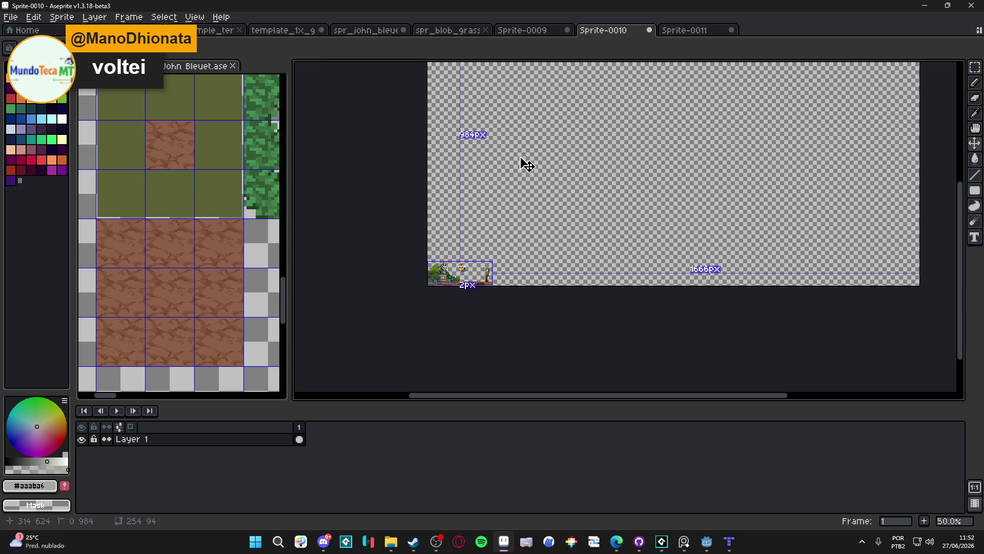
- In Sprite-0011, paste the scene onto a new Layer 3 and move it up 57 pixels
left_click(676, 30)
scroll(382, 355, "up", 2)
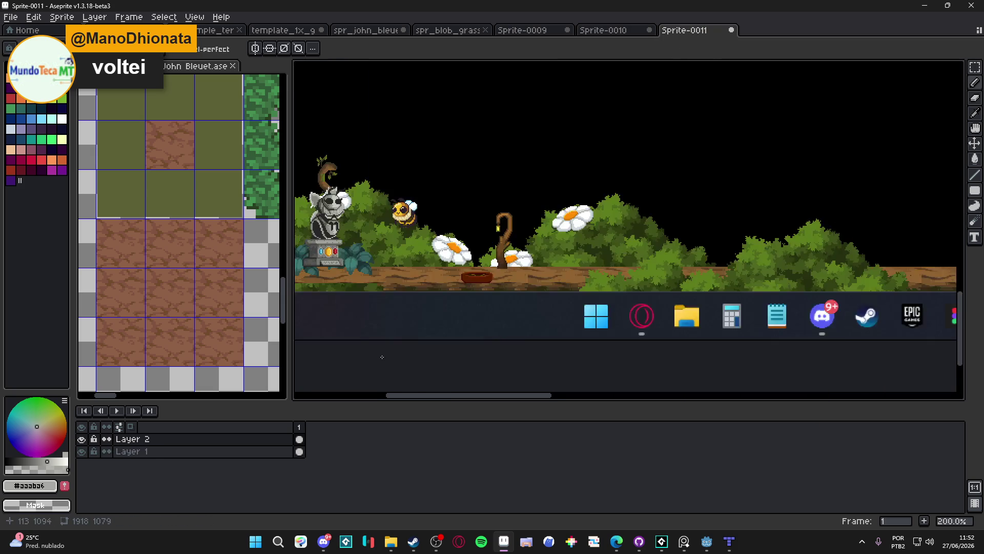
scroll(382, 355, "up", 1)
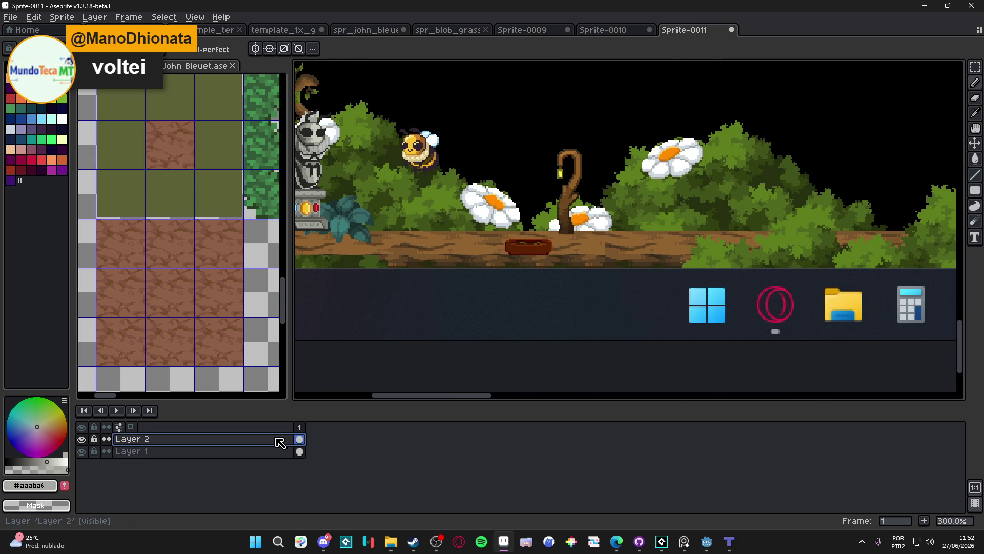
key("shift+n")
key("ctrl+v")
mouse_move(648, 353)
left_mouse_down()
mouse_move(641, 286)
mouse_move(650, 266)
left_mouse_up()
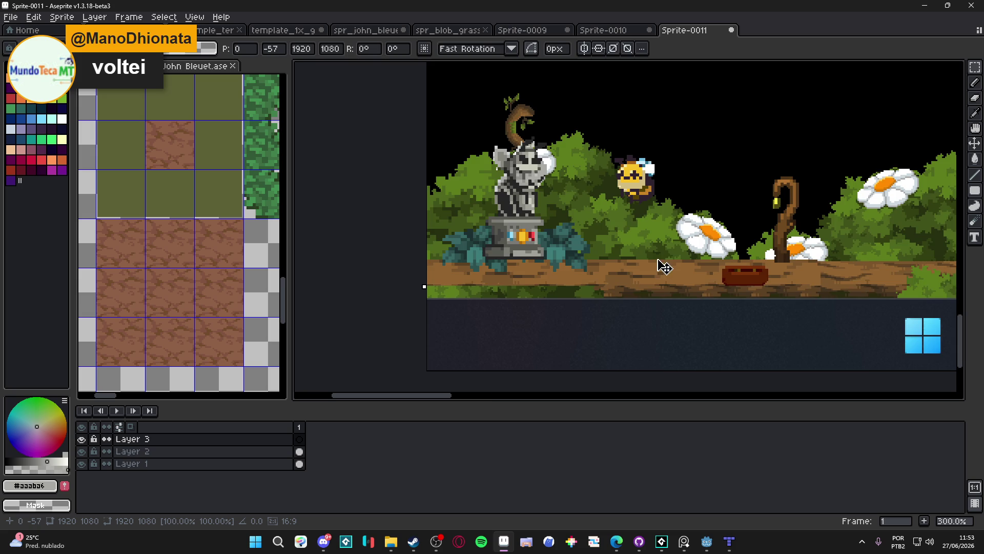
scroll(664, 266, "down", 1)
- Hide Layer 2 and toggle Layer 1 repeatedly to compare the overlay, leaving it hidden
left_click(82, 451)
left_click(81, 463)
left_click(82, 465)
key("minus")
key("minus")
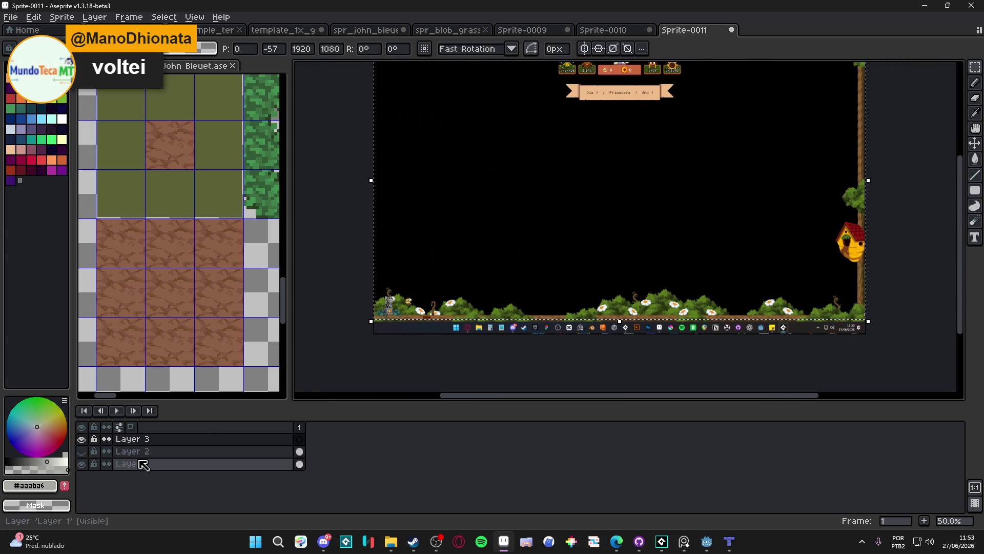
left_click(82, 464)
left_click(85, 464)
left_click(85, 463)
left_click(85, 464)
left_click(85, 463)
left_click(85, 463)
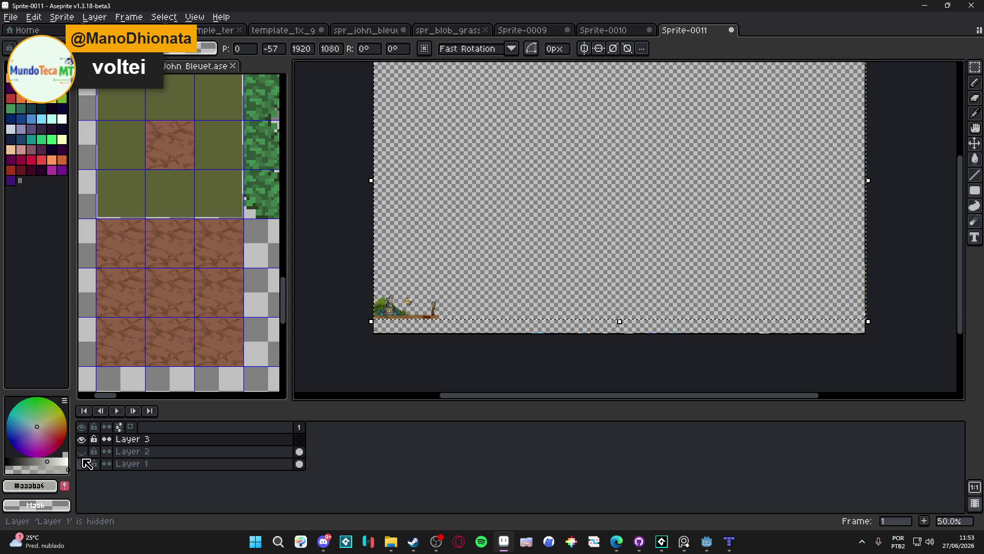
- Show Layer 1 under the pasted scene, commit its placement, and return to Sprite-0010
scroll(450, 314, "up", 5)
left_click_drag(391, 309, 498, 243)
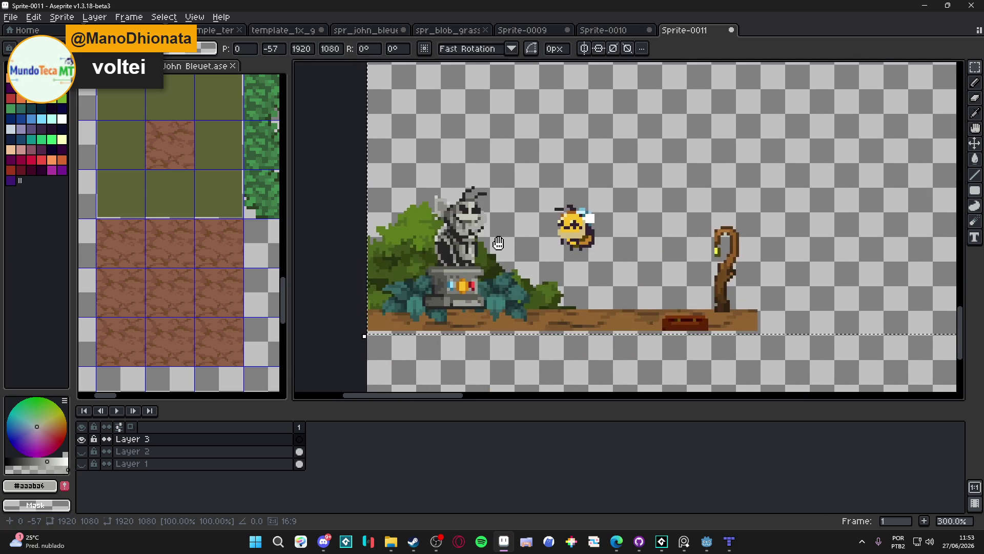
scroll(499, 243, "down", 3)
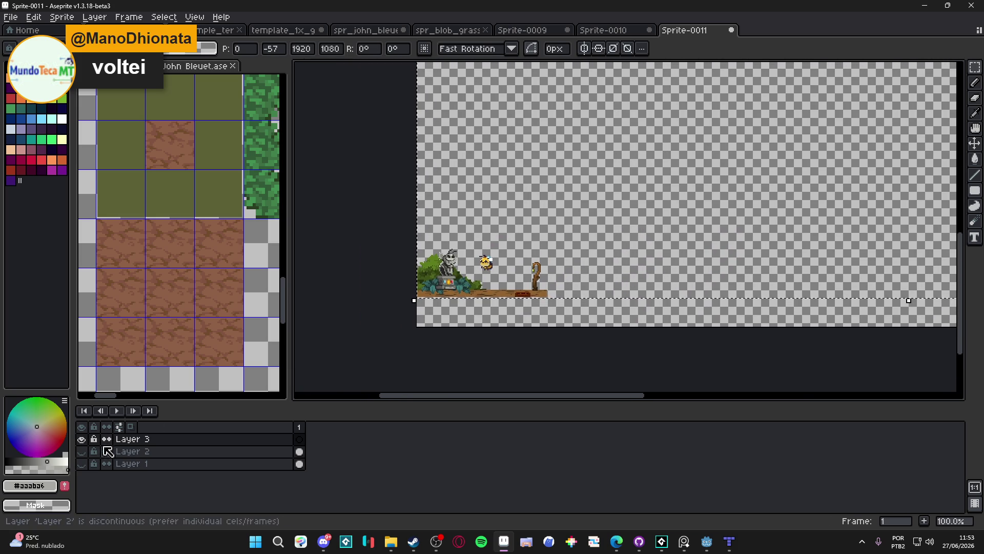
left_click(85, 463)
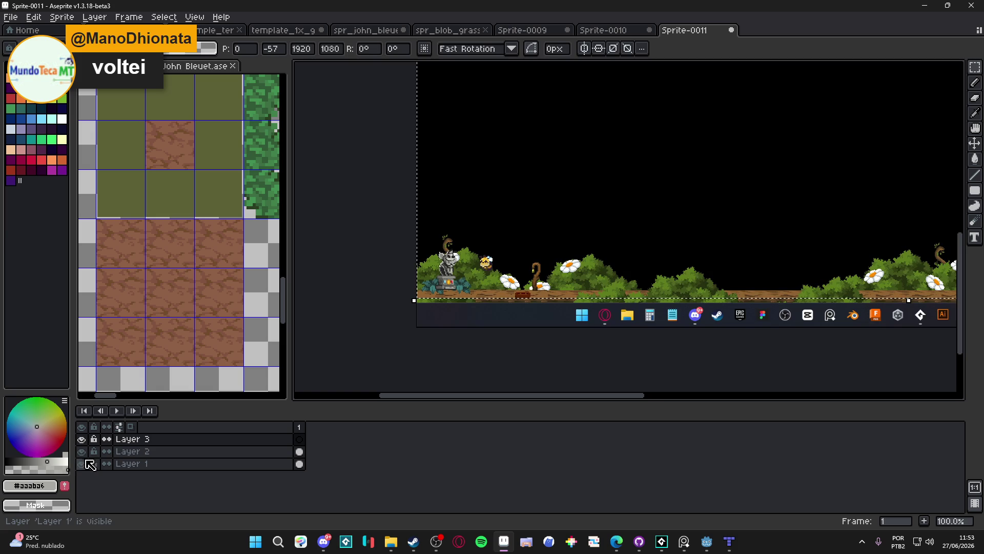
scroll(667, 230, "right", 2)
left_click(459, 309)
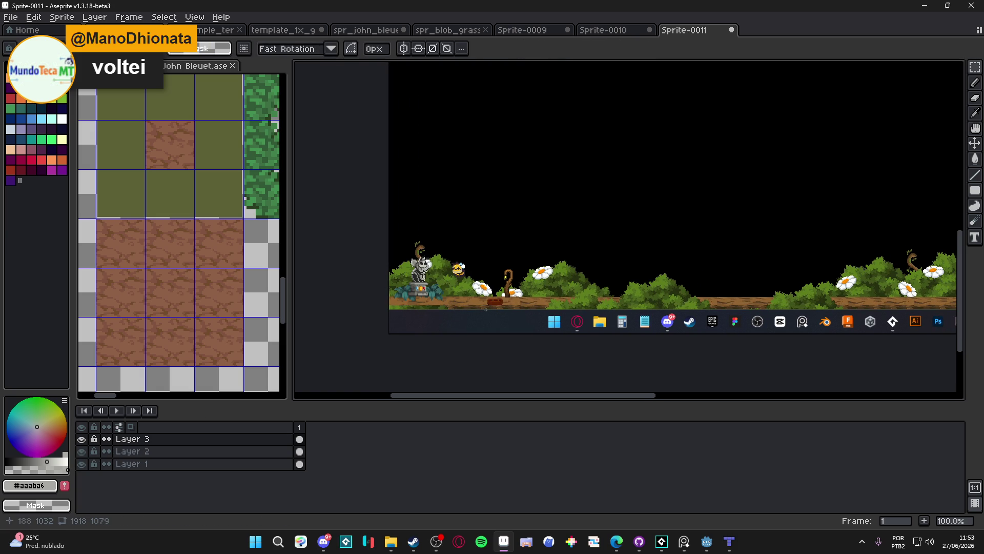
left_click(604, 30)
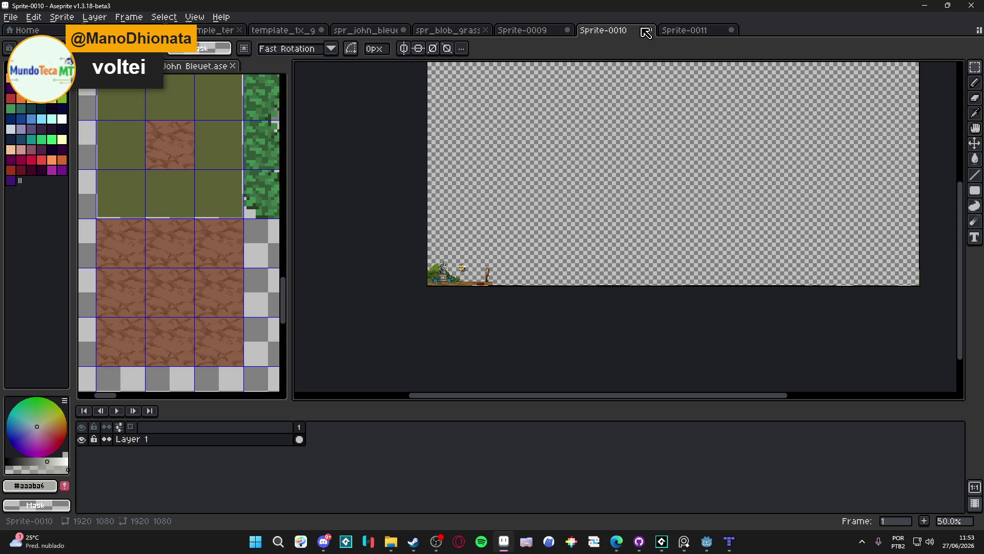
- Undo the Select All in Sprite-0010 and switch to the Sprite-0009 document
scroll(614, 240, "up", 2)
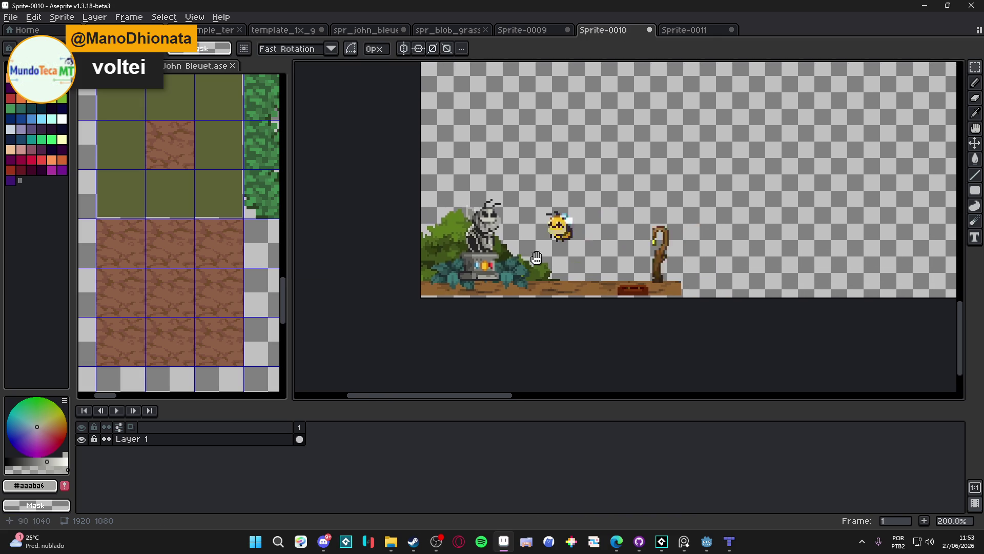
key("ctrl+z")
key("ctrl+z")
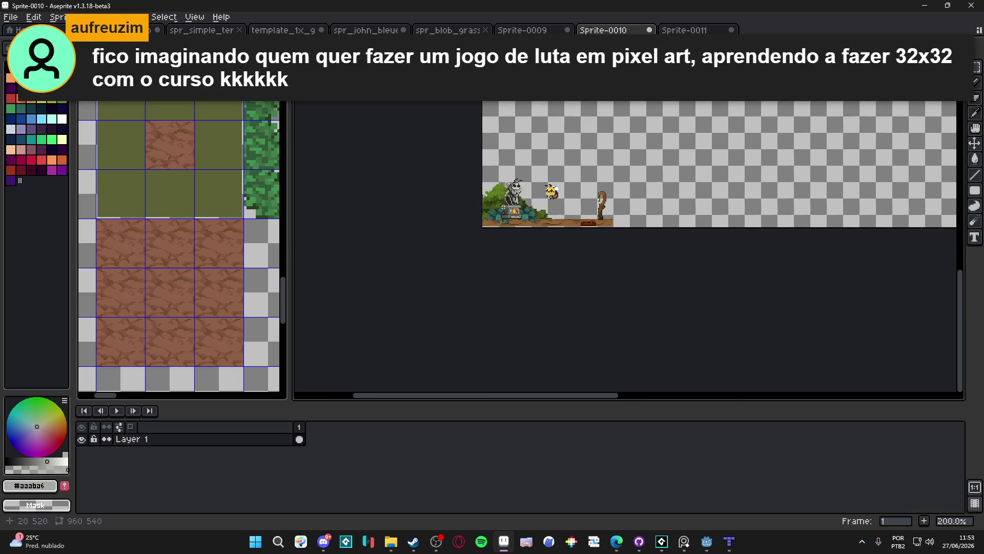
key("ctrl+shift+Tab")
scroll(613, 236, "left", 2)
scroll(518, 241, "up", 2)
scroll(517, 240, "down", 2)
- Zoom around the 255×120 statue, bee and staff scene, then bring Steam forward
scroll(523, 230, "up", 2)
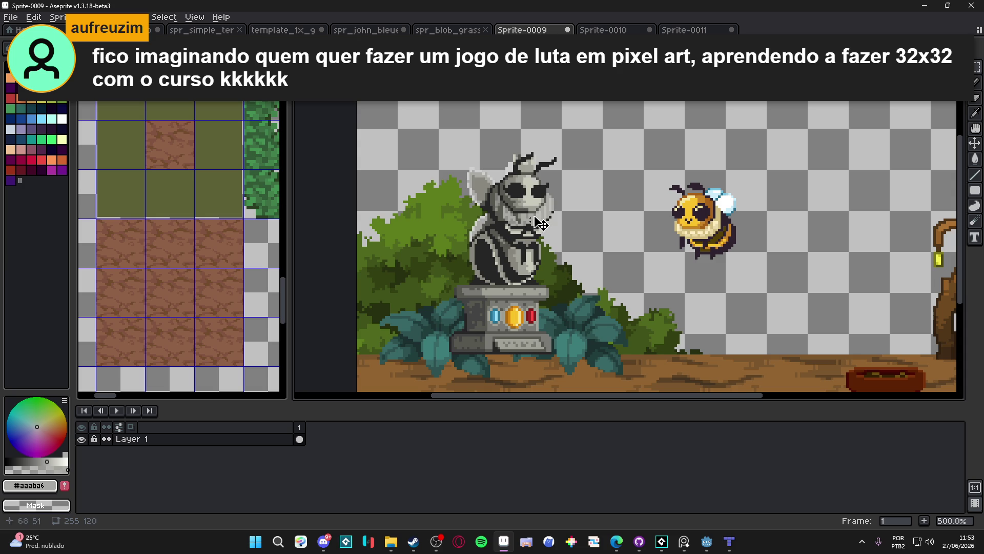
scroll(506, 253, "down", 1)
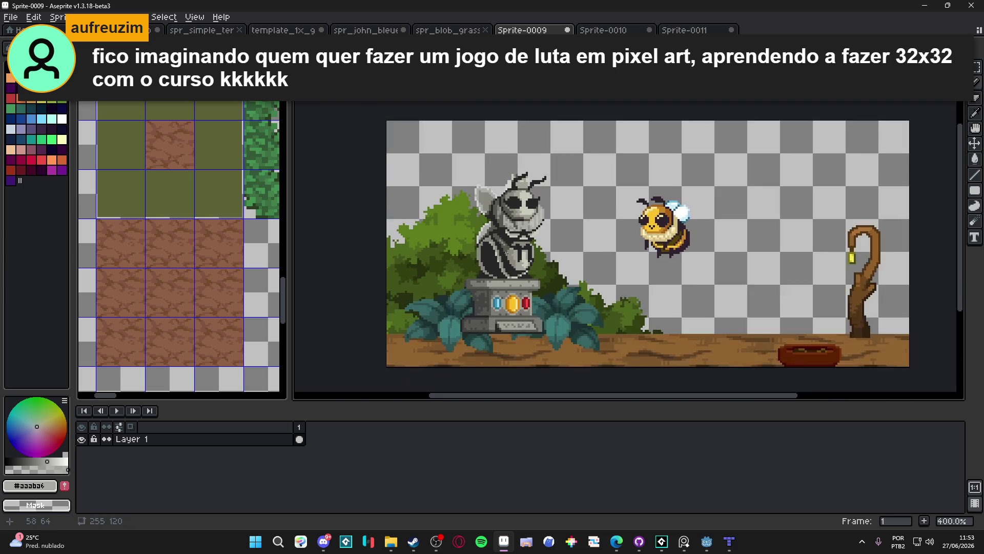
scroll(506, 253, "down", 1)
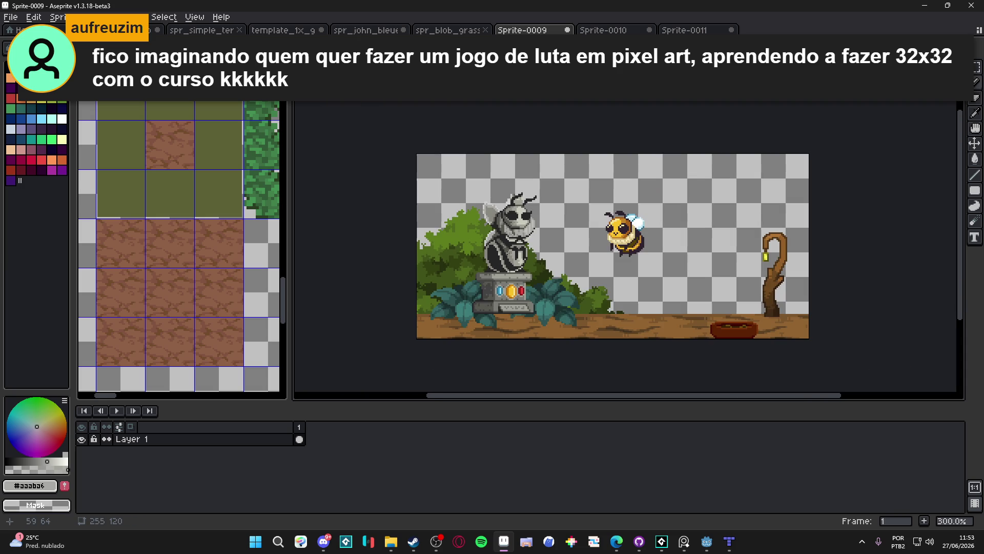
scroll(493, 263, "down", 1)
scroll(492, 282, "up", 1)
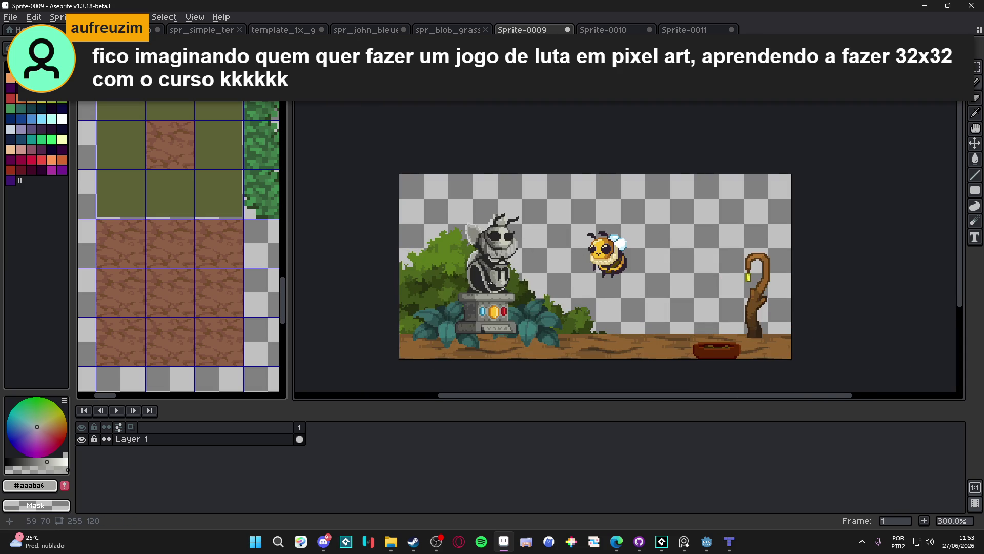
scroll(500, 277, "down", 2)
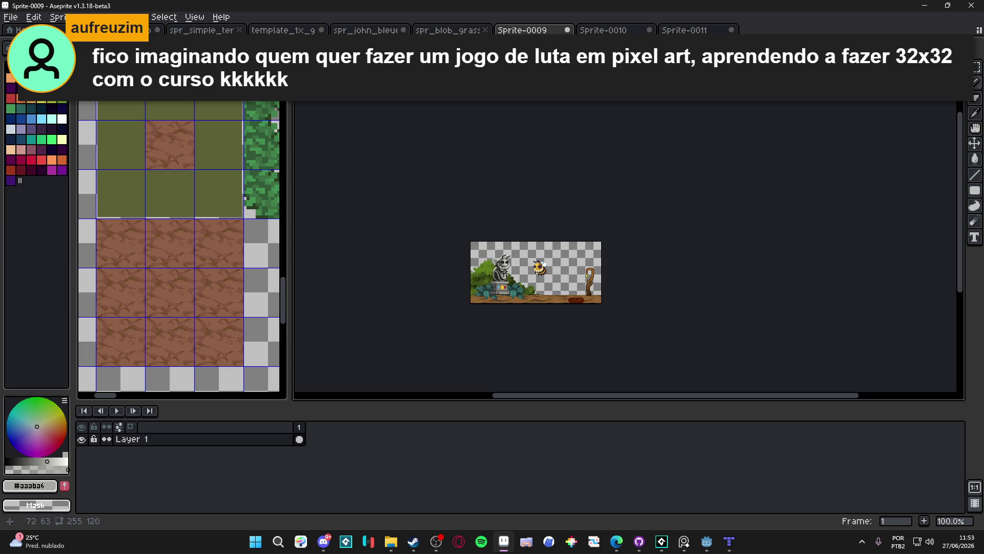
scroll(507, 274, "up", 2)
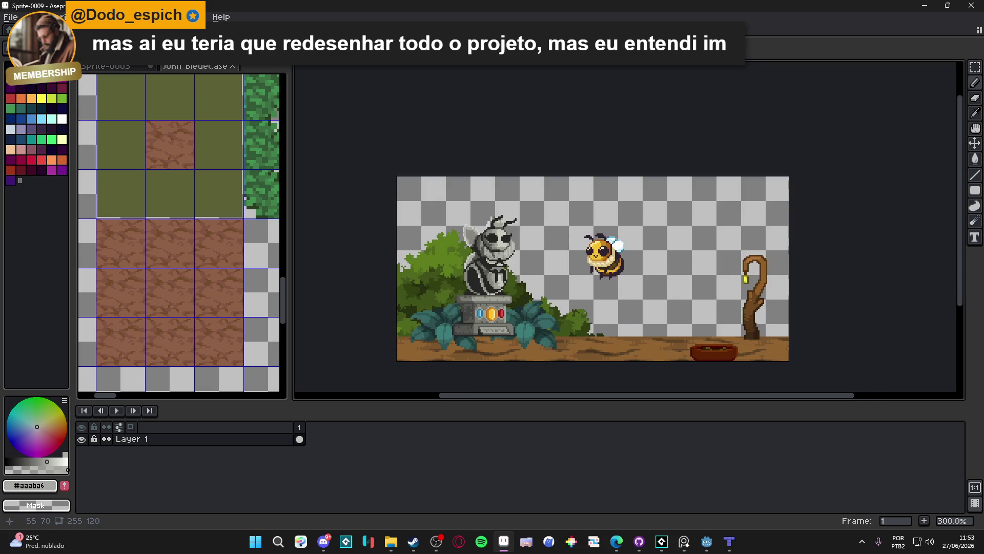
scroll(482, 284, "down", 1)
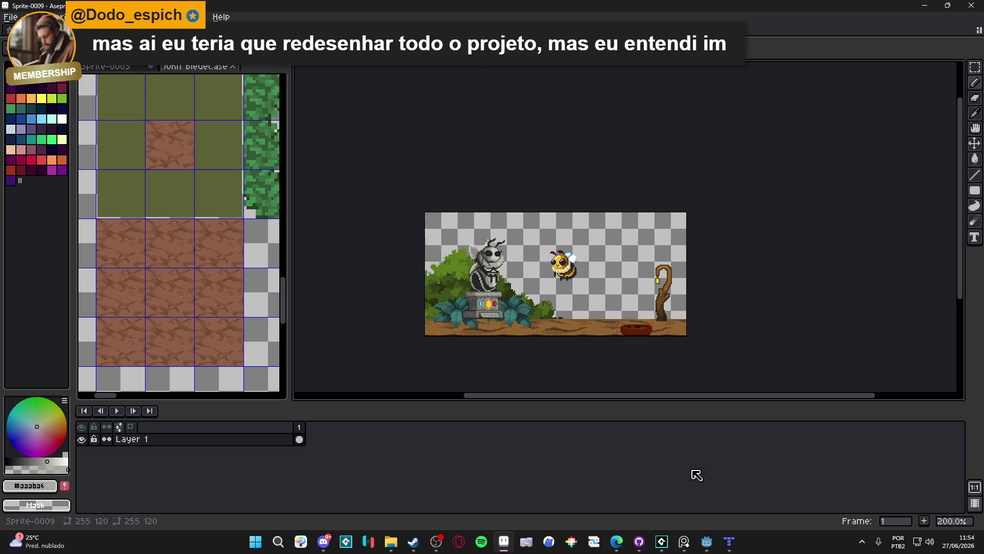
left_click(415, 542)
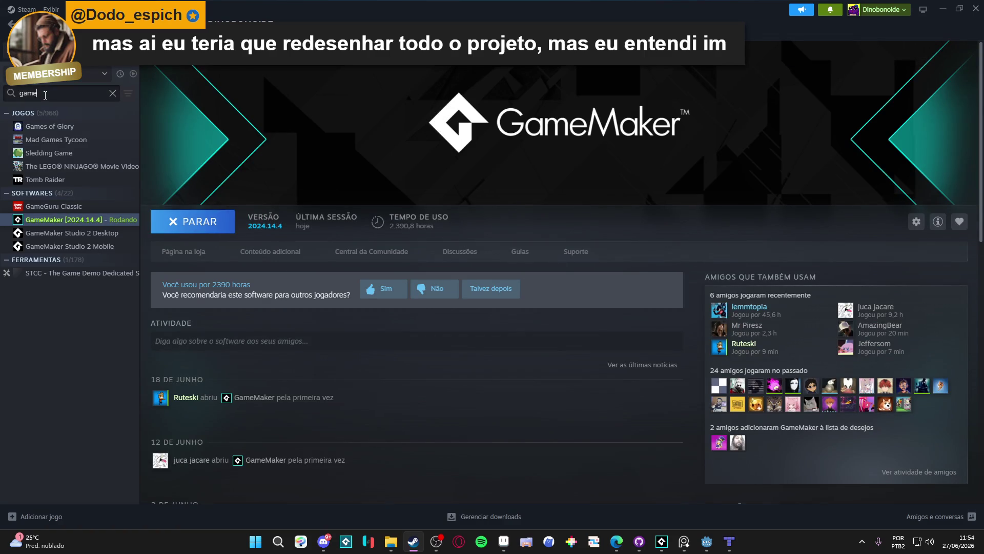
- Search the Steam library for 'desk', launch Desktop Friend, and dismiss its guide window
type("desk")
key("Down")
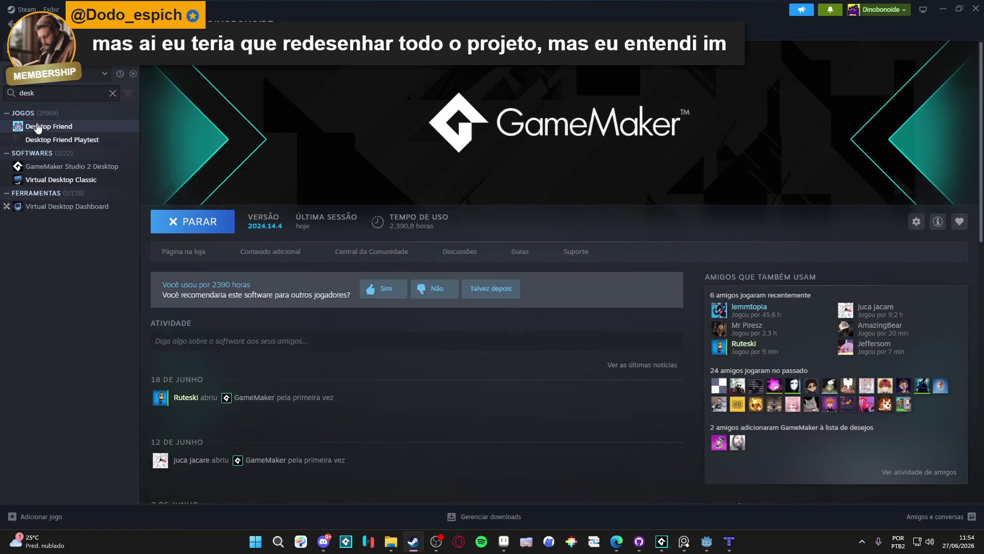
key("Return")
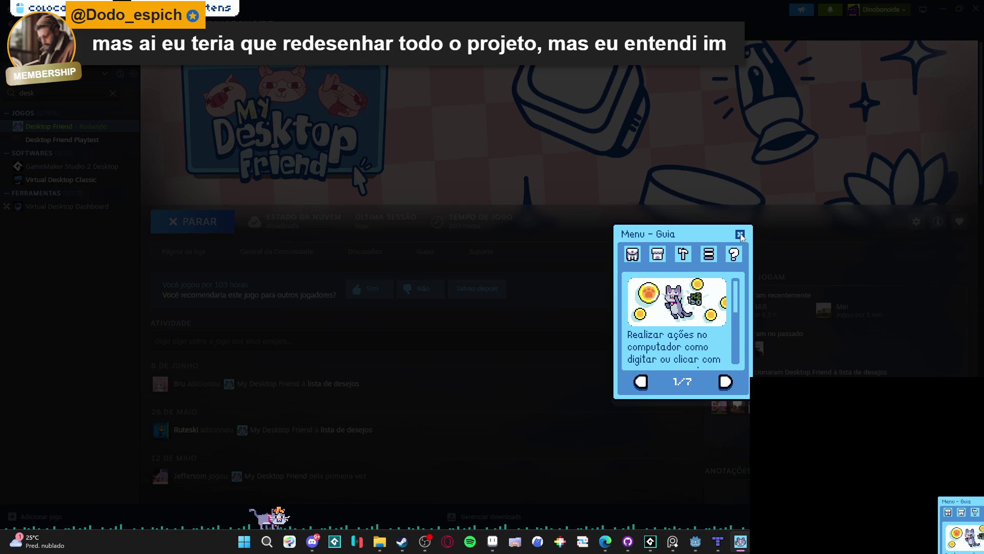
left_click(740, 235)
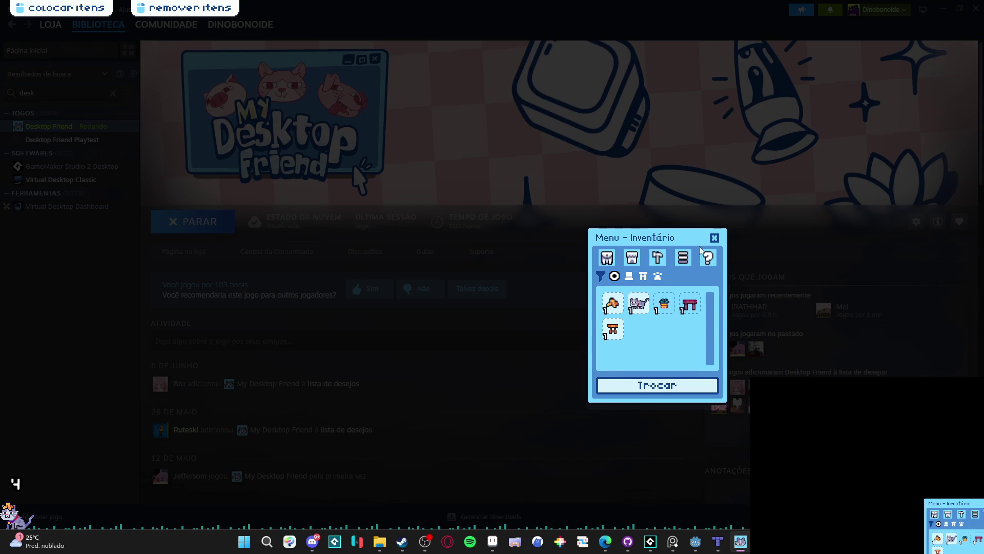
- Drag the pink bench from the inventory onto the taskbar, closing the stray shop and overlay
left_click_drag(689, 304, 283, 350)
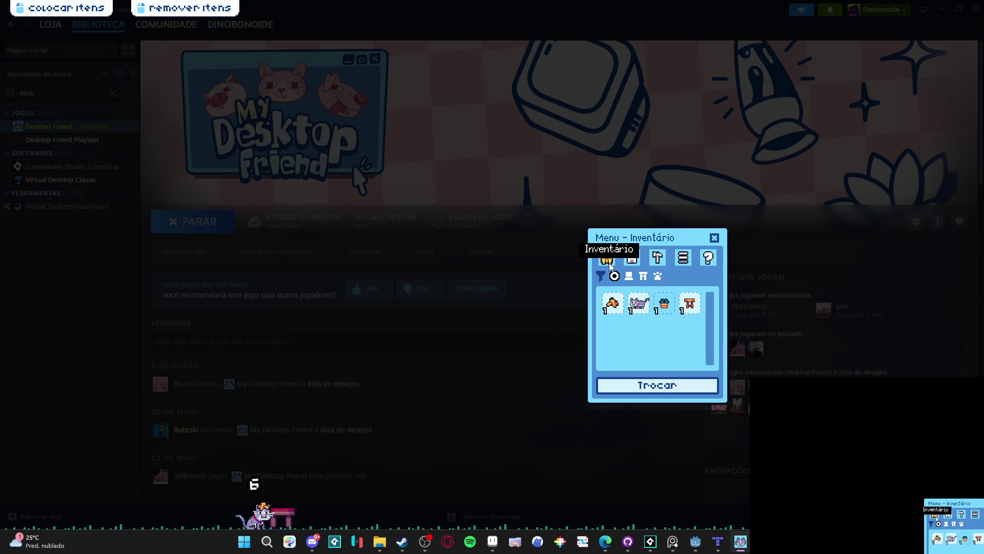
left_click(632, 257)
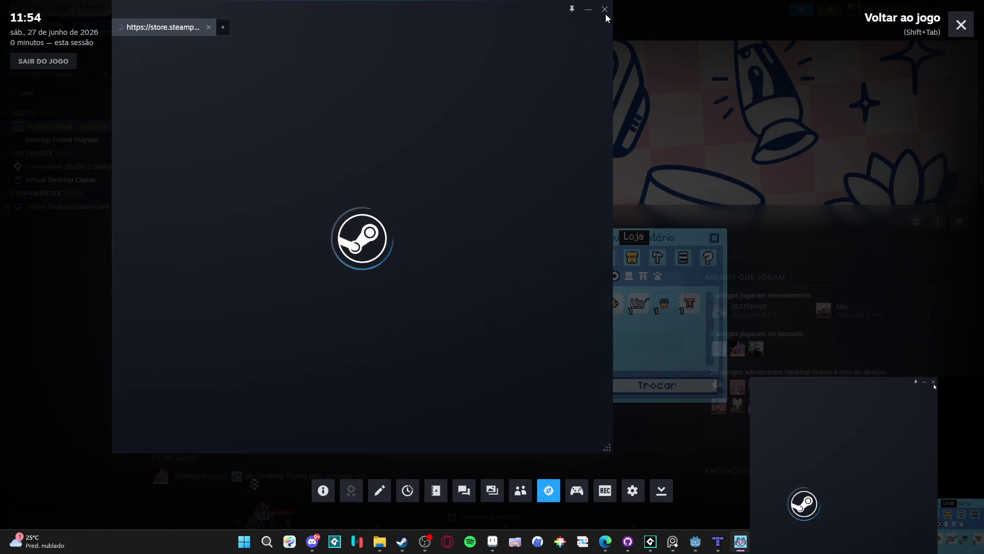
left_click(605, 10)
left_click(962, 25)
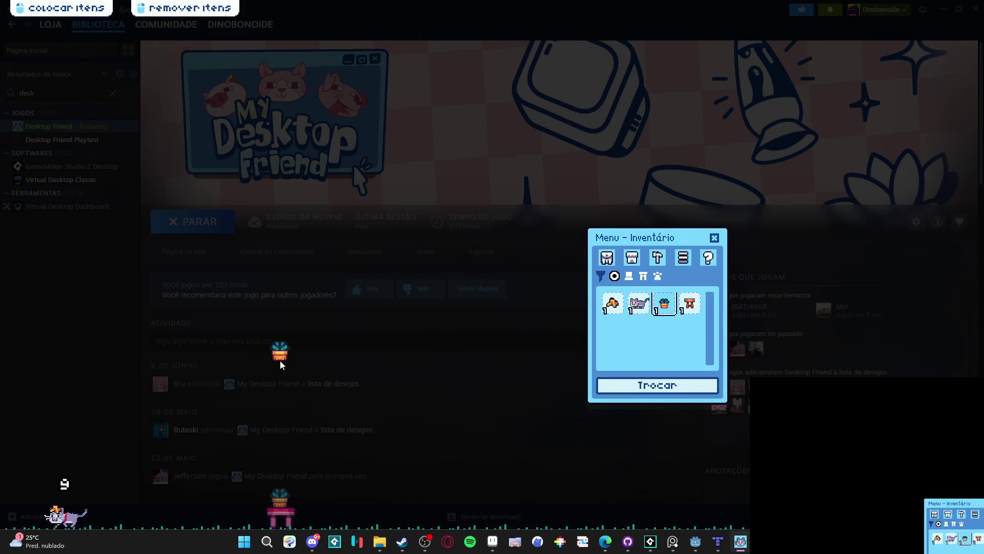
- Set the potted plant on the pink bench, close the inventory, and minimize Steam
left_click(284, 498)
left_click(715, 237)
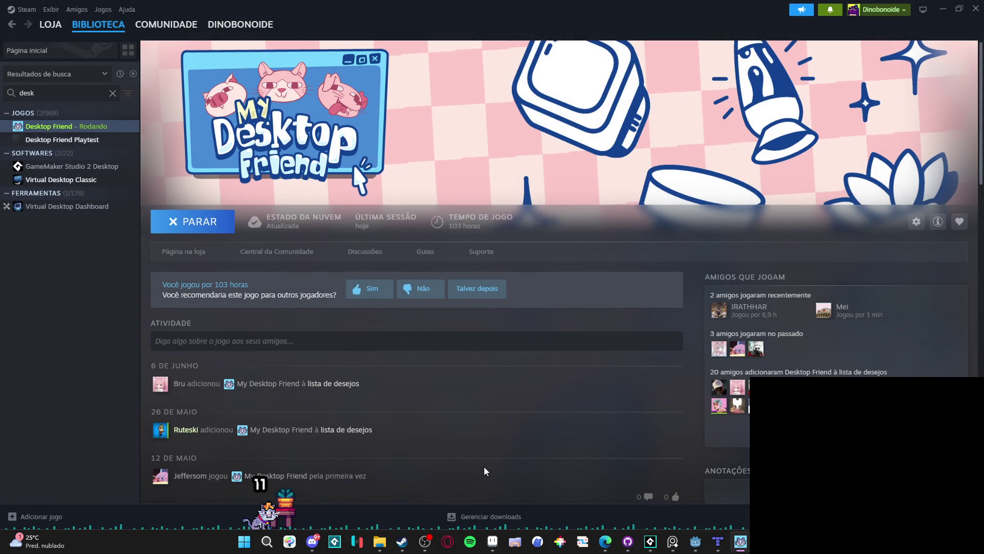
left_click(943, 9)
- Close Sprite-0009 with Don't Save, then flip through spr_blob_grass, Sprite-0010 and Sprite-0011 to template_1x_godot
left_click(567, 29)
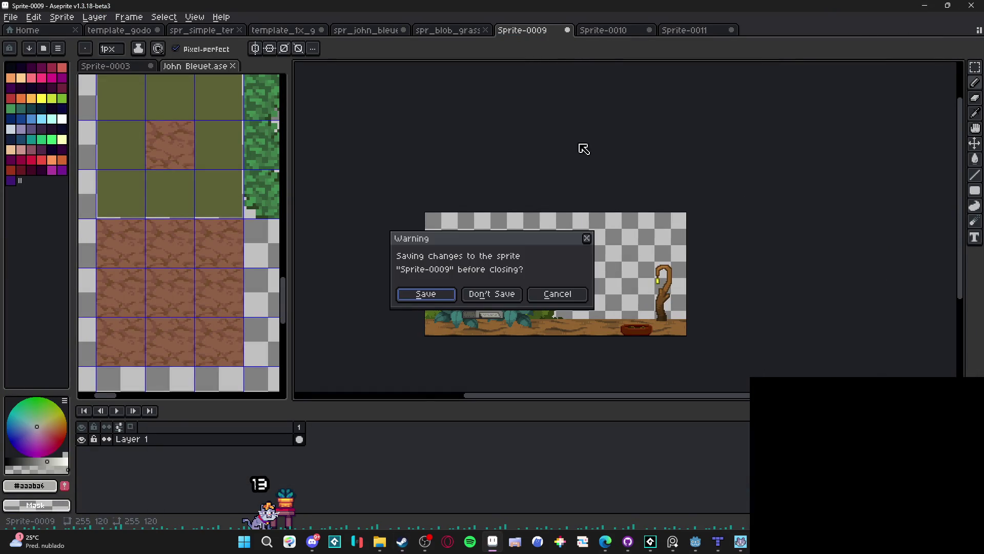
left_click(502, 292)
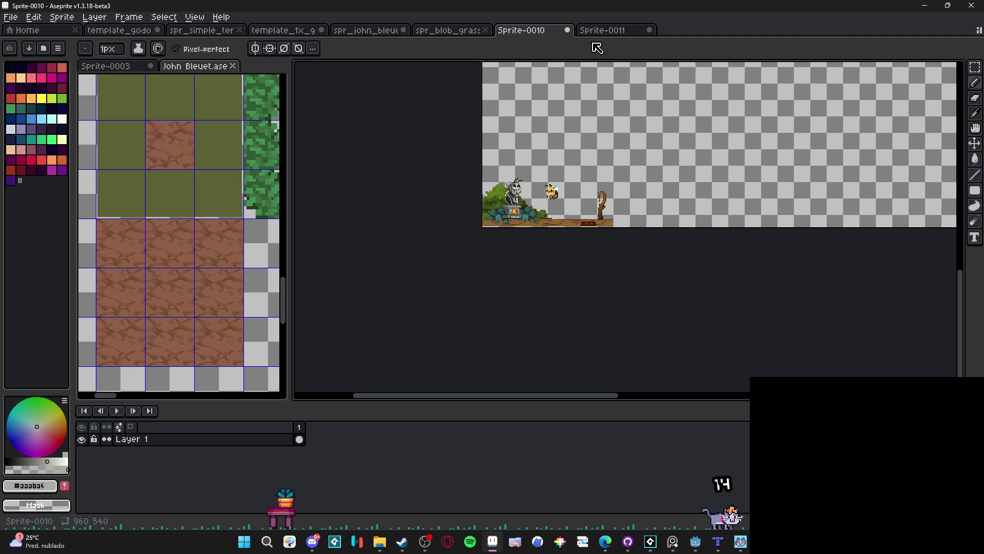
left_click(470, 32)
left_click(527, 31)
left_click(602, 32)
left_click(468, 32)
left_click(519, 32)
left_click(459, 31)
left_click(534, 32)
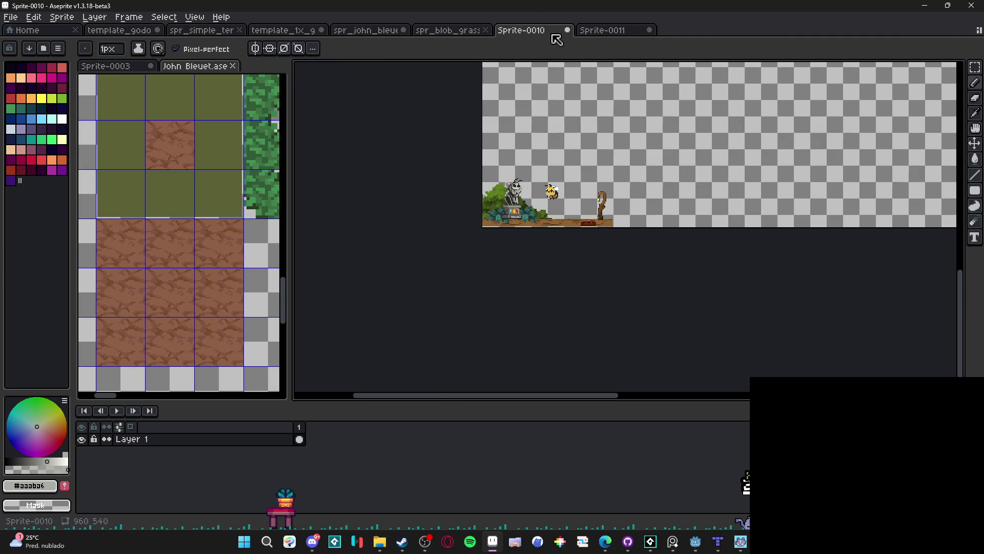
left_click(462, 31)
left_click(284, 31)
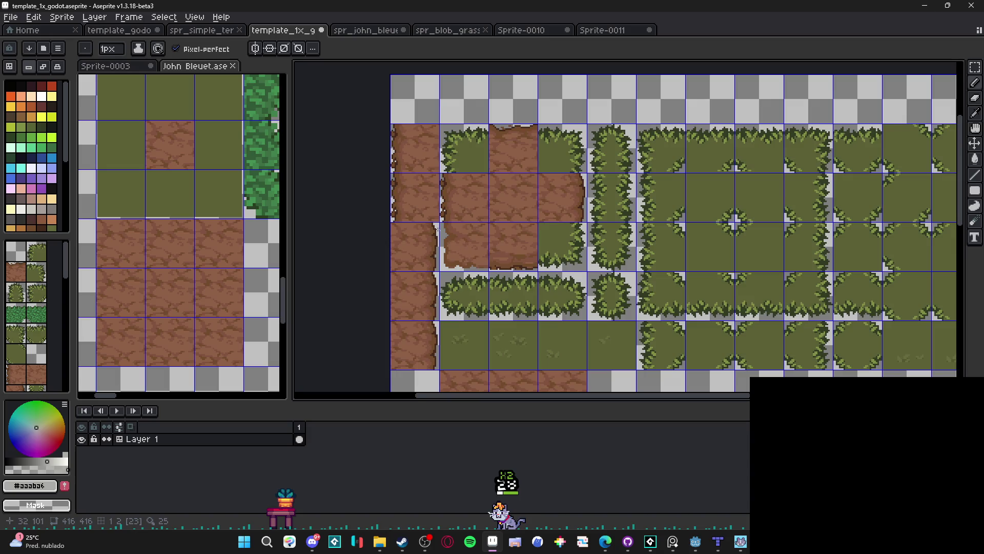
- Pick the dark brown and pencil an outline down the dirt tile's side and along its bottom
scroll(438, 225, "up", 3)
scroll(439, 225, "up", 2)
left_click(456, 212, "alt")
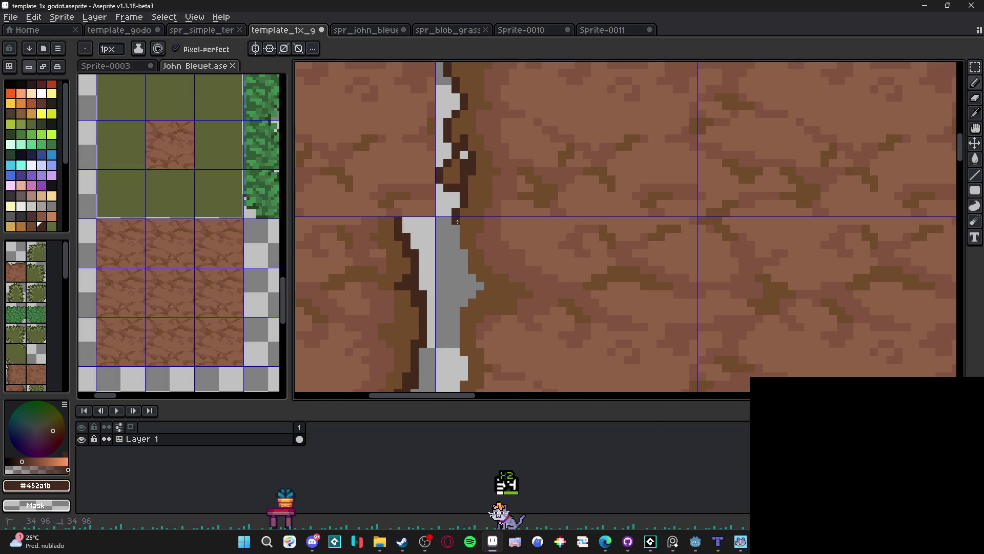
left_click(462, 269)
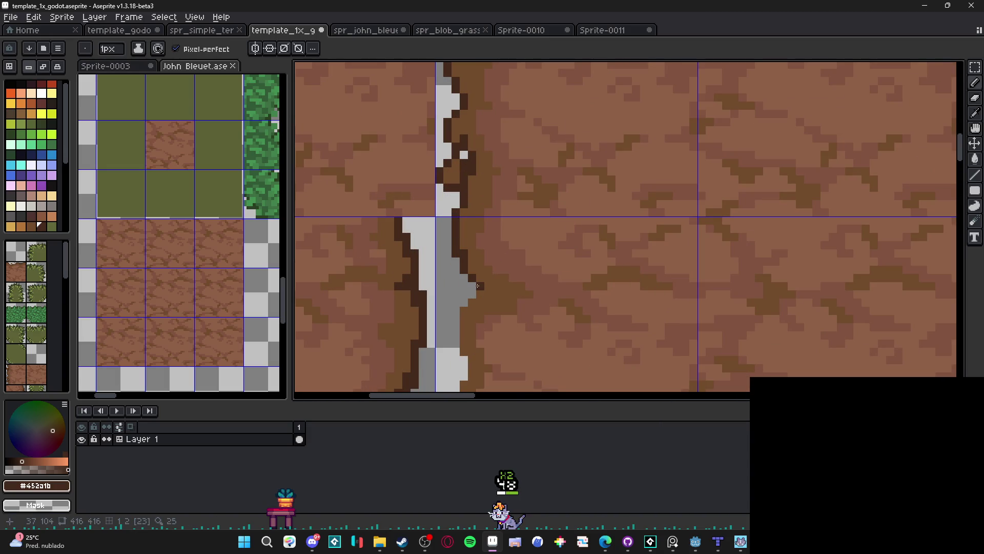
mouse_move(465, 304)
left_mouse_down()
mouse_move(451, 235)
mouse_move(458, 285)
left_mouse_up()
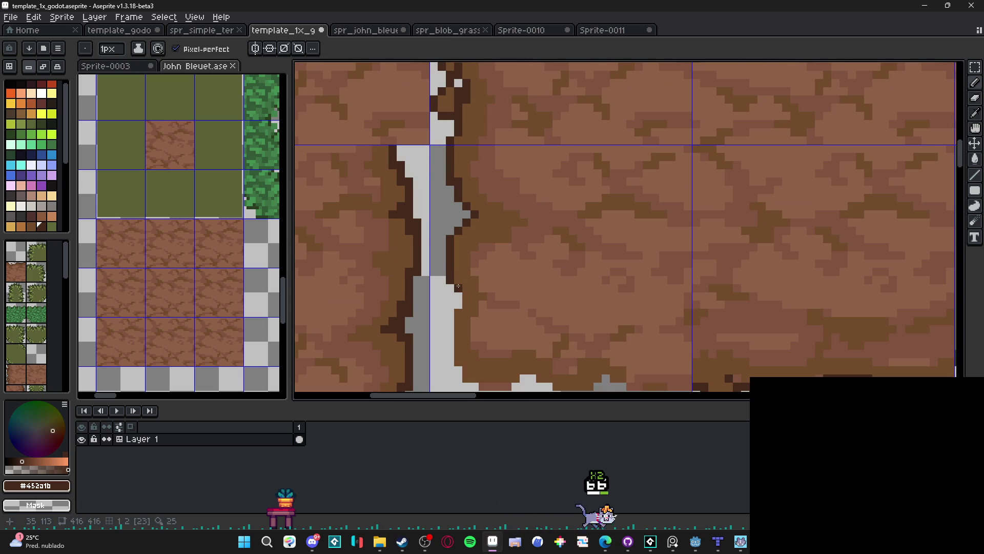
mouse_move(450, 310)
left_mouse_down()
mouse_move(446, 365)
mouse_move(465, 280)
left_mouse_up()
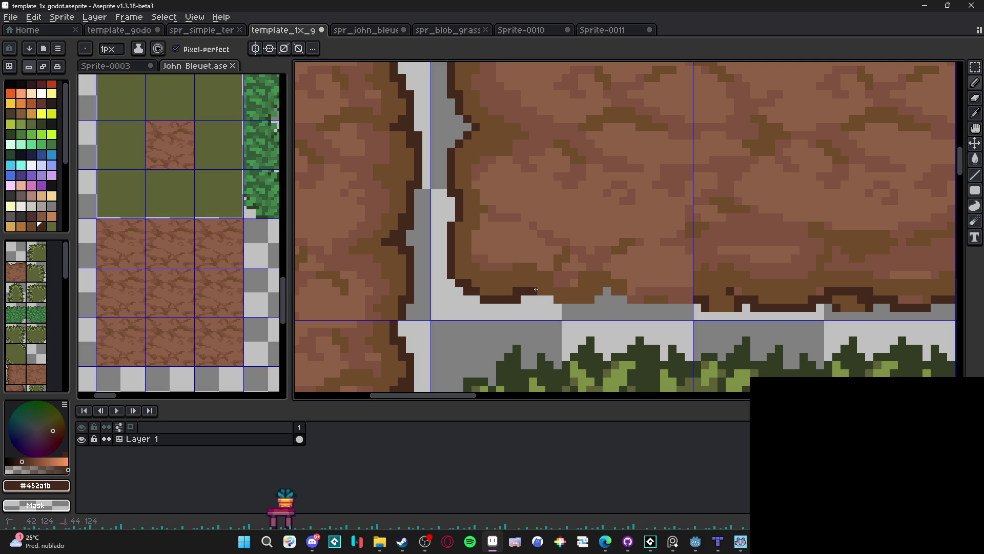
left_click_drag(545, 298, 598, 298)
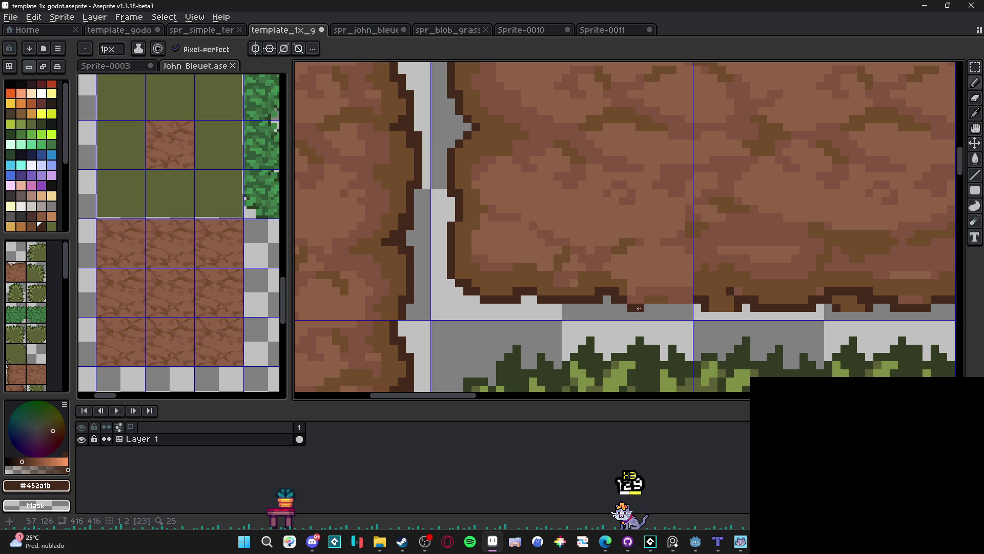
left_click(686, 305, "shift")
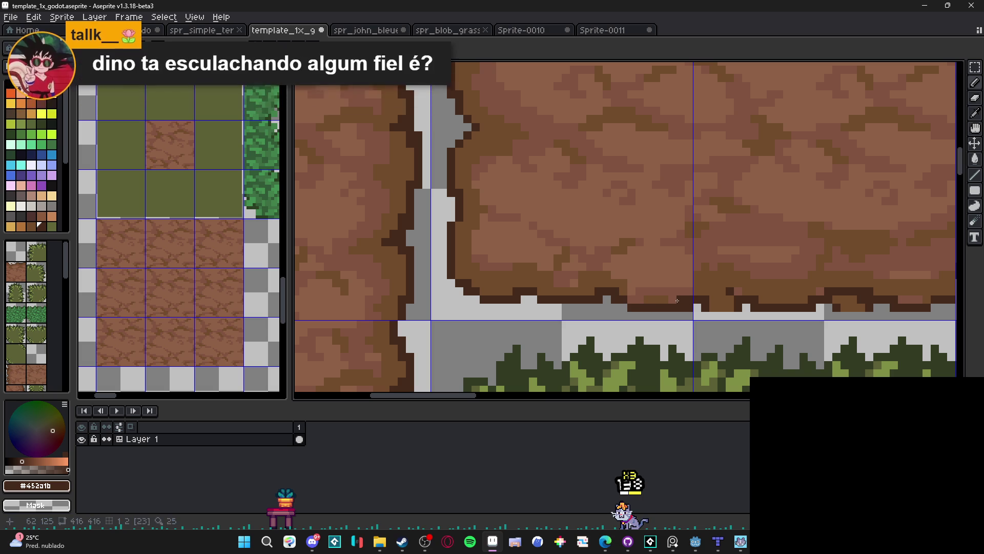
- Switch to the eraser and sample mid and lighter dirt browns, ending on #815440
key("e")
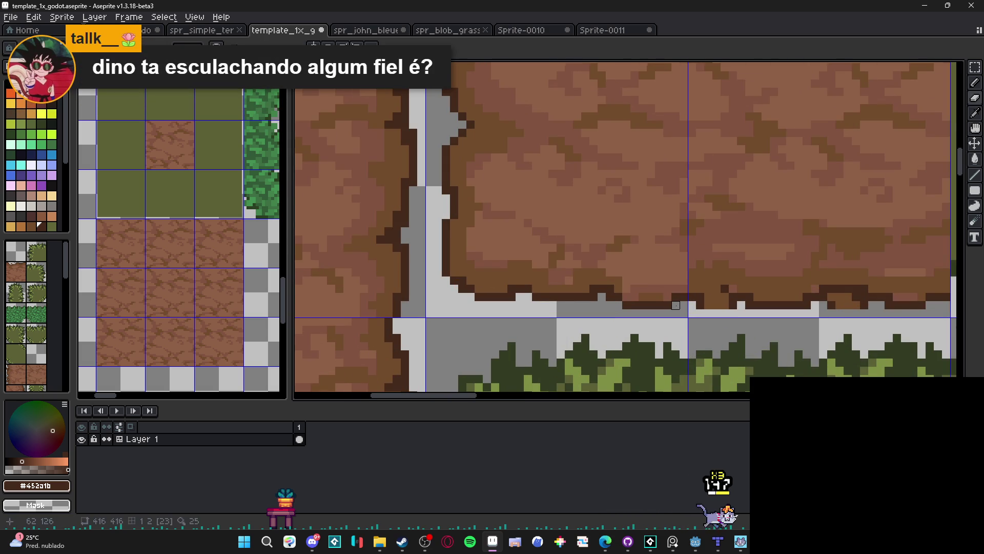
scroll(674, 302, "down", 1)
left_click(659, 300, "alt")
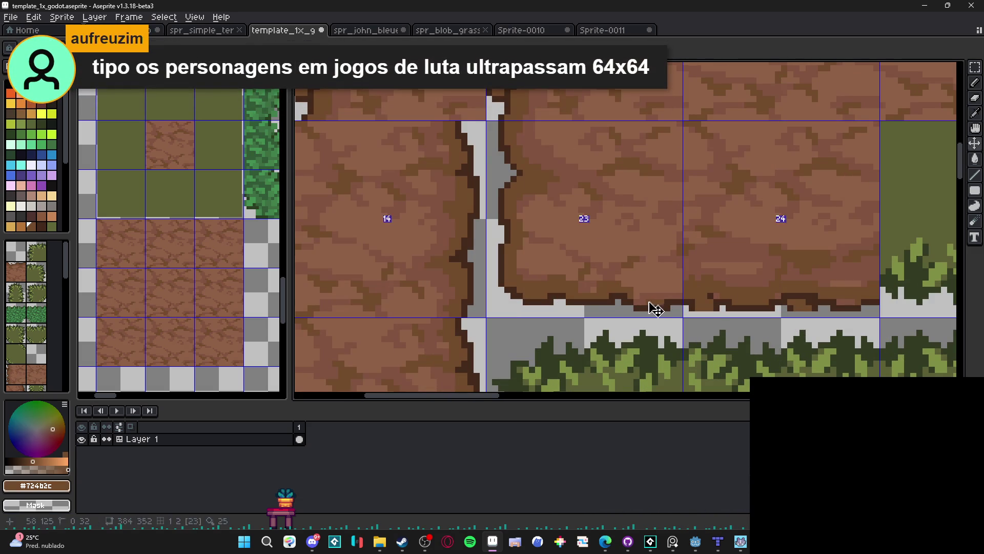
left_click_drag(641, 299, 628, 302)
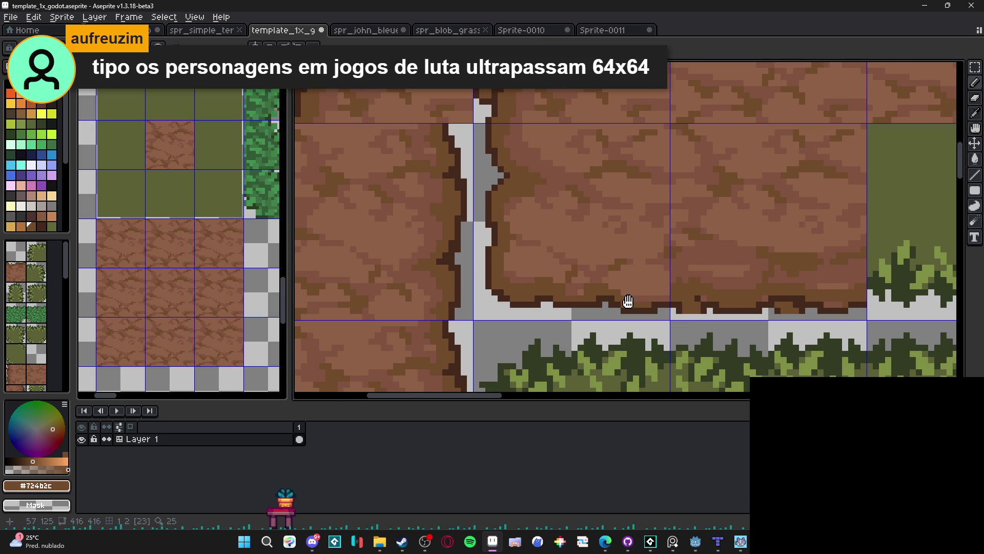
scroll(629, 302, "up", 1)
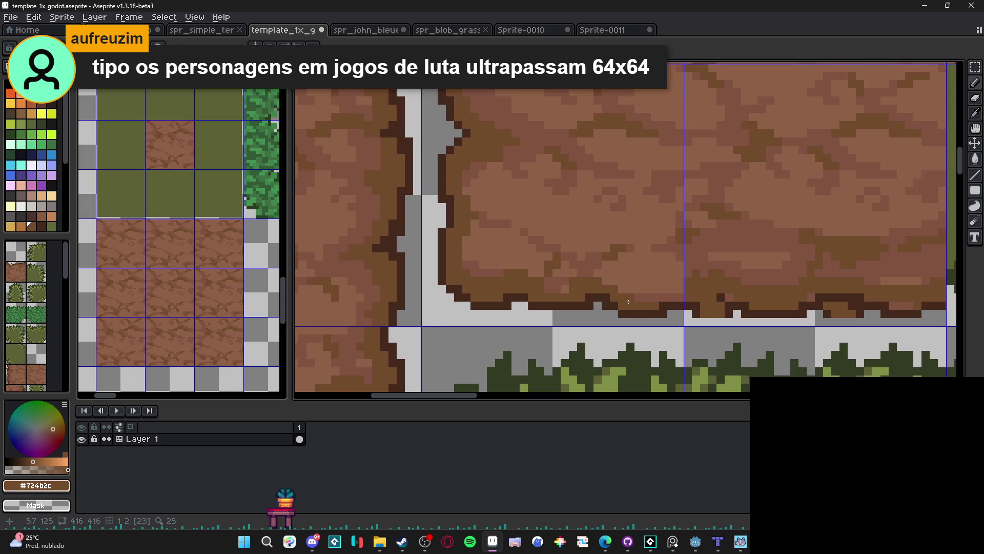
left_click(666, 298, "alt")
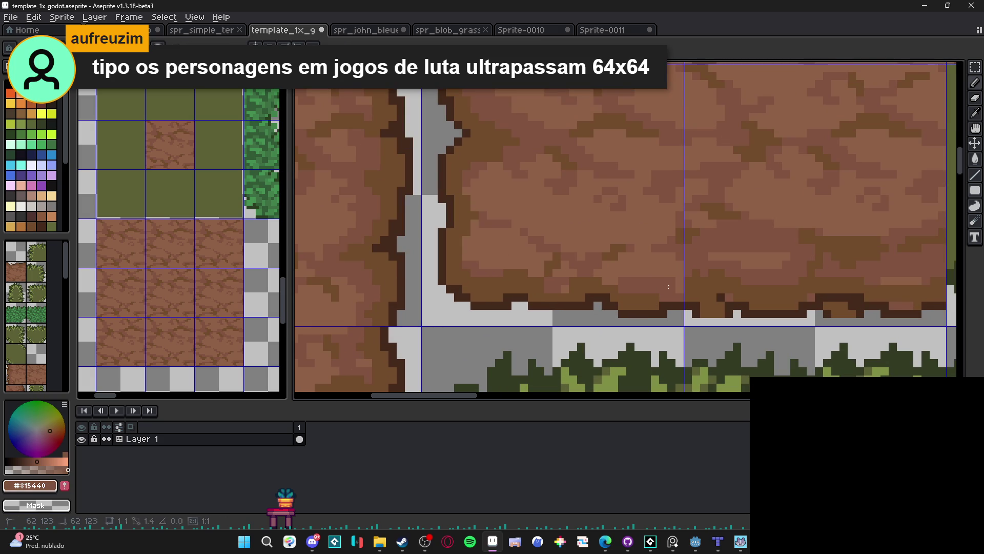
scroll(676, 287, "down", 1)
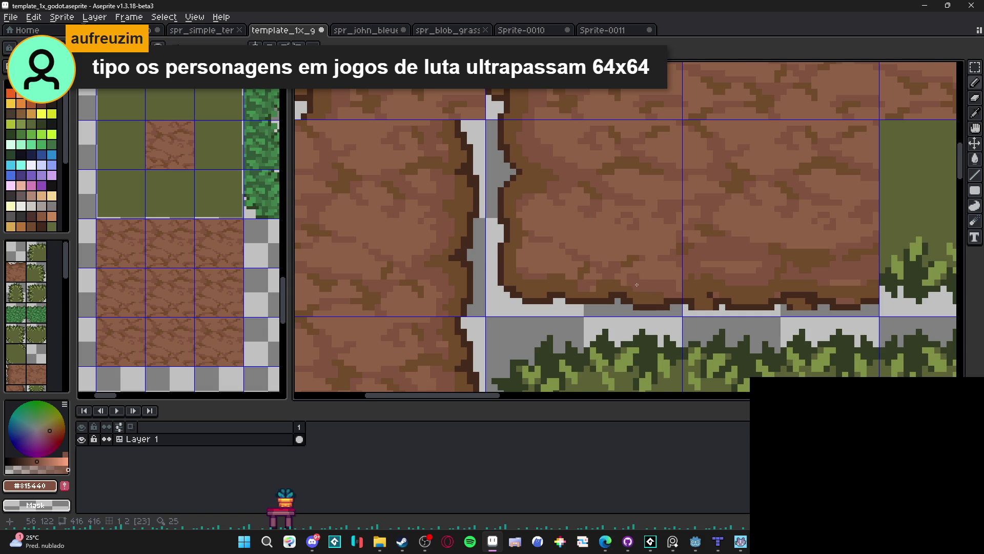
scroll(629, 281, "up", 1)
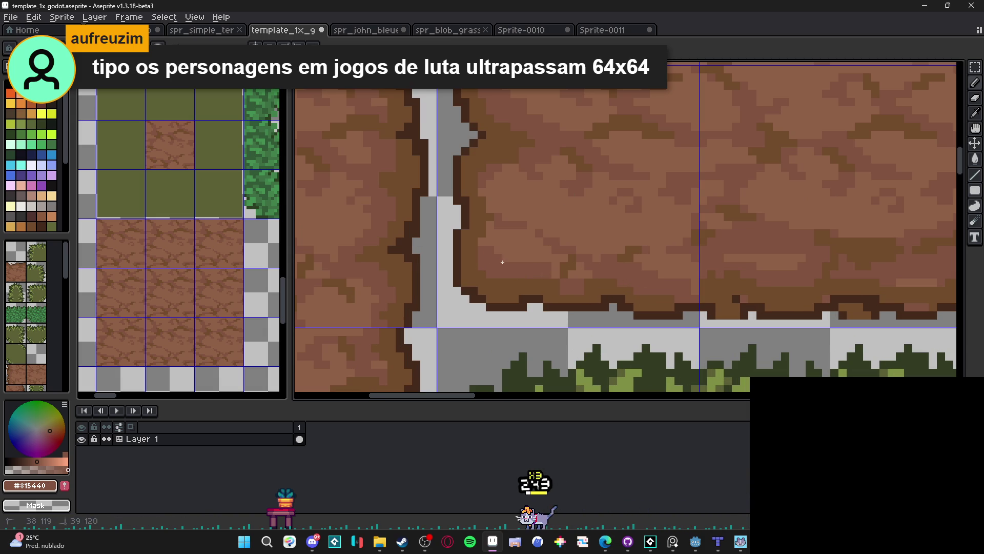
scroll(503, 262, "down", 4)
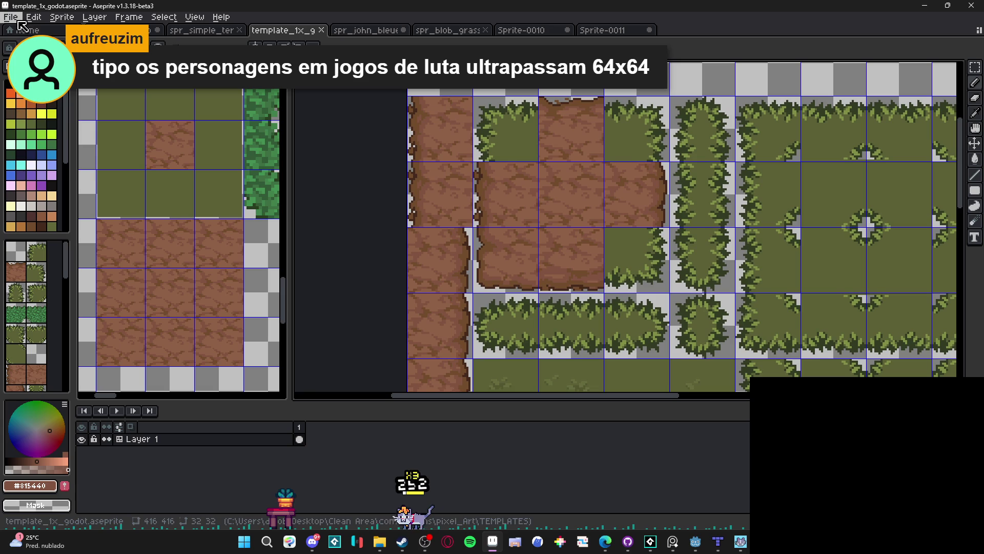
- Open site_lobby_layout.aseprite from the recent files list
left_click(10, 17)
mouse_move(31, 54)
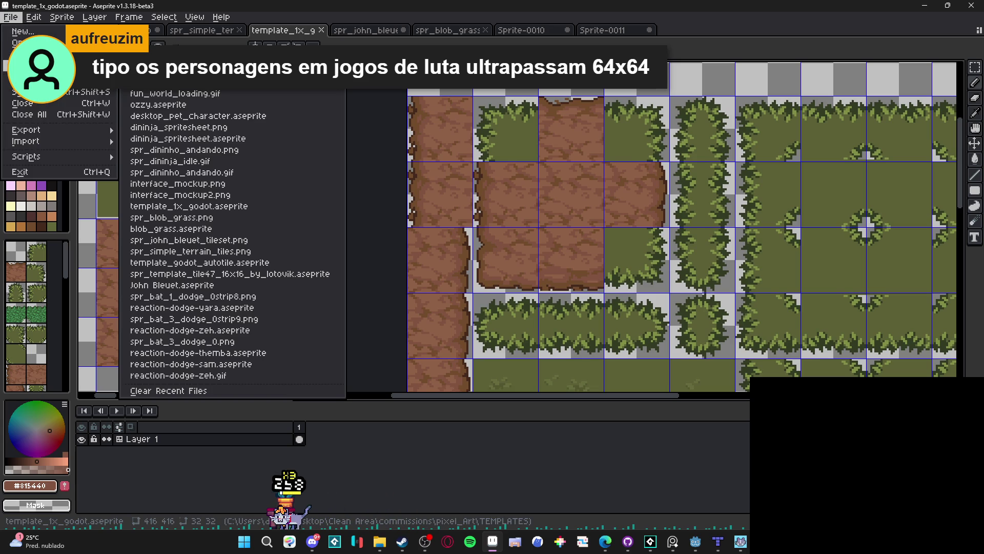
left_click(200, 82)
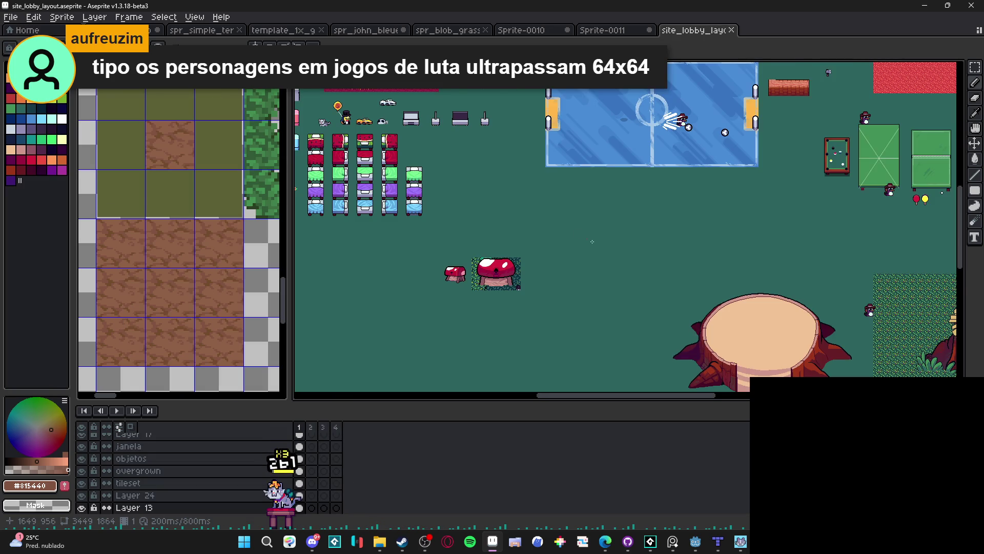
- Zoom and pan across the lobby's chairs, frames, character sprites and statue fountain
scroll(588, 240, "down", 1)
scroll(578, 209, "up", 2)
scroll(616, 177, "down", 2)
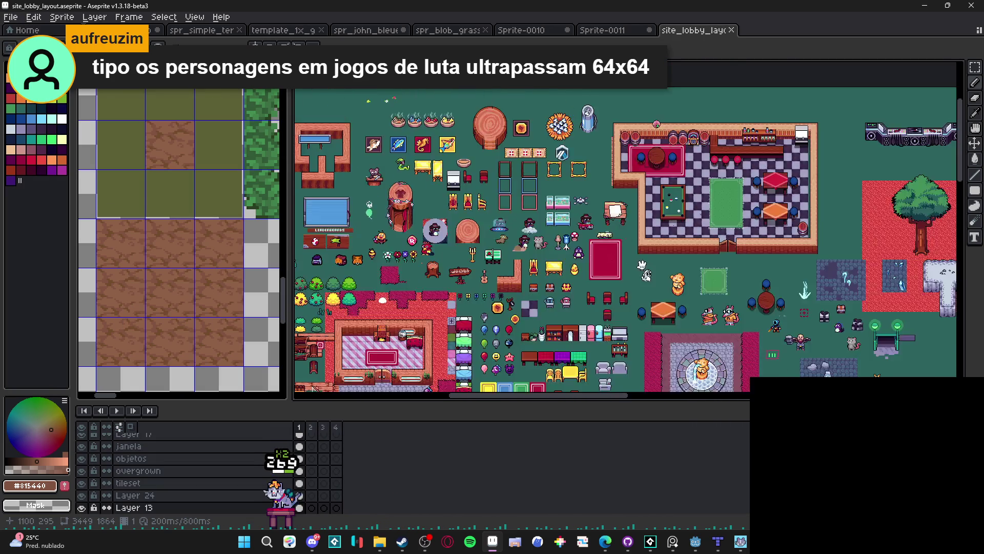
scroll(635, 200, "up", 3)
scroll(635, 200, "down", 2)
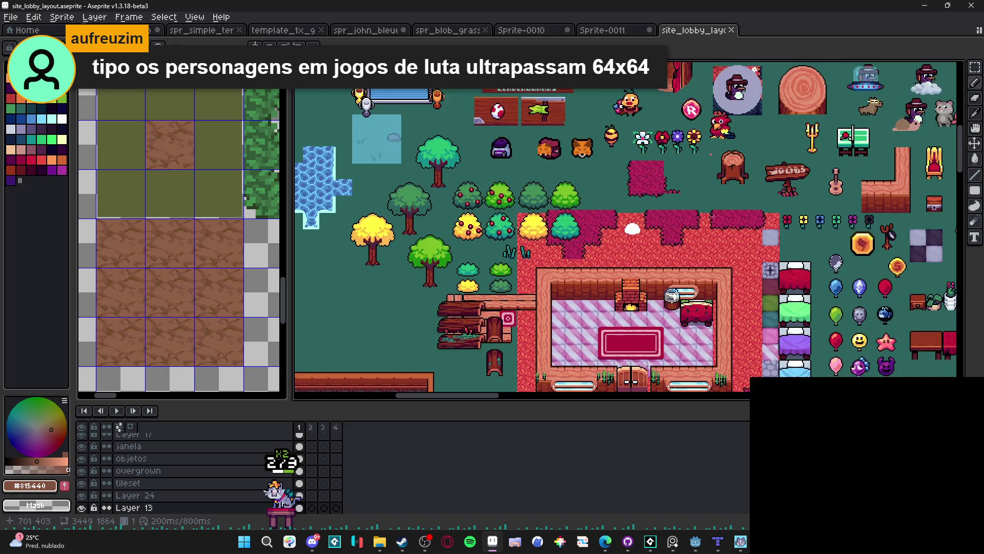
scroll(590, 248, "up", 2)
scroll(590, 247, "right", 5)
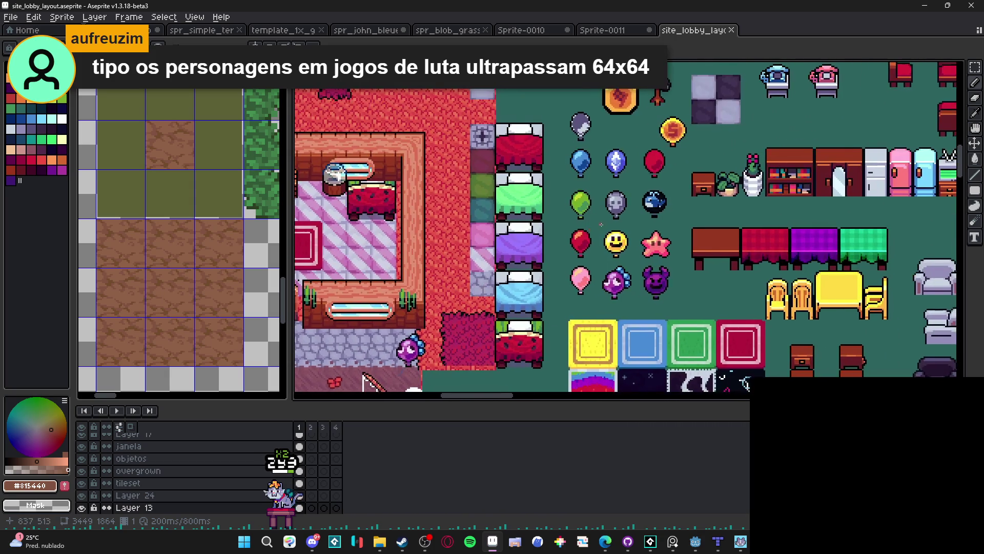
scroll(601, 225, "down", 2)
left_click_drag(601, 225, 601, 354)
scroll(567, 291, "up", 2)
left_click_drag(567, 291, 603, 290)
scroll(602, 291, "down", 2)
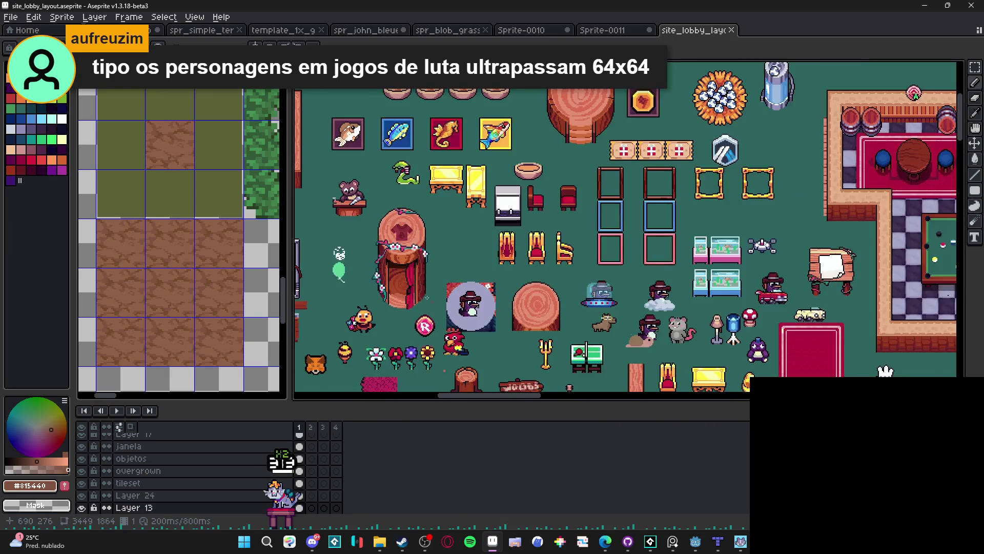
scroll(588, 213, "up", 1)
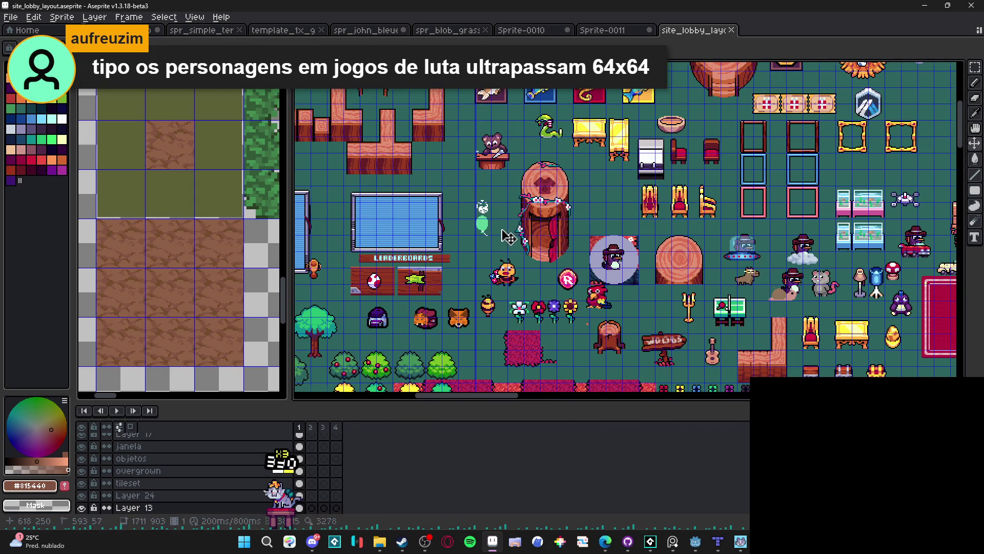
scroll(584, 210, "down", 5)
scroll(570, 191, "left", 2)
scroll(570, 191, "up", 6)
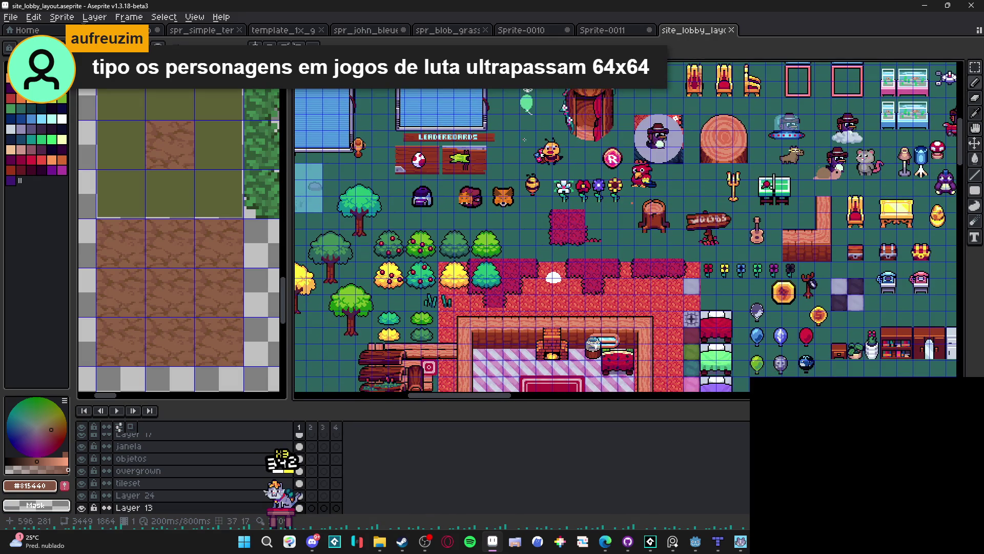
scroll(514, 239, "right", 1)
scroll(615, 269, "down", 2)
scroll(594, 195, "up", 3)
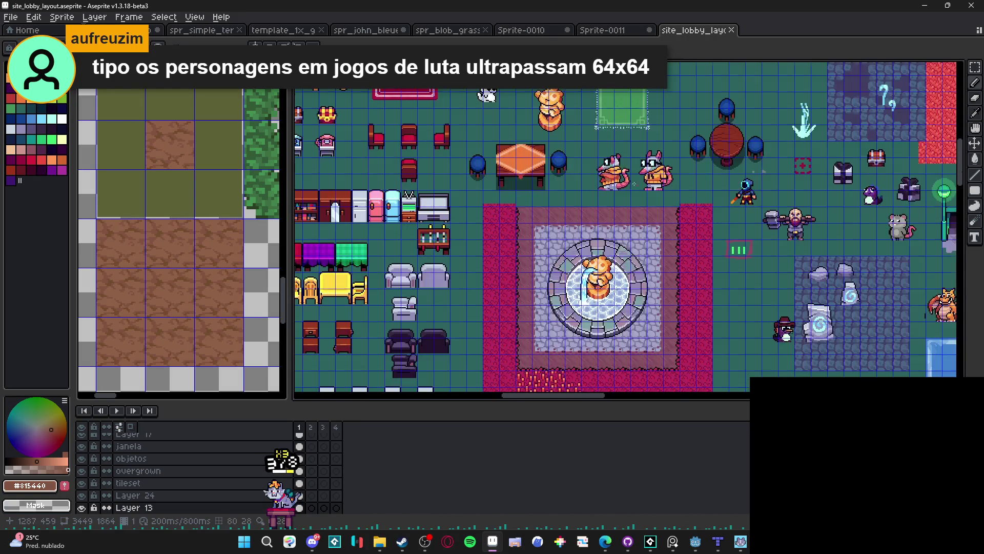
left_click_drag(595, 195, 468, 207)
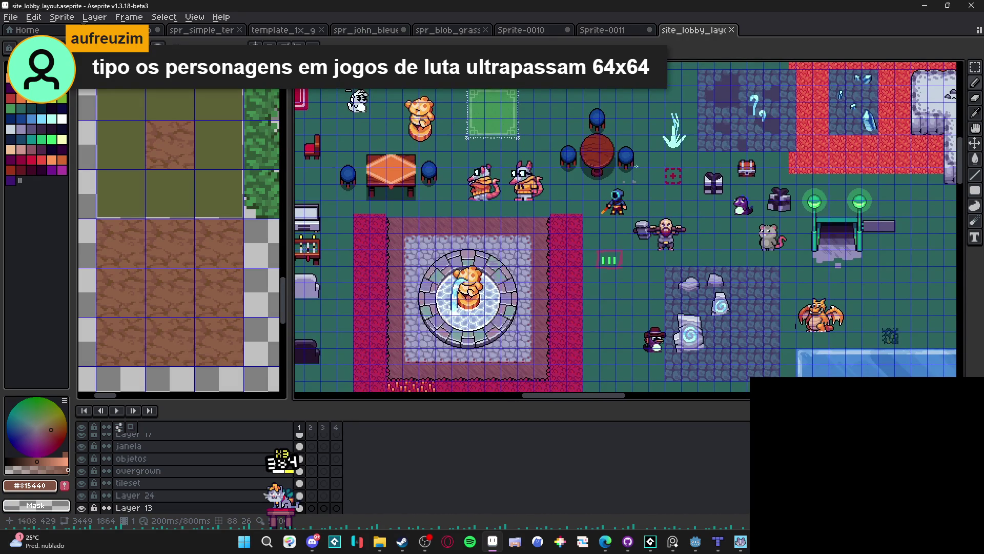
scroll(730, 243, "up", 3)
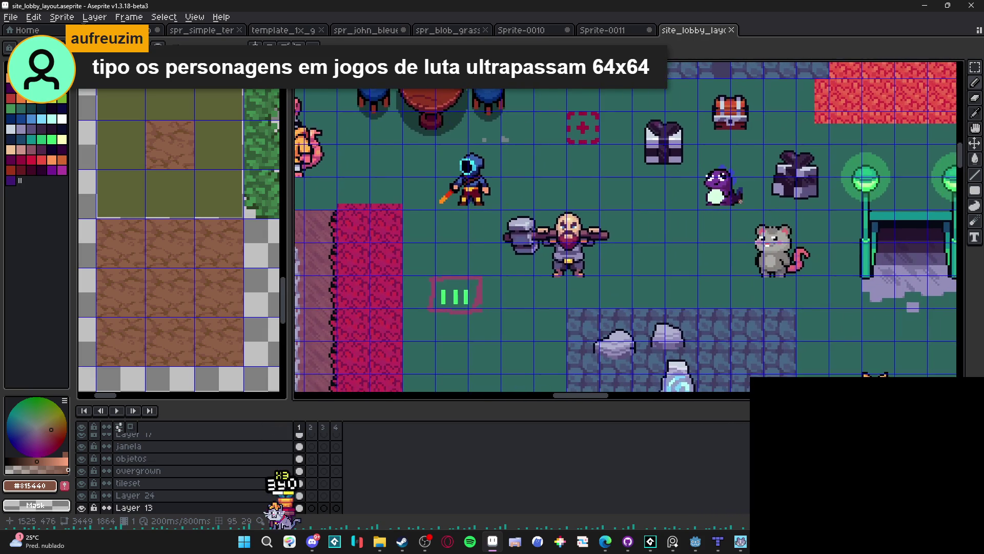
mouse_move(728, 200)
left_mouse_down()
mouse_move(682, 254)
mouse_move(633, 288)
left_mouse_up()
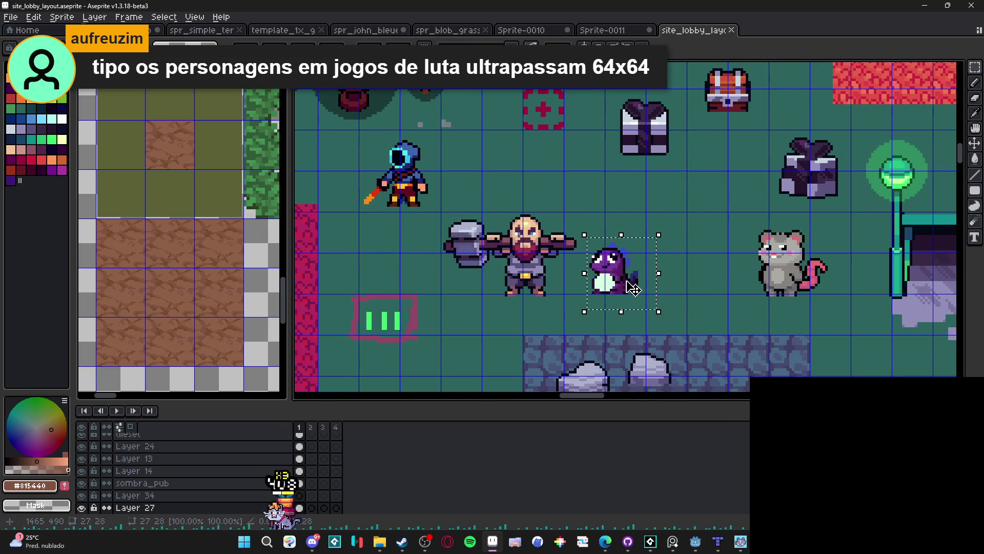
left_click(536, 261)
key("b")
key("v")
key("b")
left_click(533, 228, "alt")
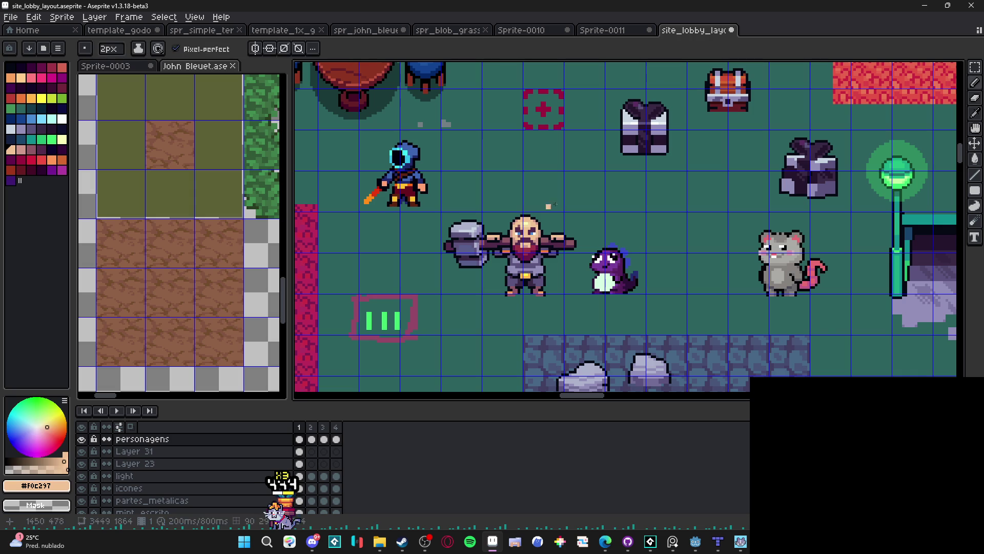
scroll(574, 240, "down", 1)
scroll(566, 239, "up", 2)
key("v")
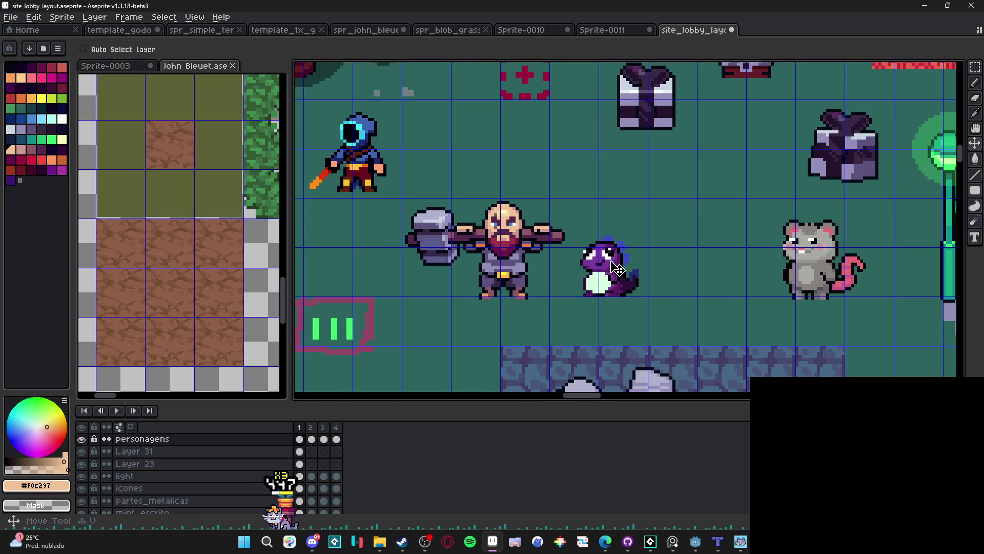
scroll(517, 200, "up", 1)
key("b")
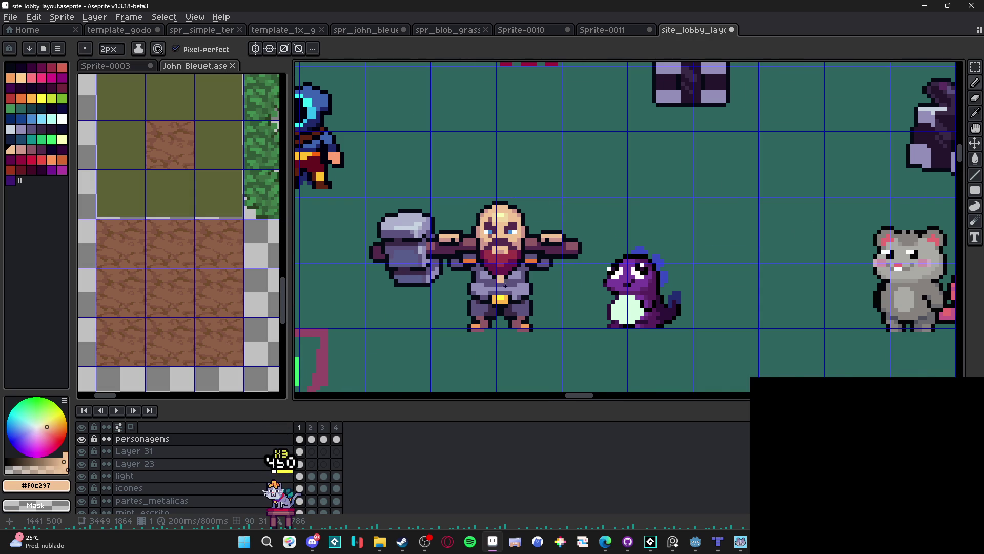
scroll(630, 294, "down", 1)
scroll(595, 265, "down", 2)
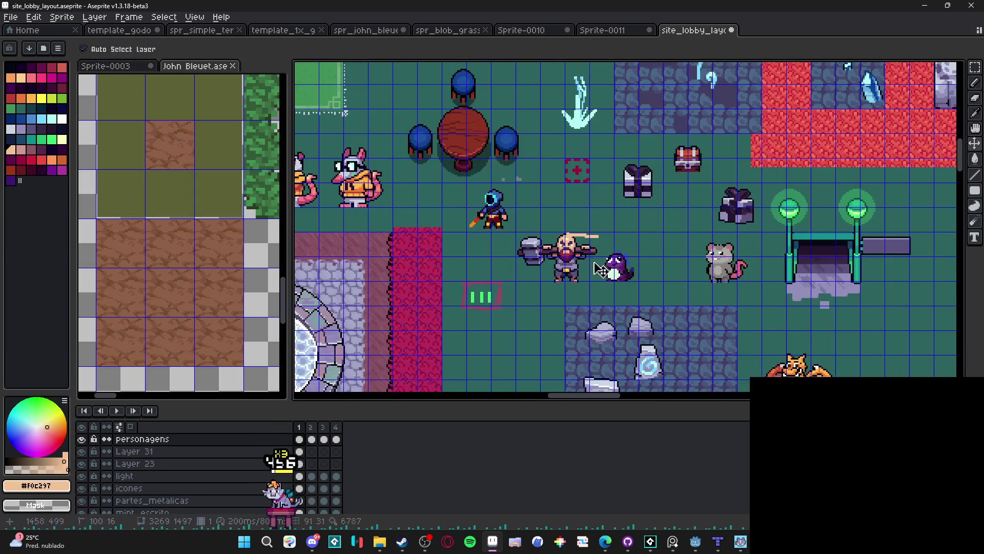
scroll(597, 266, "up", 2)
scroll(603, 266, "down", 1)
scroll(602, 266, "down", 1)
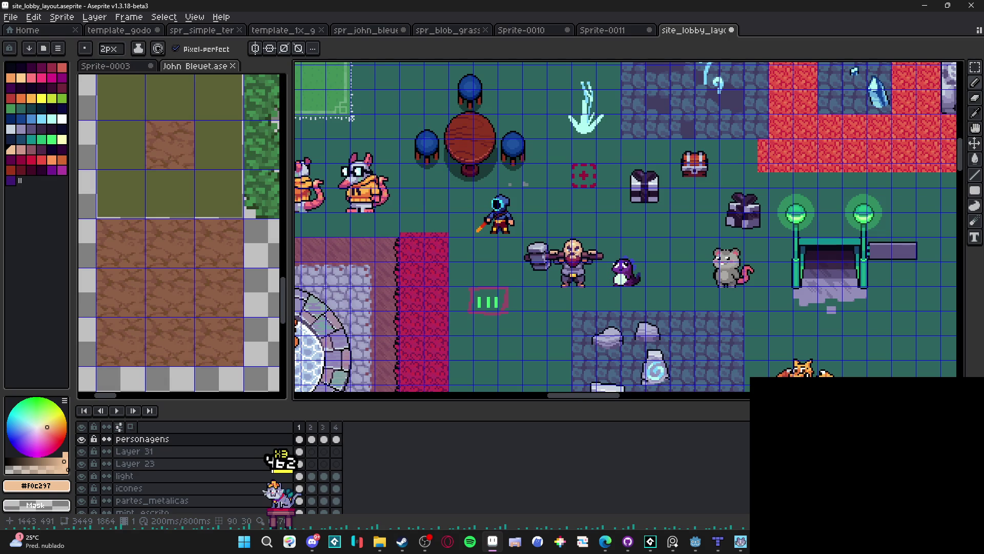
scroll(578, 251, "up", 1)
scroll(672, 303, "down", 2)
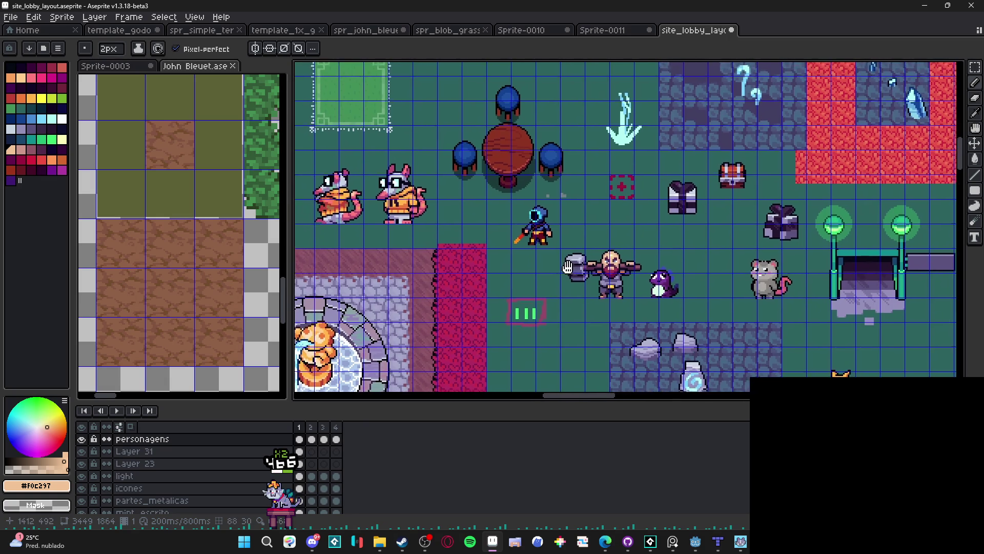
scroll(590, 266, "down", 1)
scroll(558, 255, "up", 1)
scroll(559, 255, "down", 2)
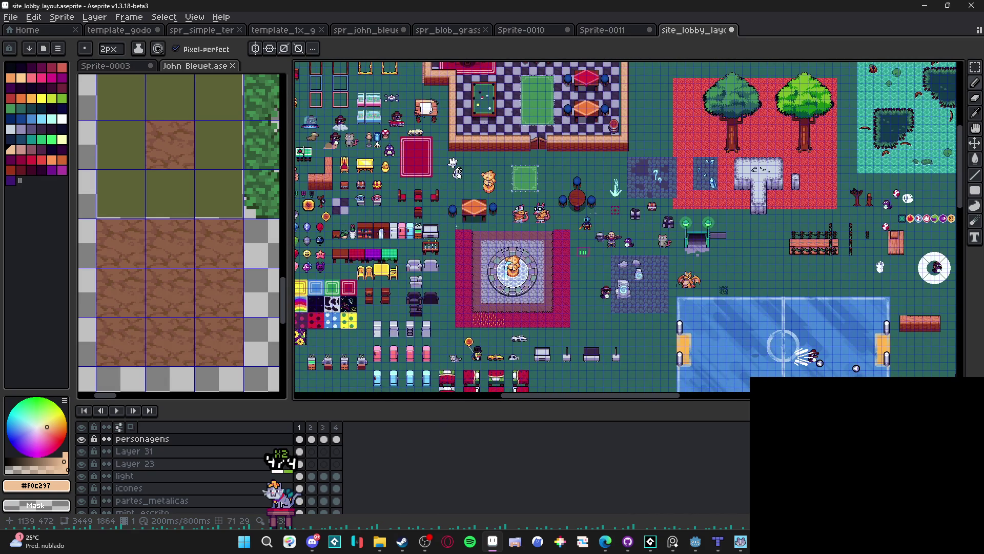
scroll(579, 209, "up", 2)
scroll(579, 209, "down", 3)
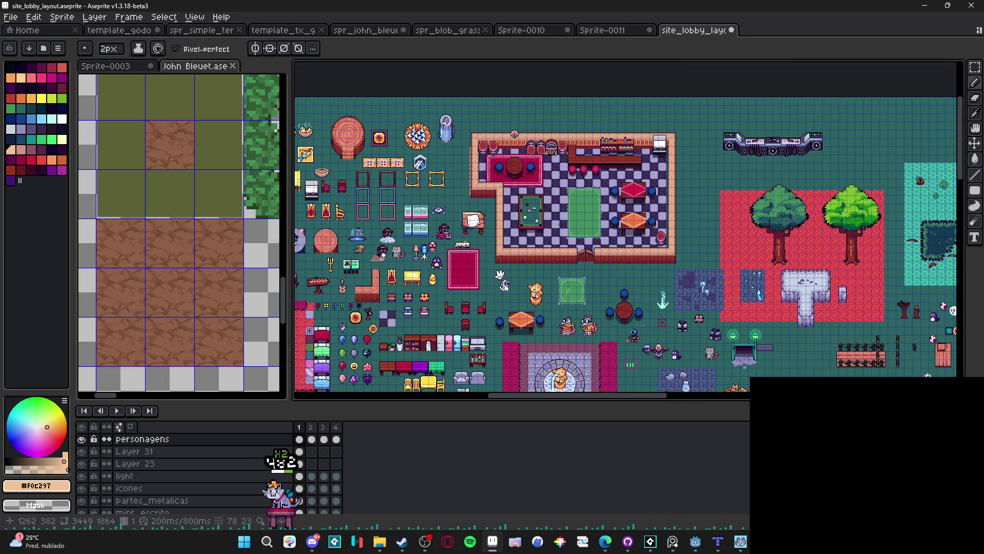
scroll(628, 227, "down", 3)
scroll(628, 227, "left", 4)
scroll(518, 260, "down", 2)
scroll(518, 260, "left", 1)
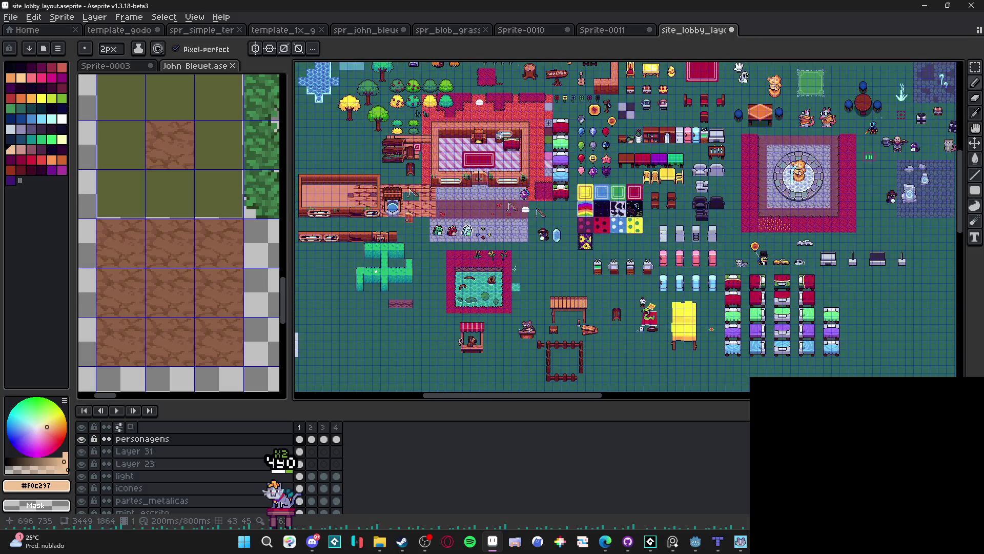
scroll(437, 261, "left", 3)
scroll(629, 197, "down", 1)
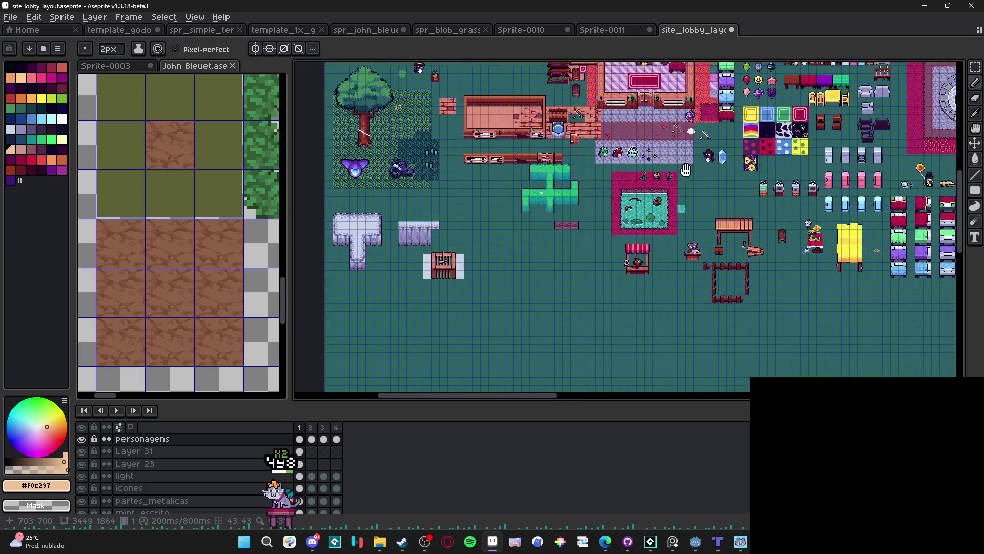
scroll(626, 226, "up", 2)
scroll(625, 225, "right", 2)
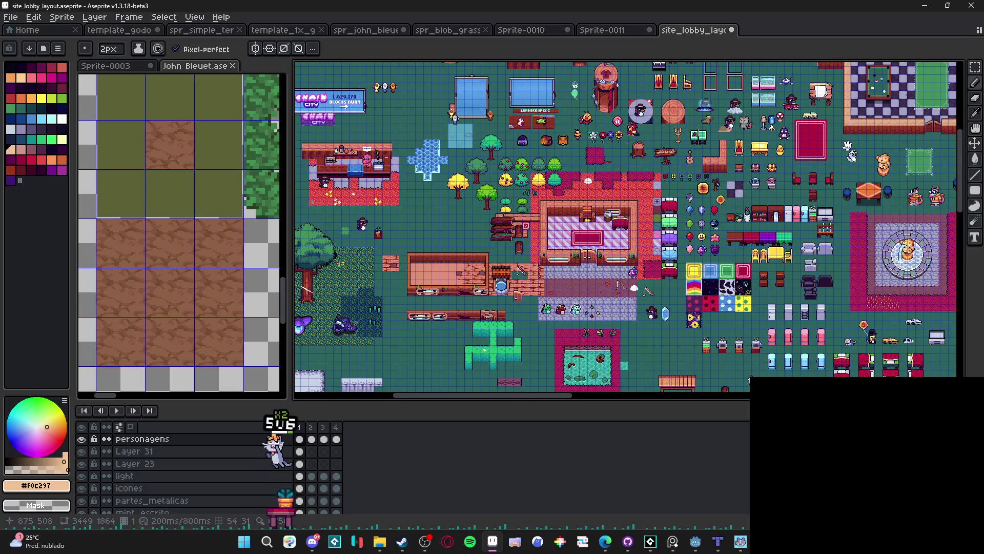
scroll(625, 226, "up", 3)
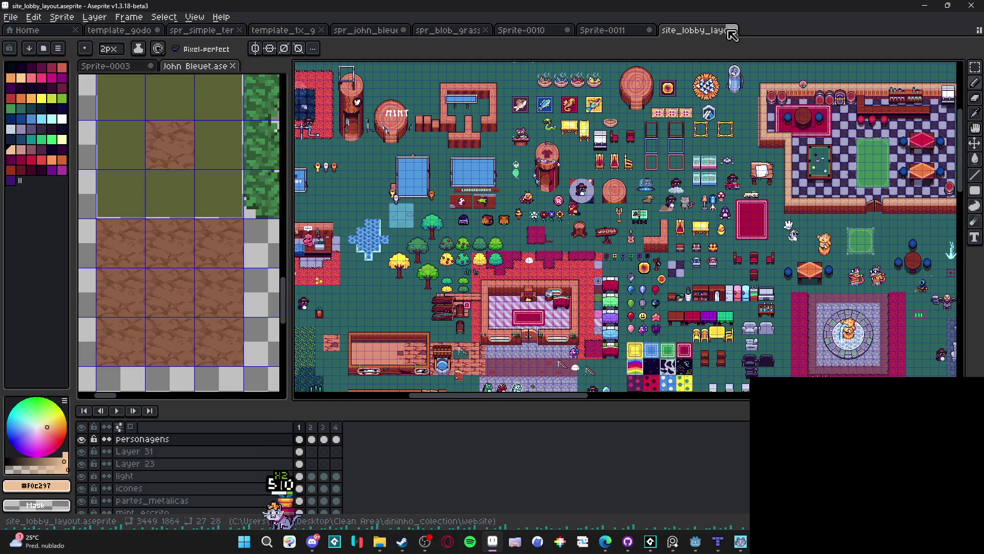
scroll(789, 226, "right", 15)
scroll(789, 226, "down", 8)
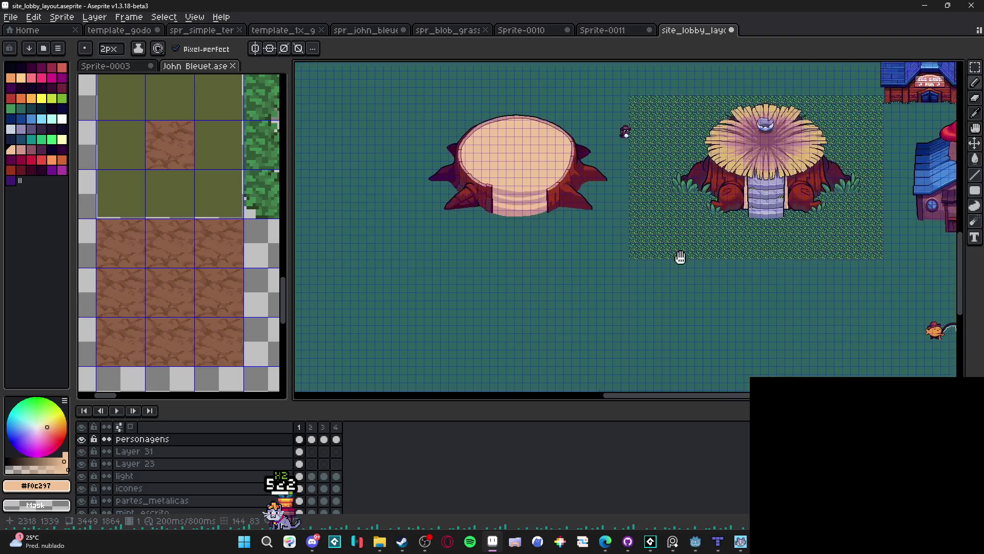
scroll(709, 265, "down", 3)
scroll(709, 265, "right", 3)
scroll(708, 265, "up", 3)
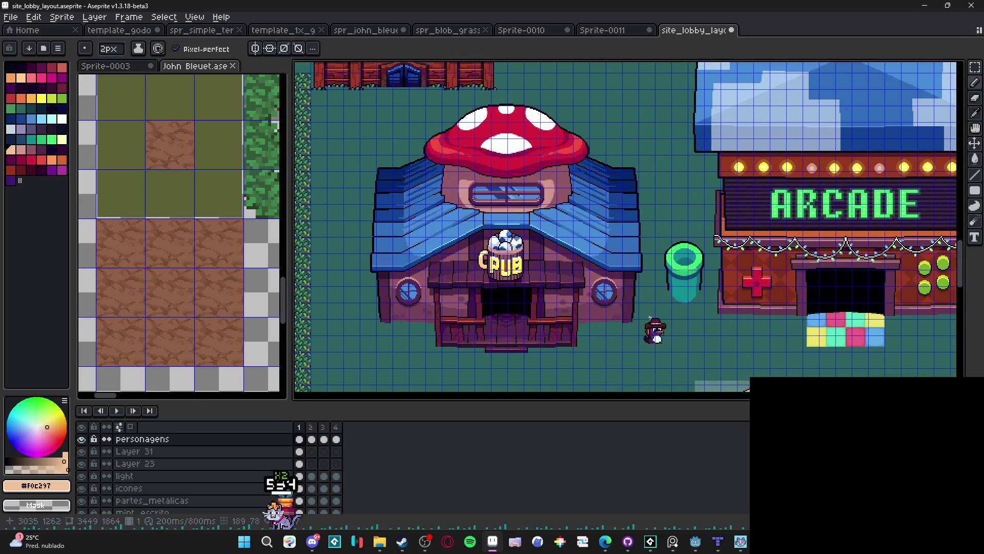
scroll(626, 226, "right", 3)
key("b")
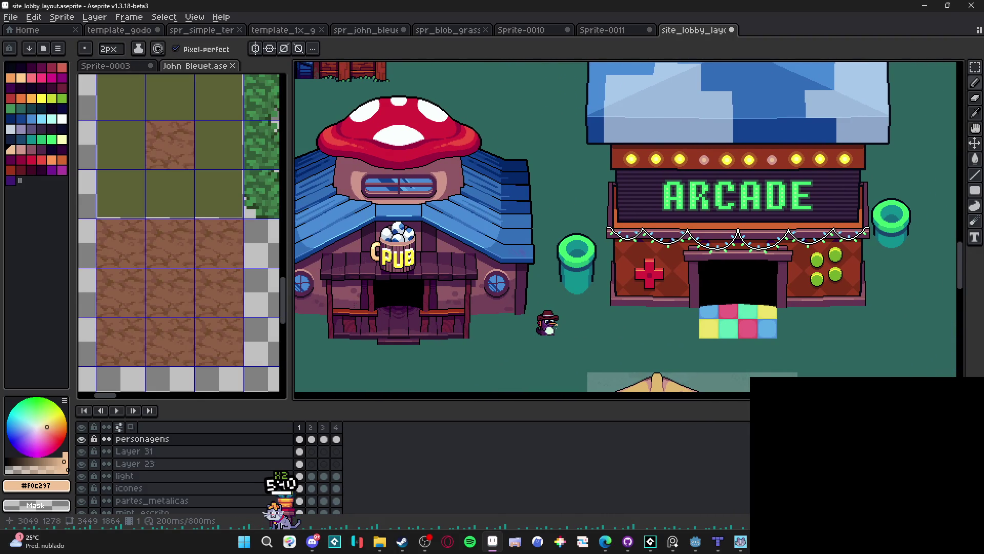
key("v")
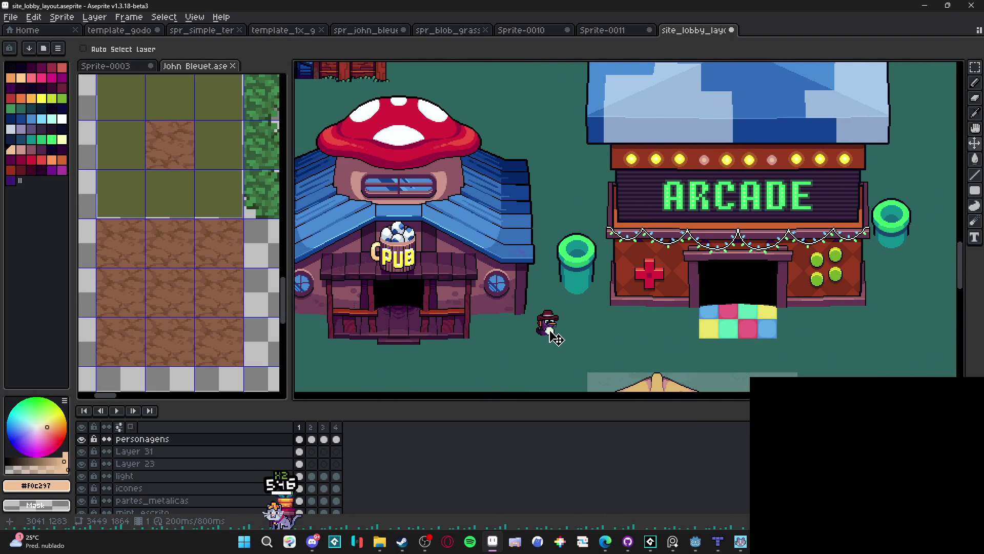
scroll(498, 290, "down", 2)
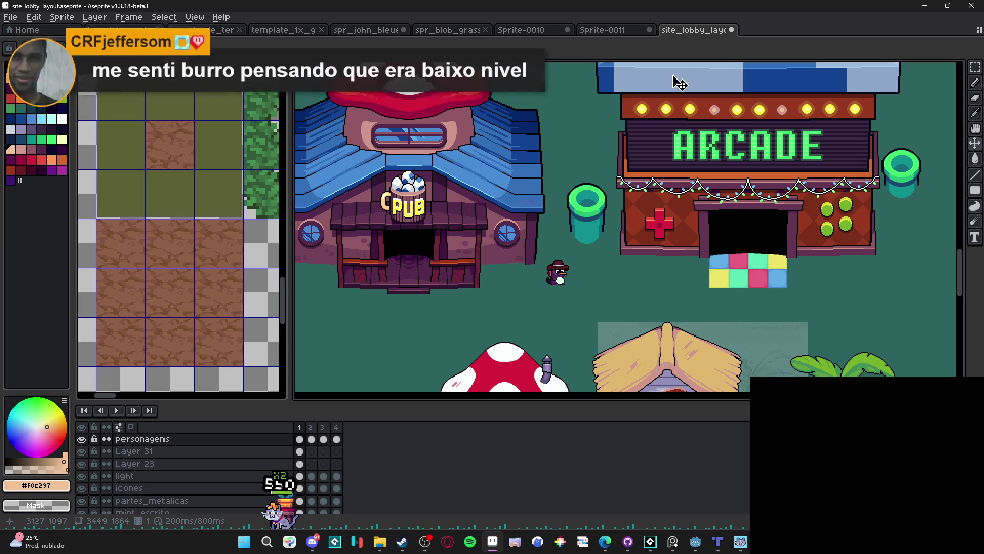
- Close site_lobby_layout, Sprite-0011 and Sprite-0010, choosing Don't Save for each
left_click(736, 30)
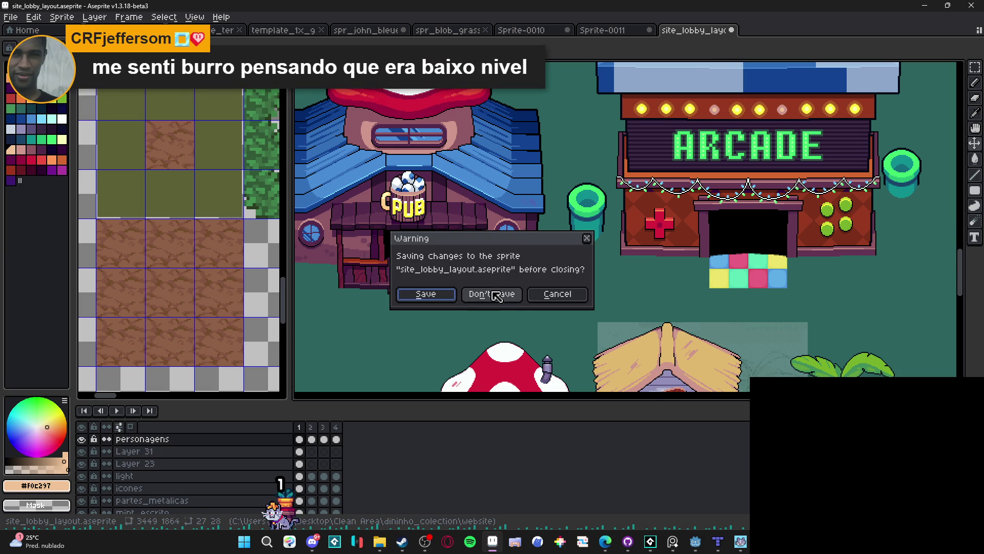
left_click(495, 295)
left_click(649, 30)
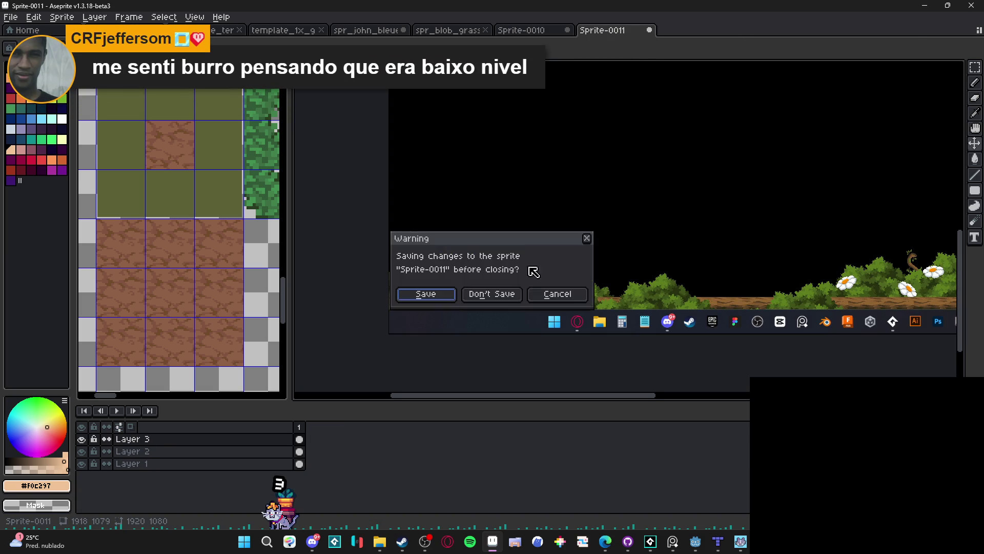
left_click(492, 297)
left_click(567, 30)
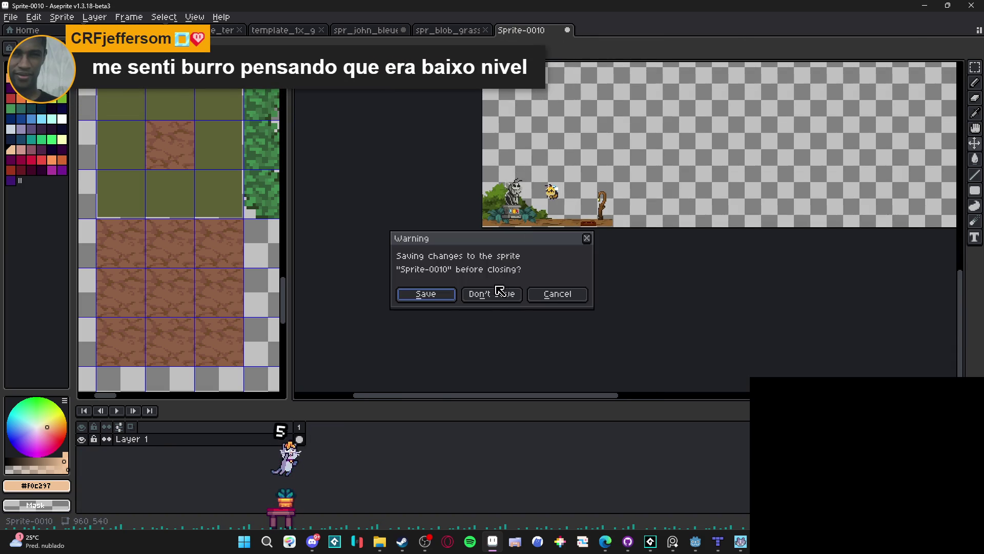
left_click(494, 292)
- Shuffle through the remaining tabs and settle on the template_1x_godot tileset
left_click_drag(398, 35, 374, 44)
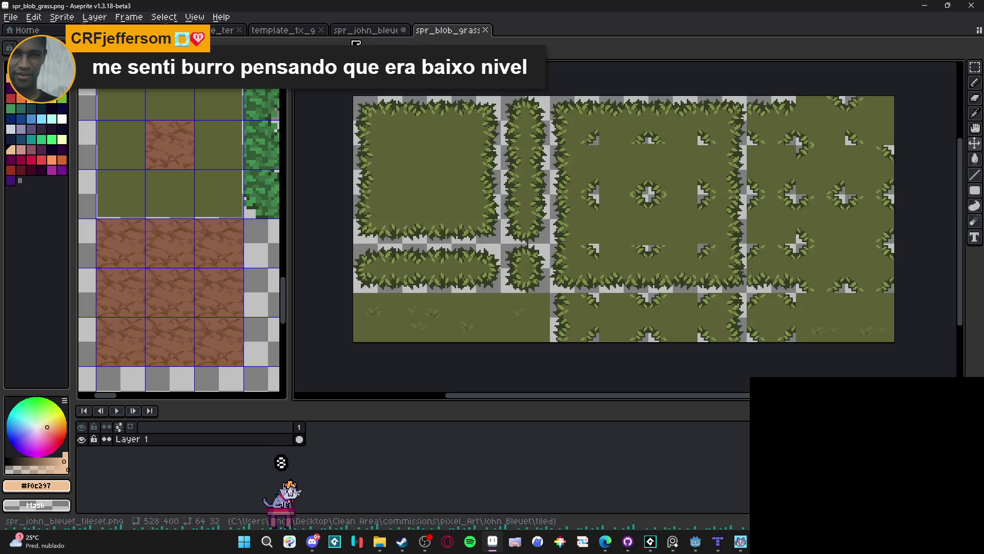
left_click(367, 31)
left_click(285, 31)
left_click(367, 31)
left_click(436, 30)
left_click(299, 32)
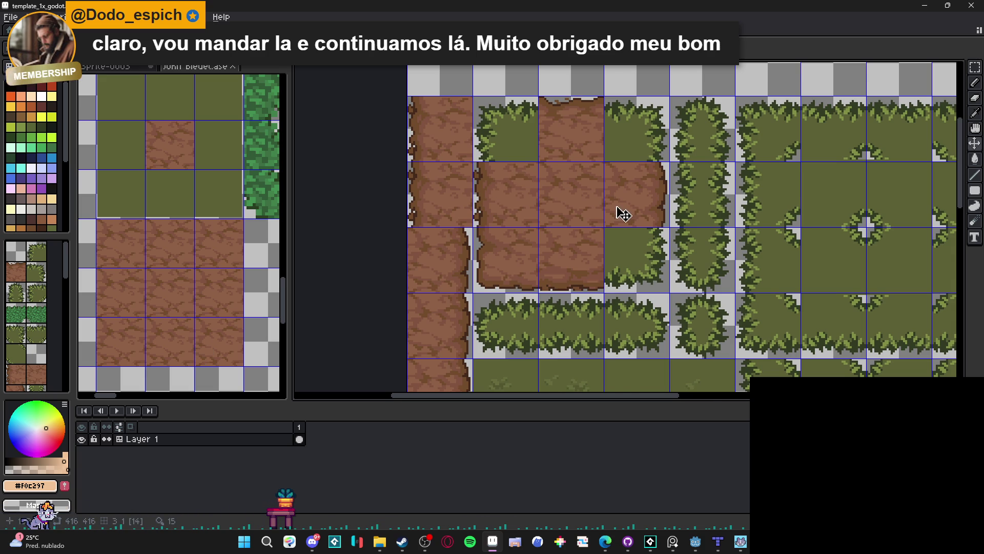
- Zoom into the dirt tiles and sample browns including #815440 and #724b2c
scroll(623, 215, "down", 1)
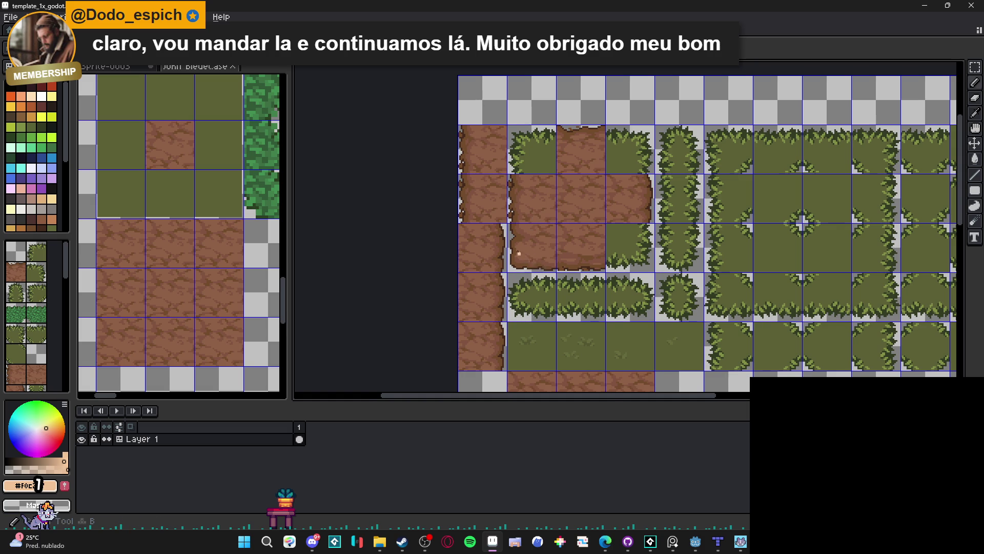
scroll(521, 257, "up", 3)
left_click(545, 219, "alt")
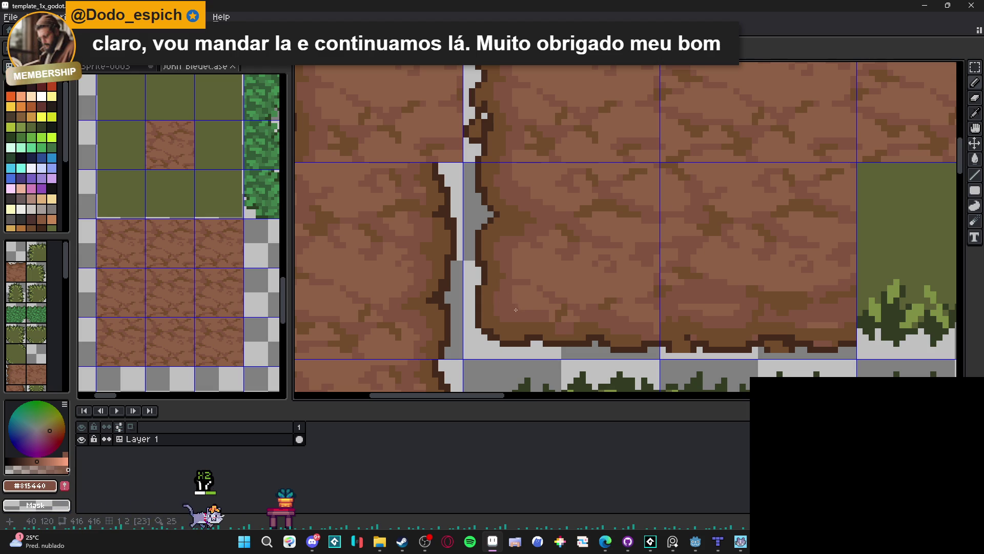
left_click(521, 300, "alt")
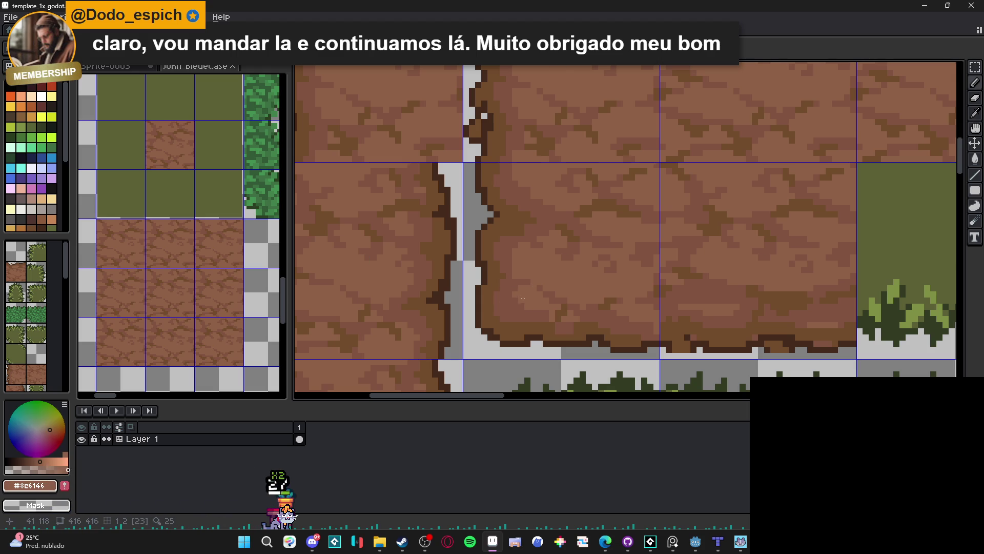
left_click(521, 299, "alt")
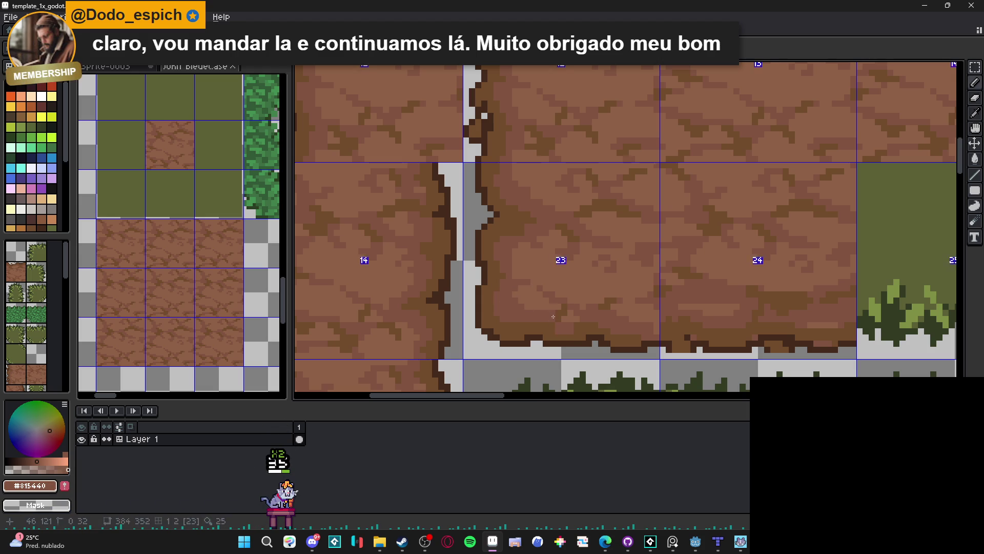
scroll(578, 319, "down", 1)
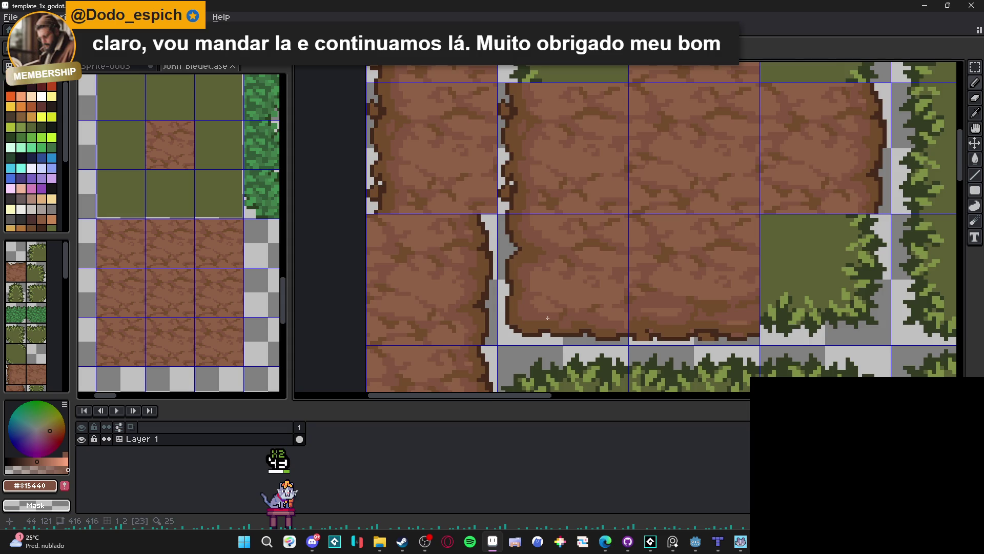
scroll(551, 318, "up", 3)
left_click(541, 317, "alt")
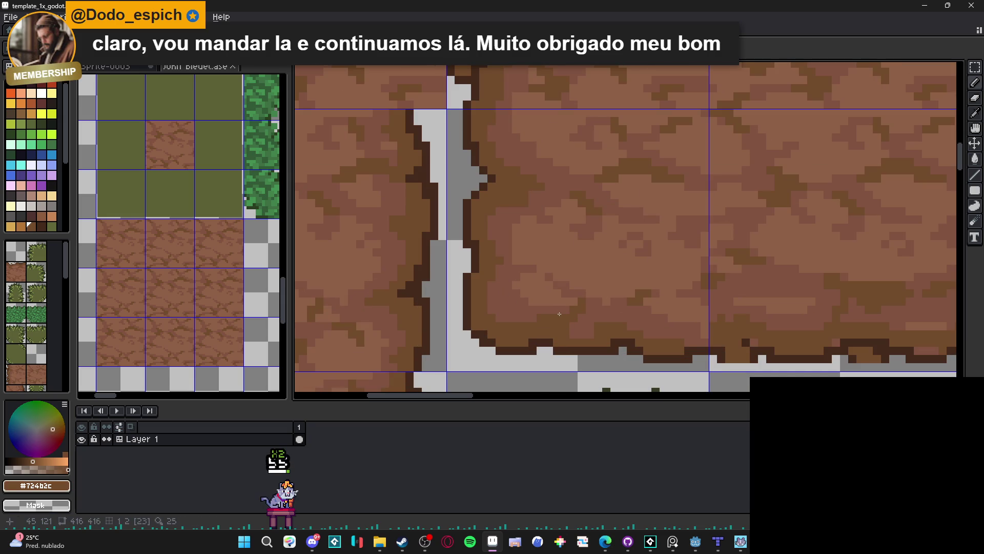
scroll(558, 311, "down", 3)
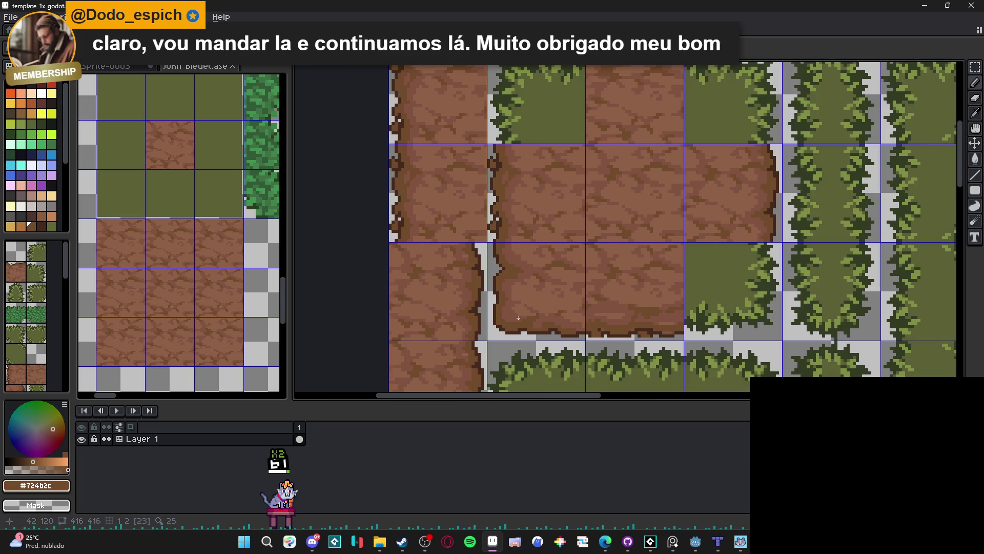
left_click_drag(525, 300, 522, 304)
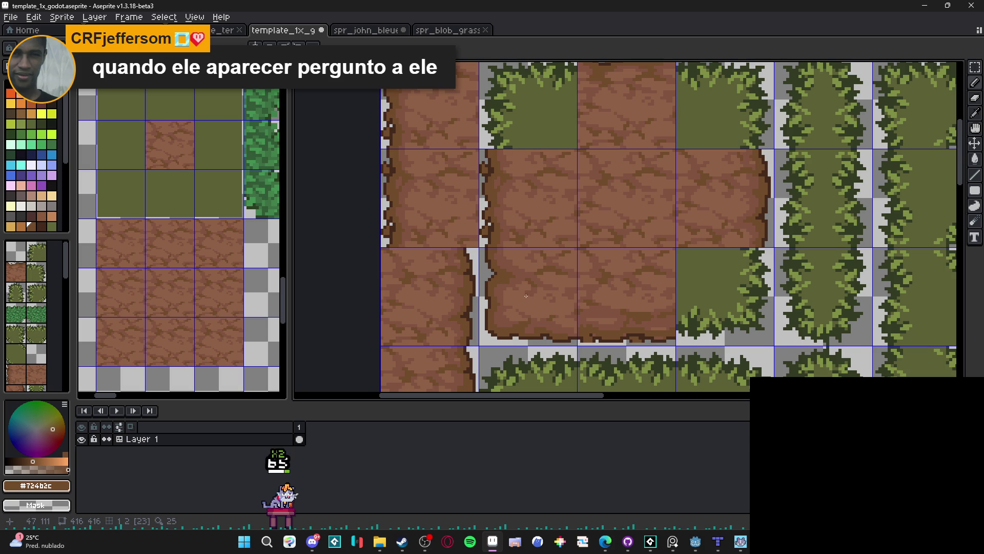
- Save template_1x_godot.aseprite and sample the dark brown outline colour #452a1b
key("ctrl+s")
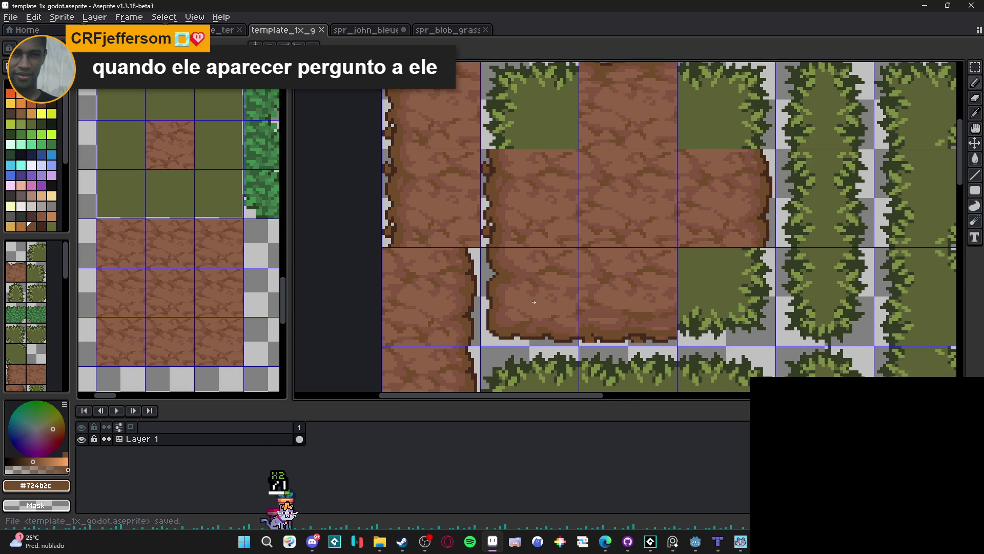
scroll(530, 301, "down", 1)
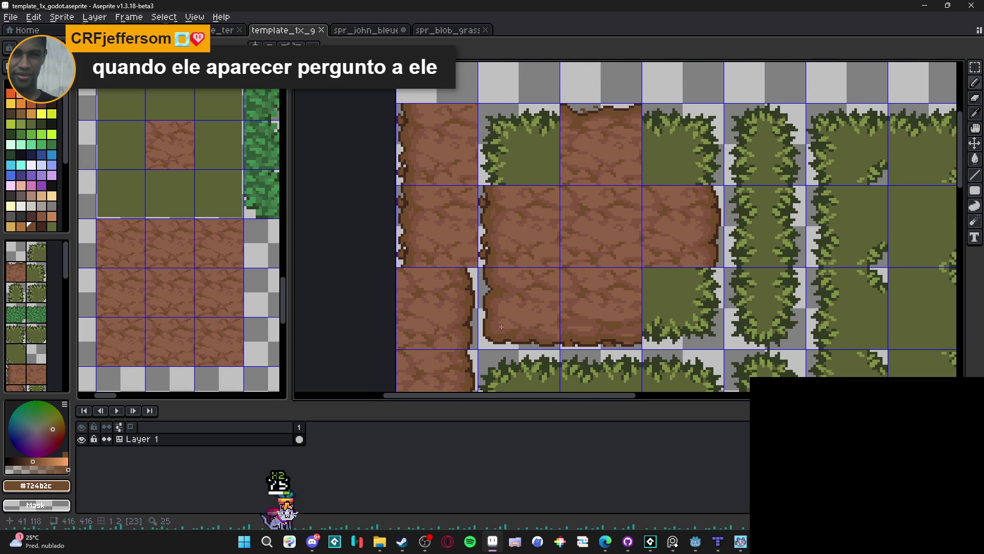
scroll(502, 325, "up", 4)
left_click(480, 345, "alt")
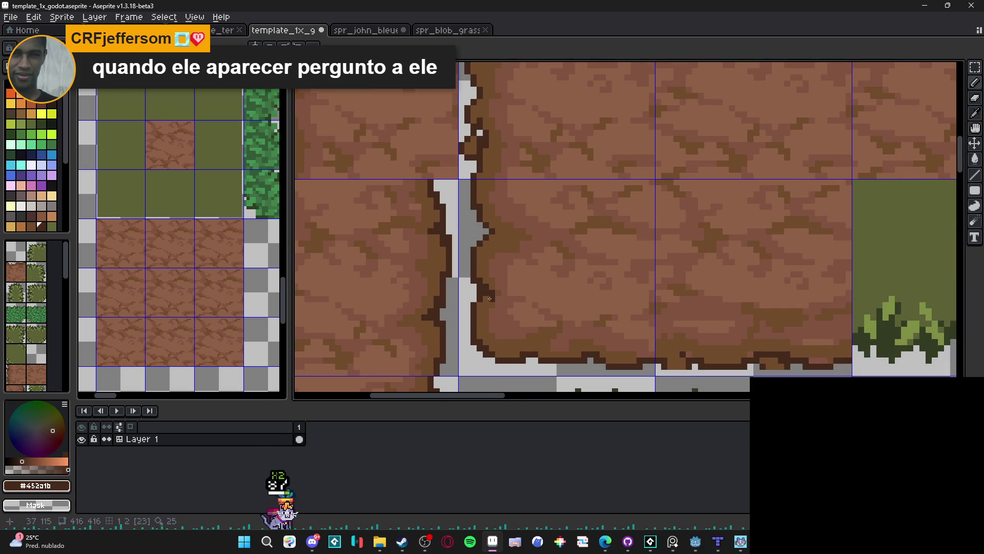
- Shift the view toward the grey gap and save the tileset
left_click_drag(483, 236, 502, 245)
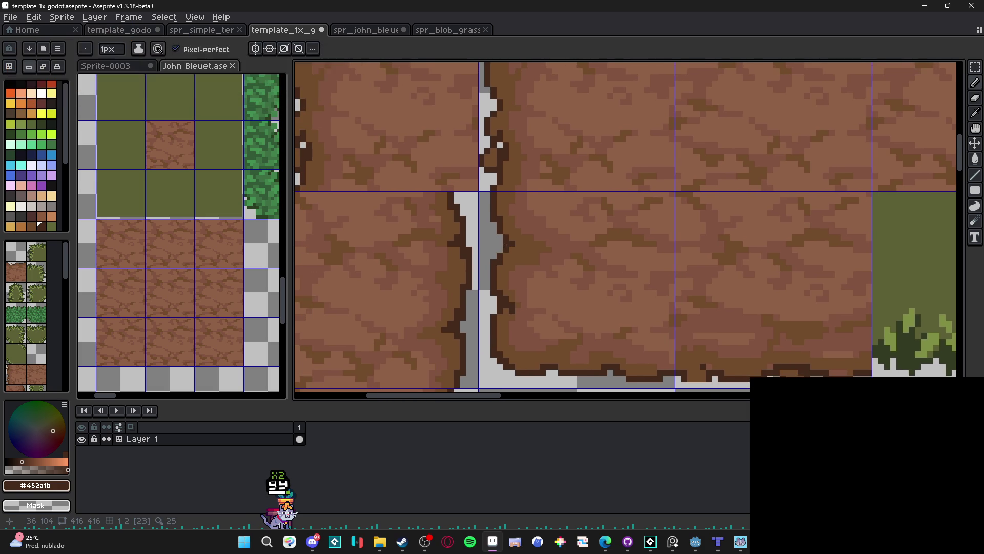
scroll(514, 238, "up", 1)
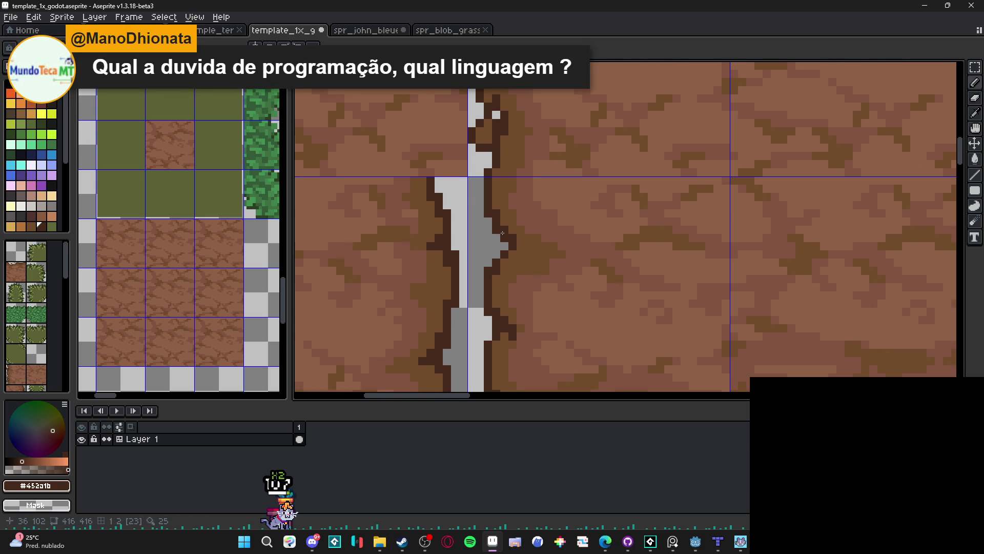
scroll(502, 234, "down", 5)
key("ctrl+s")
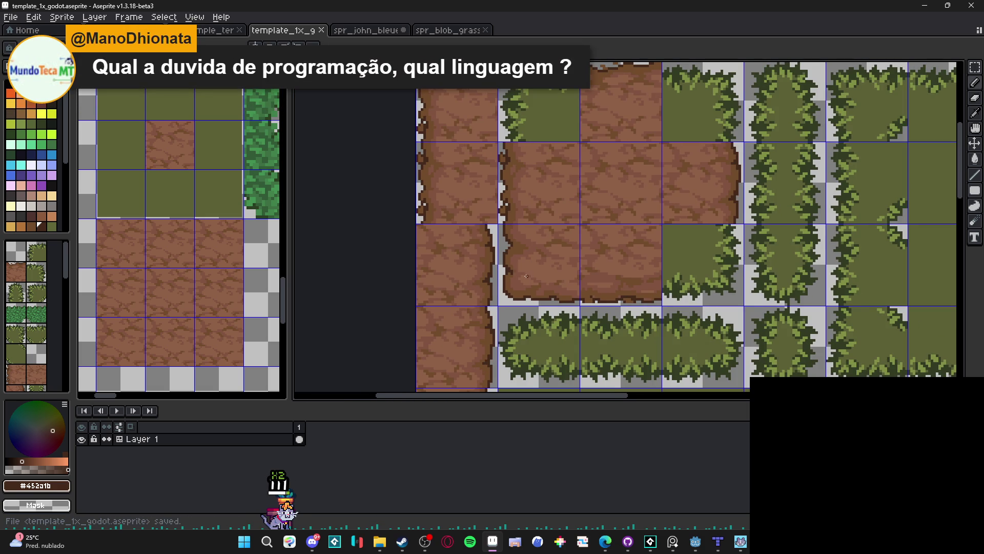
- Add a dark brown pixel beside the dirt edge and save the tileset
scroll(526, 276, "up", 4)
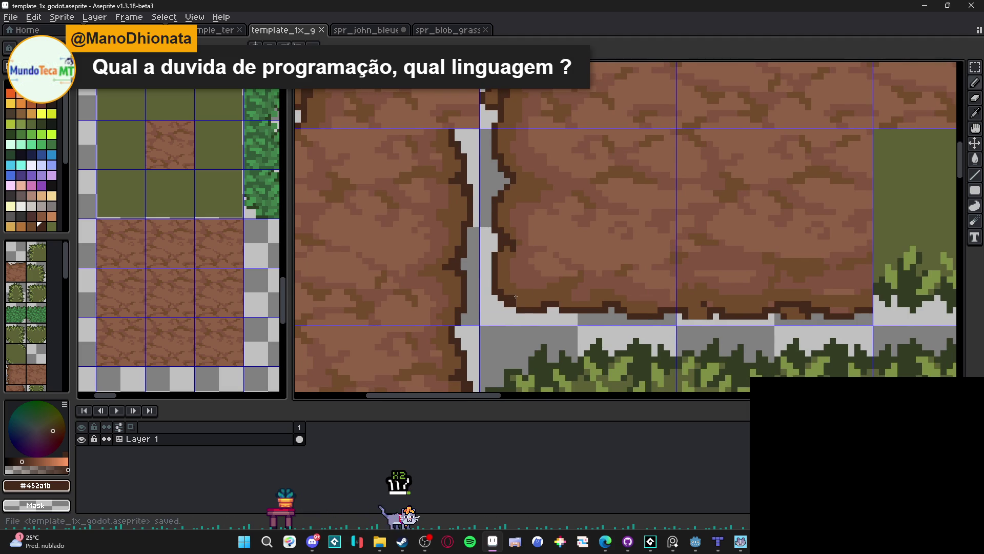
left_click(513, 348)
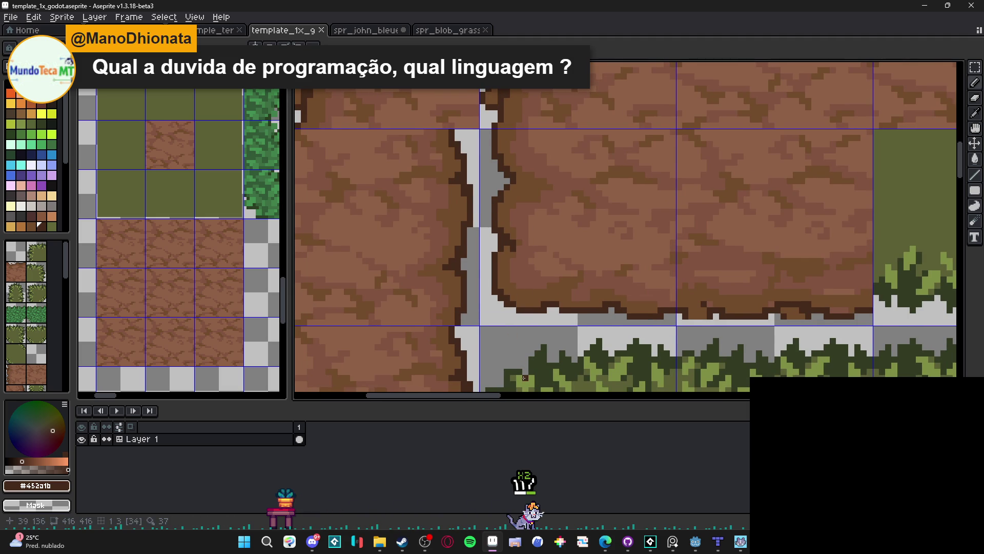
scroll(518, 359, "down", 1)
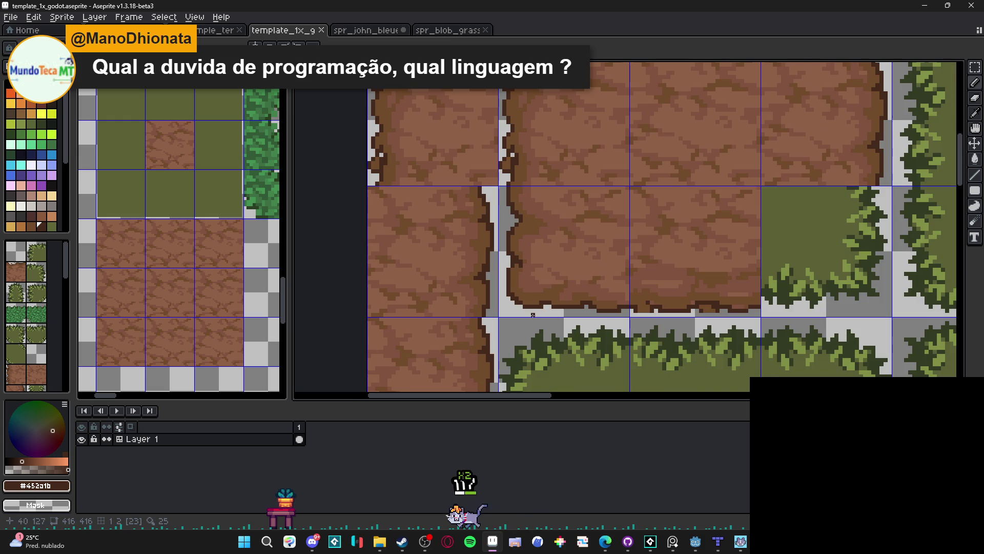
scroll(540, 334, "down", 1)
scroll(539, 335, "up", 2)
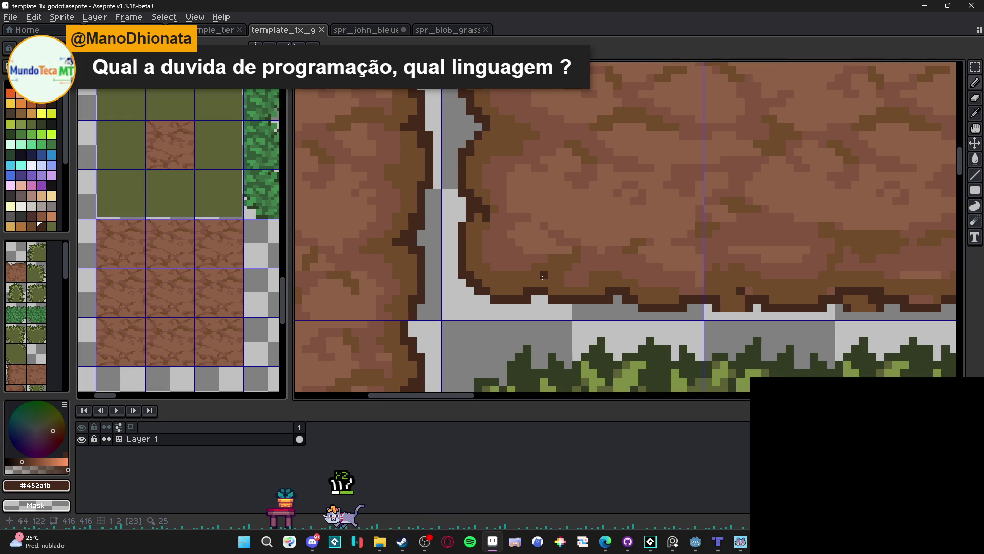
key("ctrl+s")
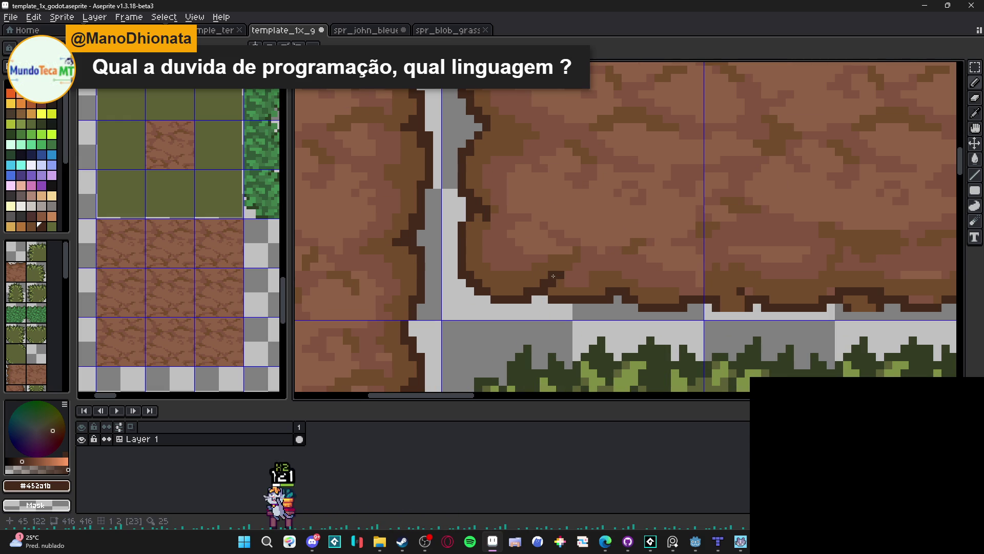
- Reposition the view, switch to the Pencil tool (B), and save again
scroll(551, 297, "down", 3)
scroll(550, 324, "down", 1)
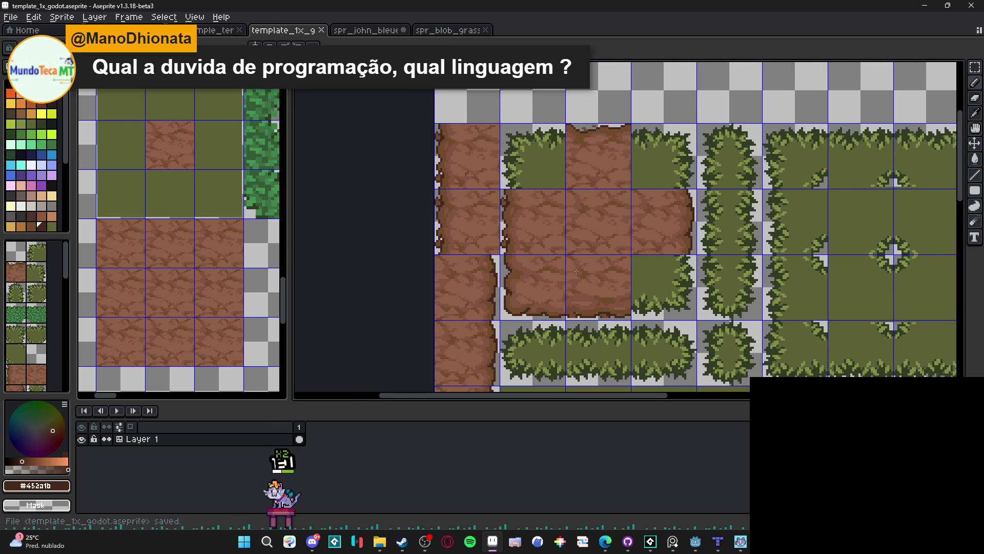
mouse_move(565, 279)
left_mouse_down()
mouse_move(549, 275)
mouse_move(527, 294)
left_mouse_up()
scroll(526, 282, "up", 4)
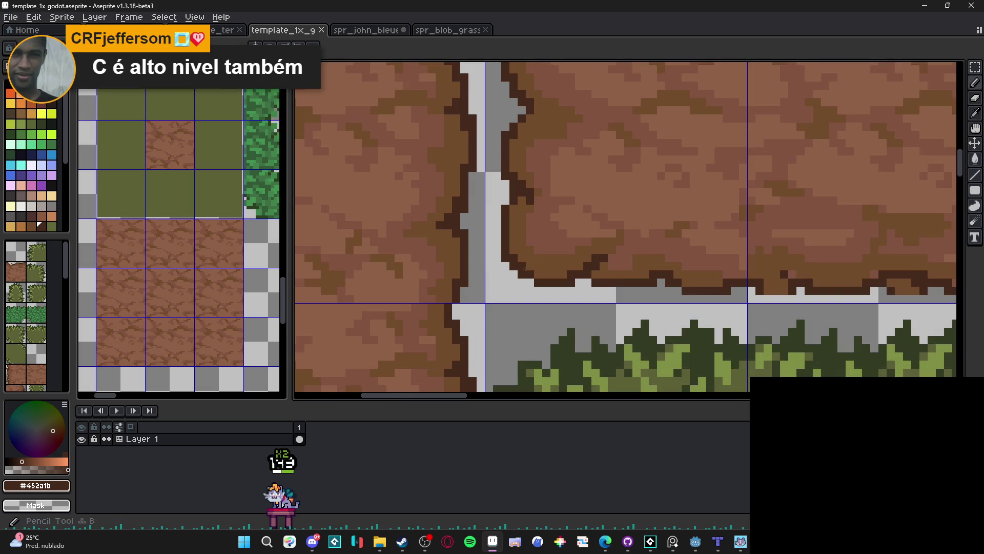
key("b")
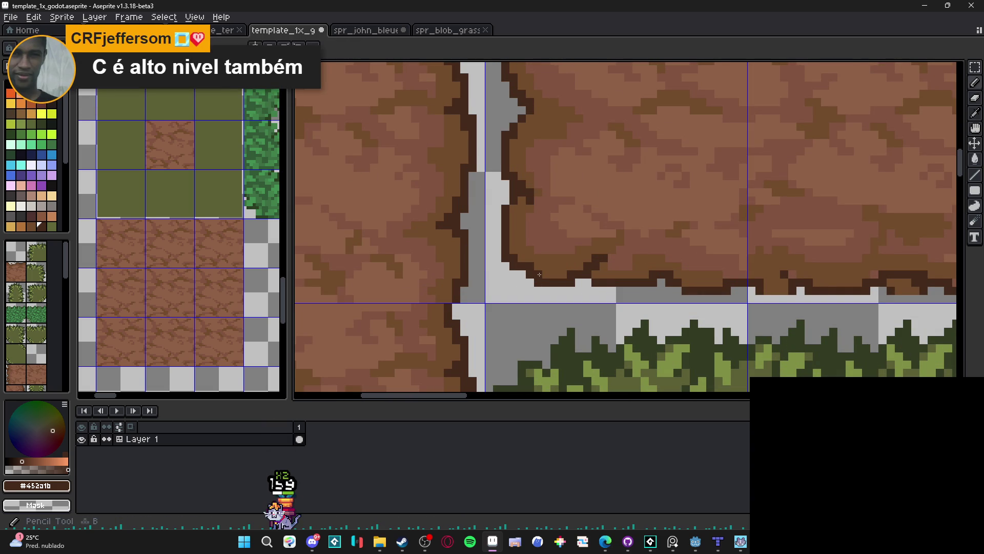
scroll(525, 275, "down", 1)
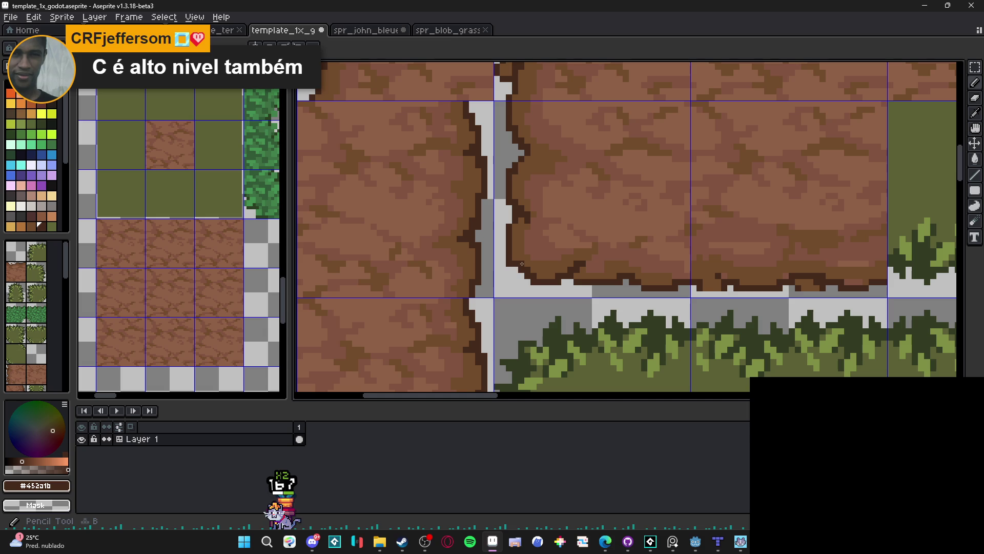
scroll(525, 275, "down", 1)
scroll(525, 272, "down", 1)
scroll(522, 271, "up", 1)
scroll(520, 270, "up", 1)
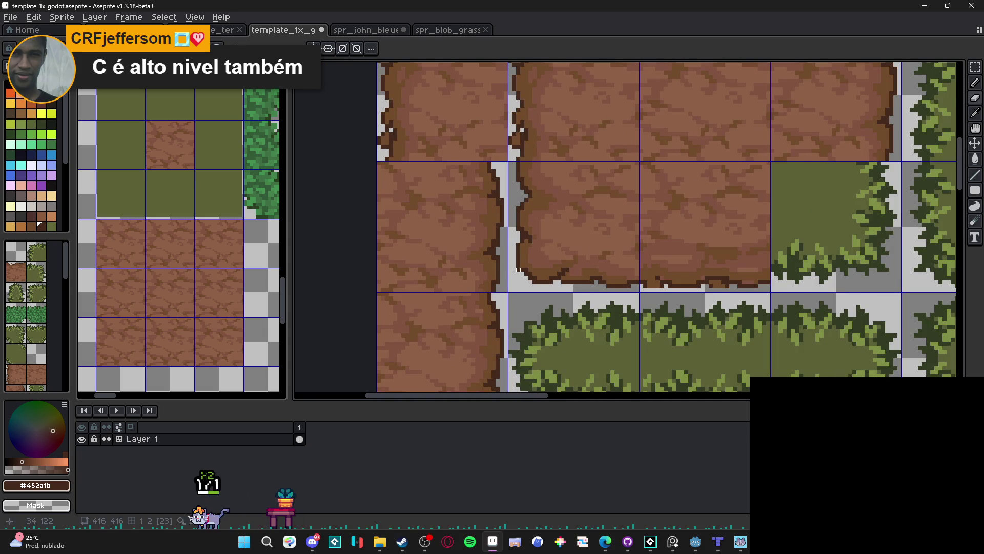
scroll(519, 269, "down", 1)
scroll(519, 267, "up", 1)
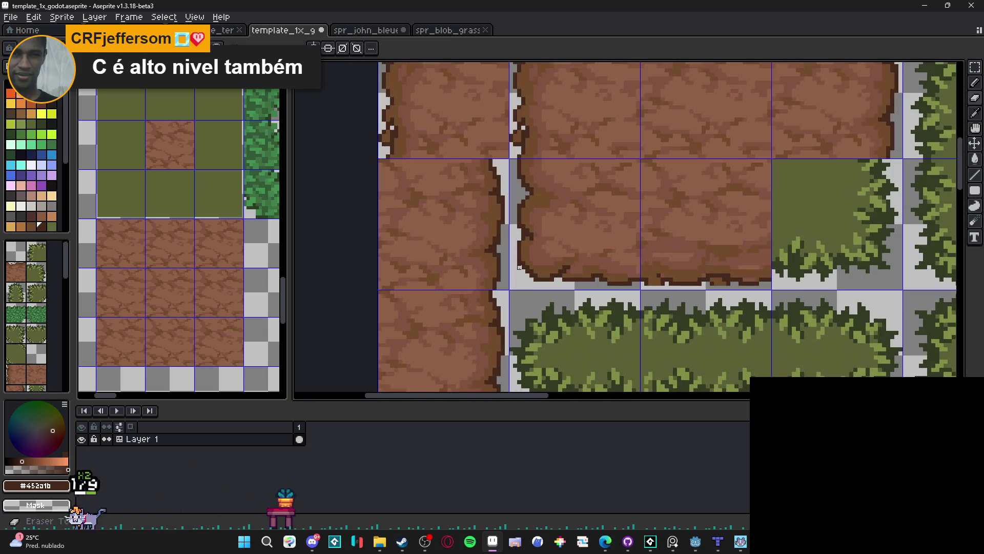
scroll(520, 263, "down", 2)
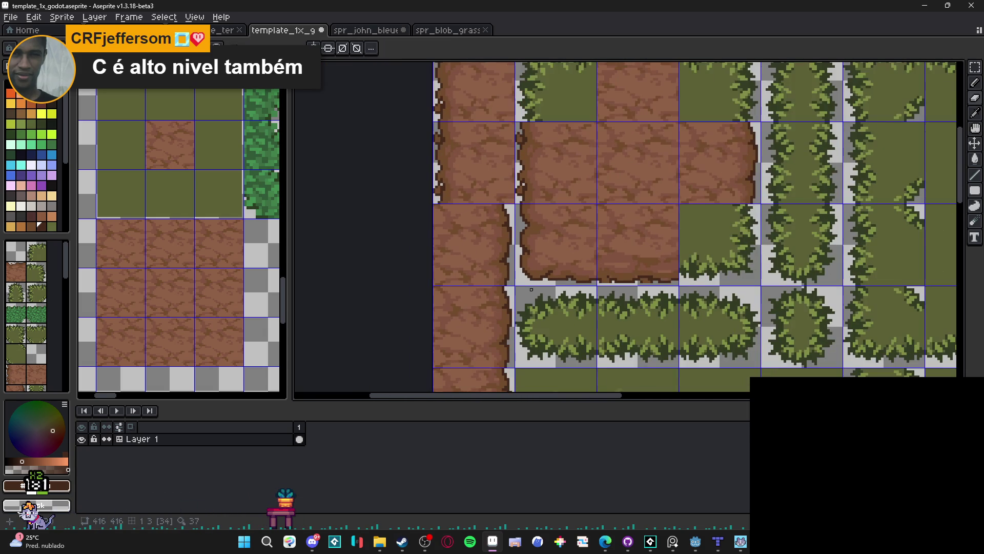
key("ctrl+s")
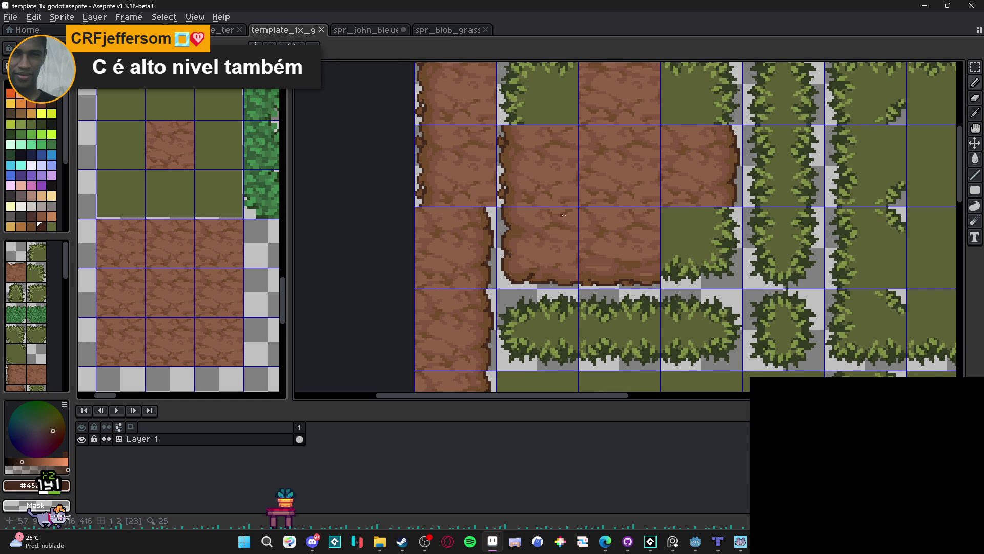
- Sample the dark outline brown #452a1b and mid brown #724b2c, then save
scroll(540, 238, "right", 3)
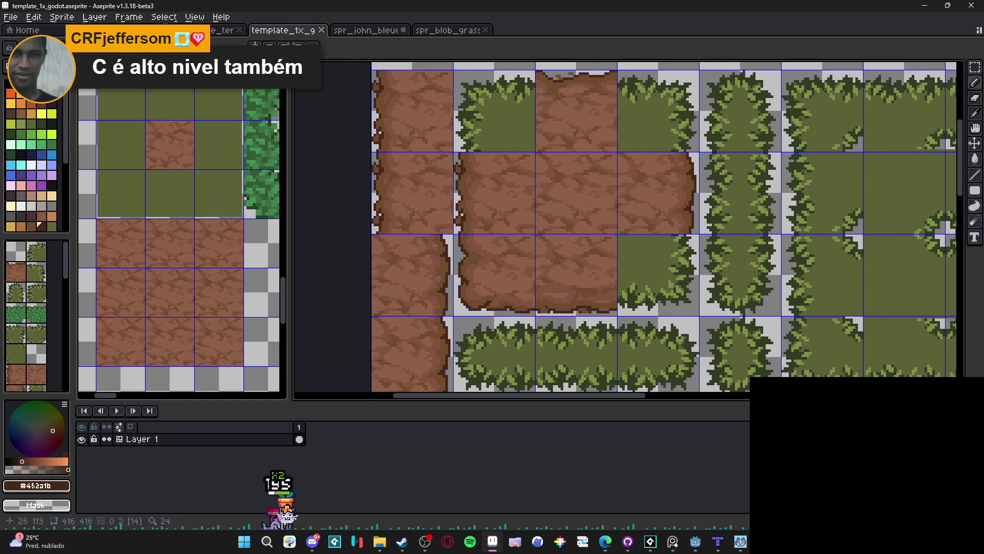
scroll(489, 307, "up", 2)
scroll(489, 307, "up", 1)
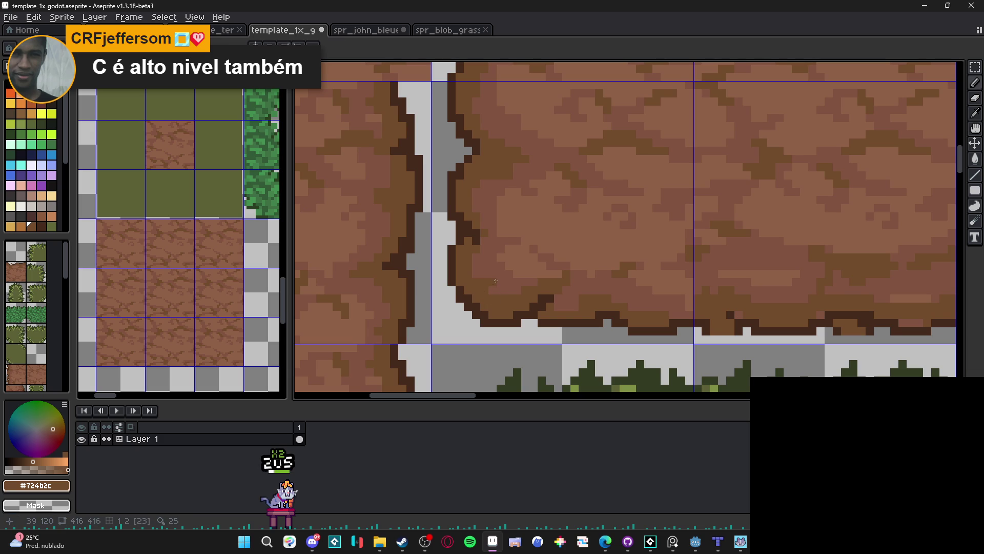
left_click(475, 299, "alt")
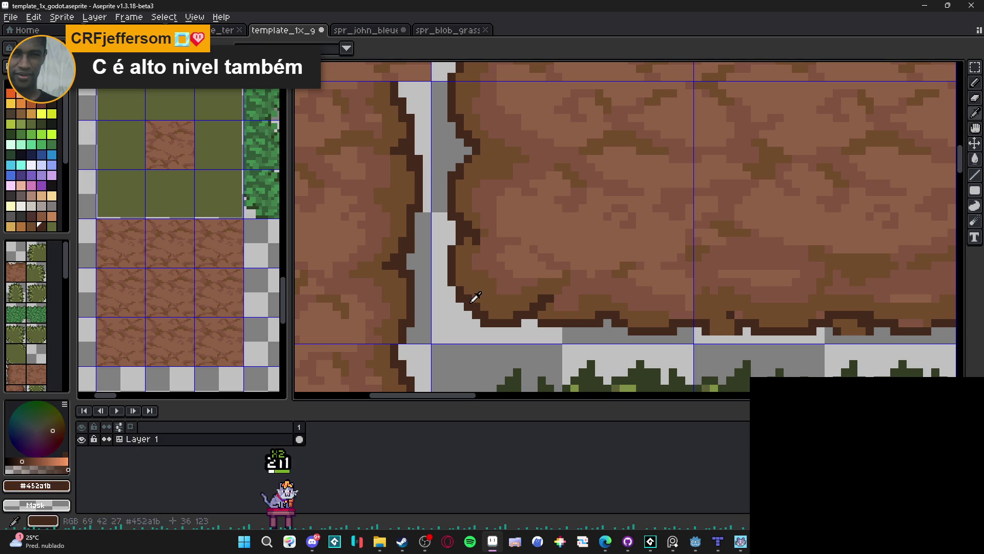
key("space")
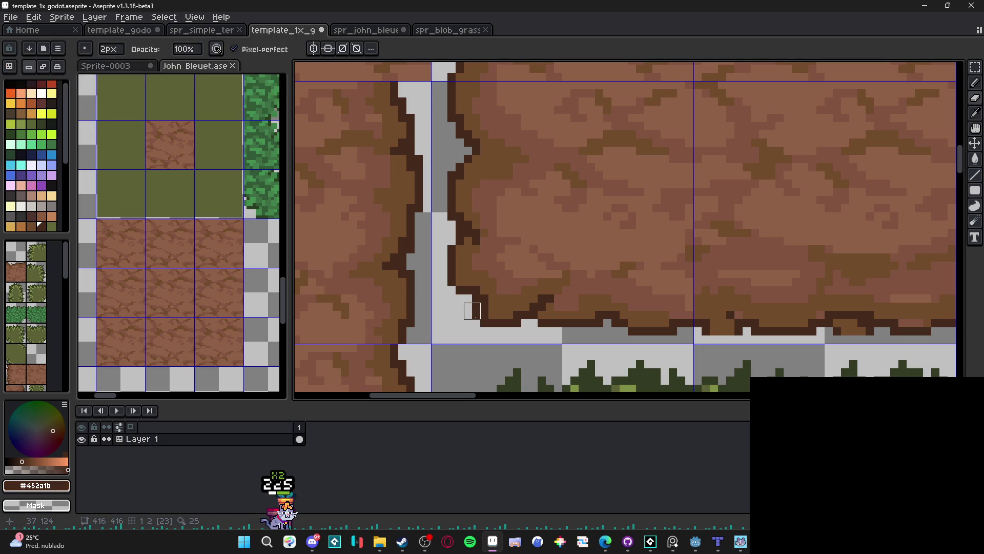
scroll(505, 315, "down", 3)
scroll(505, 315, "up", 1)
left_click(500, 312, "alt")
scroll(498, 311, "up", 2)
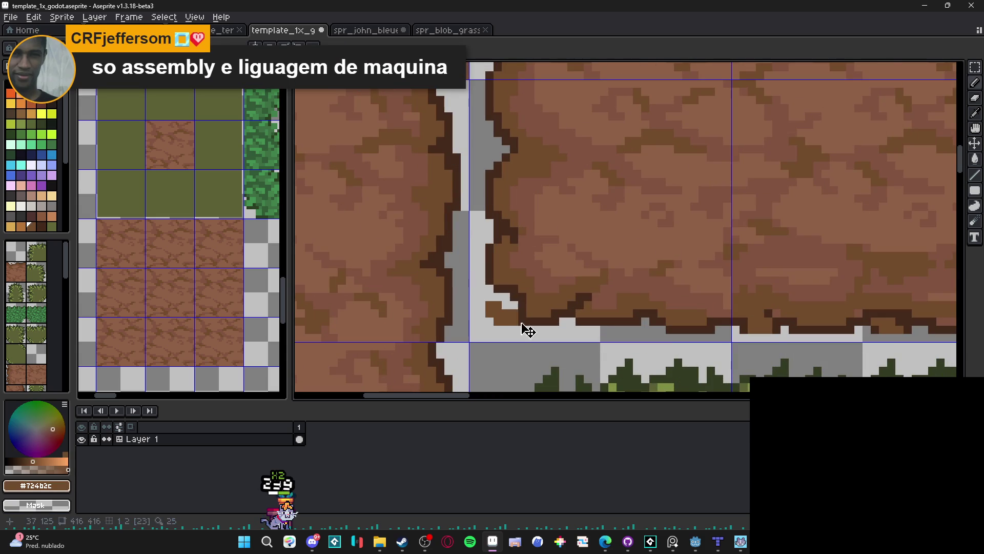
scroll(507, 342, "down", 3)
scroll(508, 342, "down", 1)
scroll(487, 336, "up", 3)
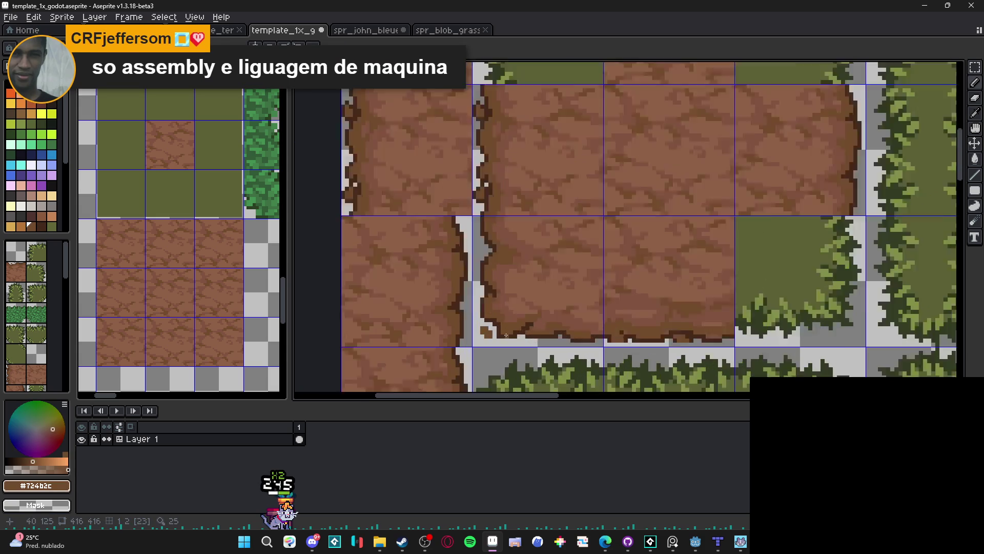
key("ctrl+s")
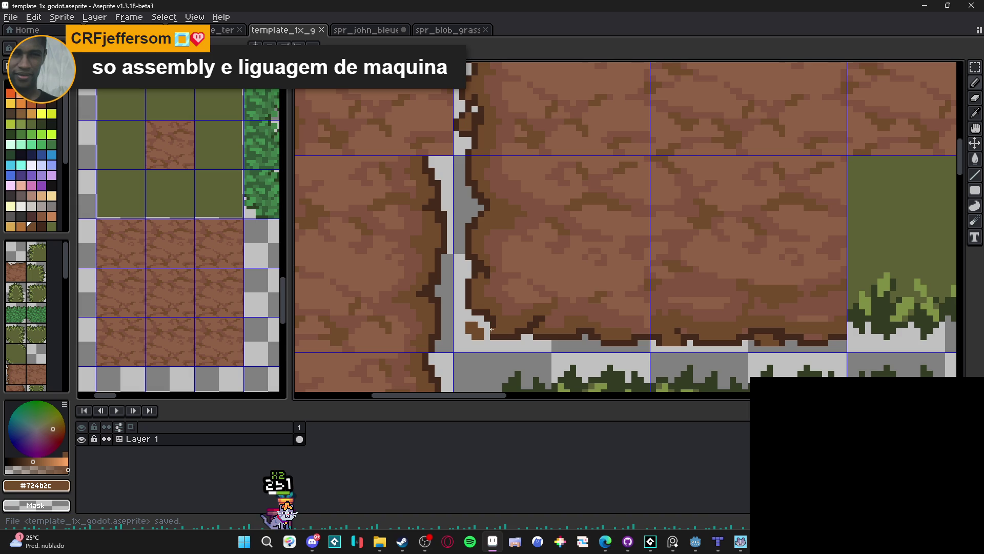
- Place dark #452a1b pixels at the dirt corner and redraw the corner in mid brown #724b2c
scroll(491, 329, "down", 3)
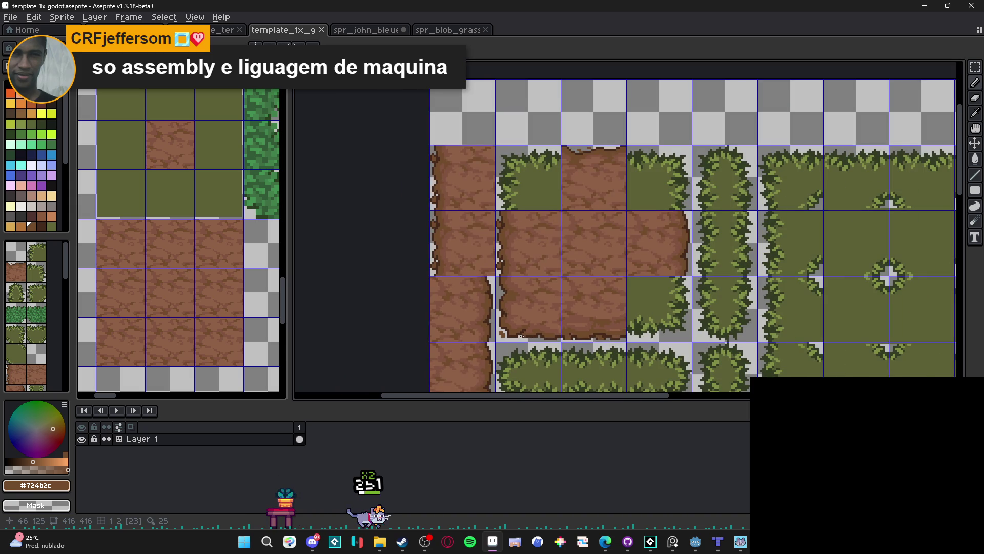
scroll(487, 324, "up", 2)
scroll(486, 324, "up", 3)
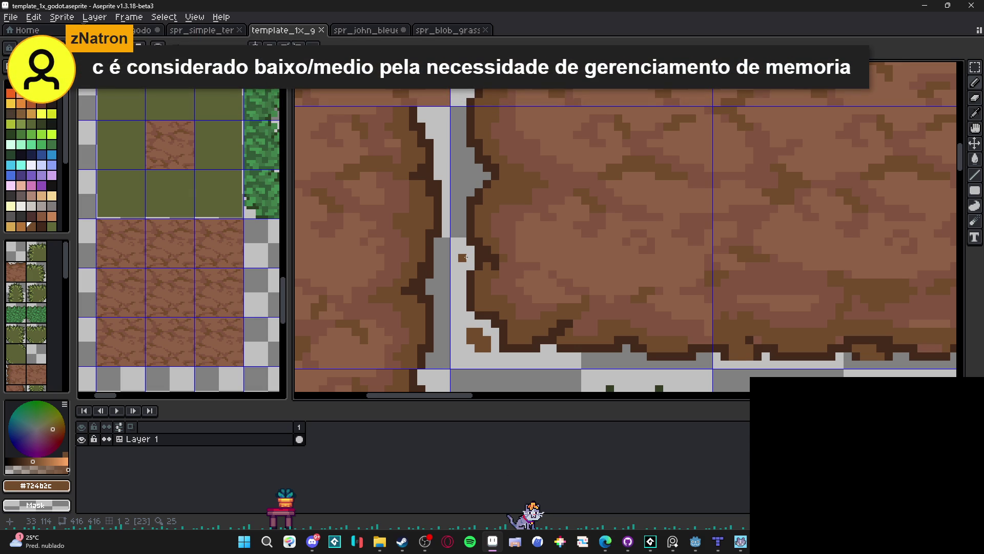
scroll(512, 250, "down", 2)
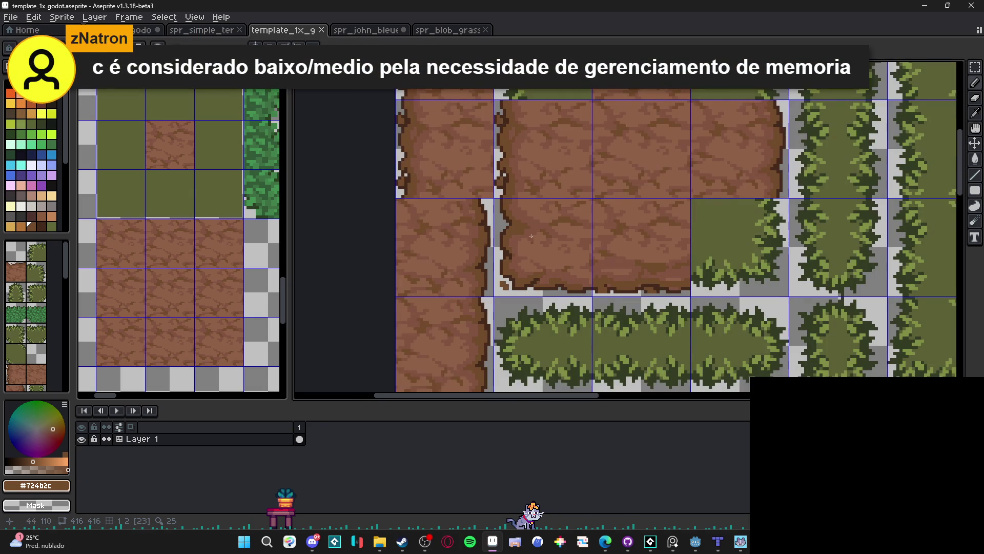
scroll(493, 286, "up", 2)
scroll(493, 285, "up", 1)
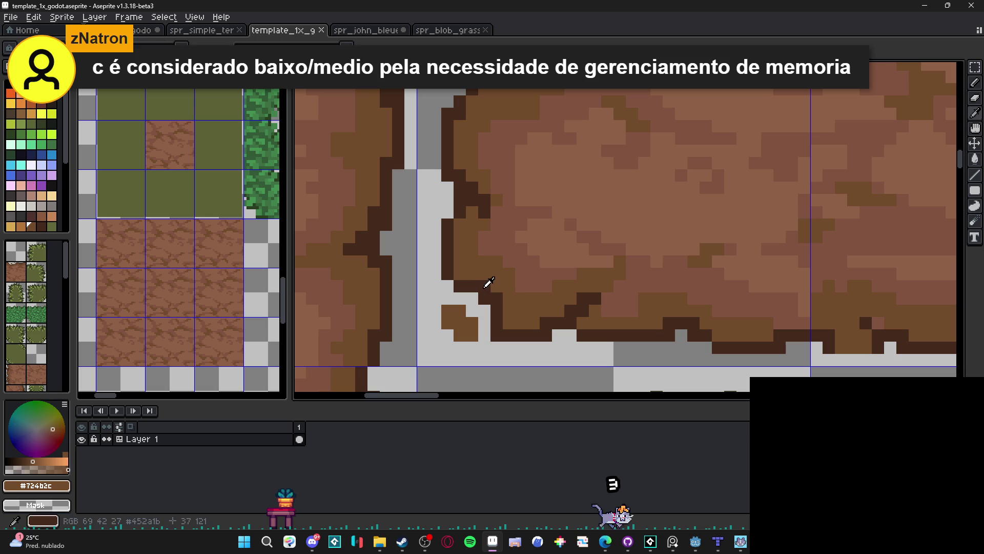
left_click(519, 296, "alt")
left_click(521, 296)
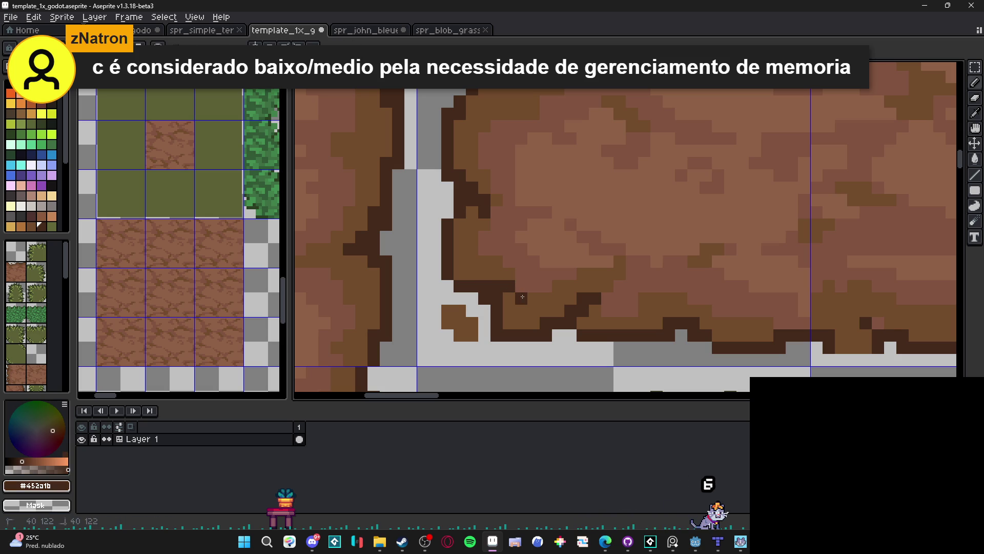
left_click(546, 298)
left_click(522, 286, "alt")
left_click_drag(522, 286, 534, 286)
- Save template_1x_godot.aseprite with the finished dirt corner
scroll(538, 289, "down", 4)
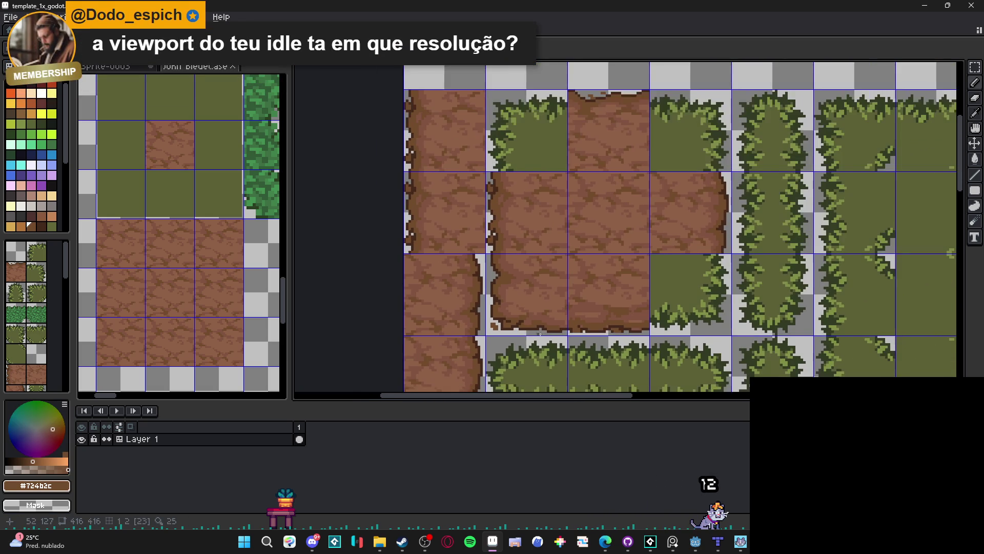
key("ctrl+s")
scroll(513, 334, "up", 4)
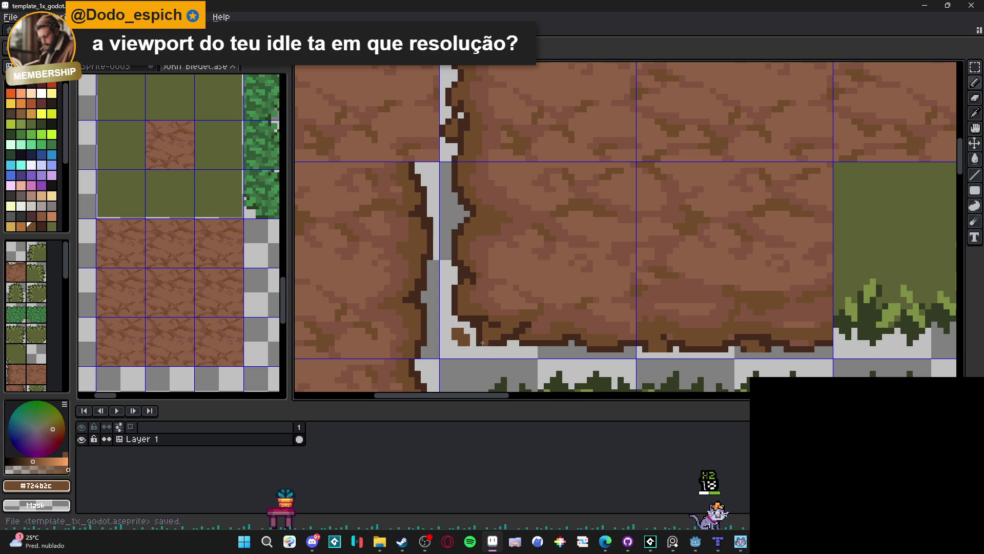
scroll(486, 342, "down", 3)
key("ctrl+s")
scroll(562, 249, "up", 2)
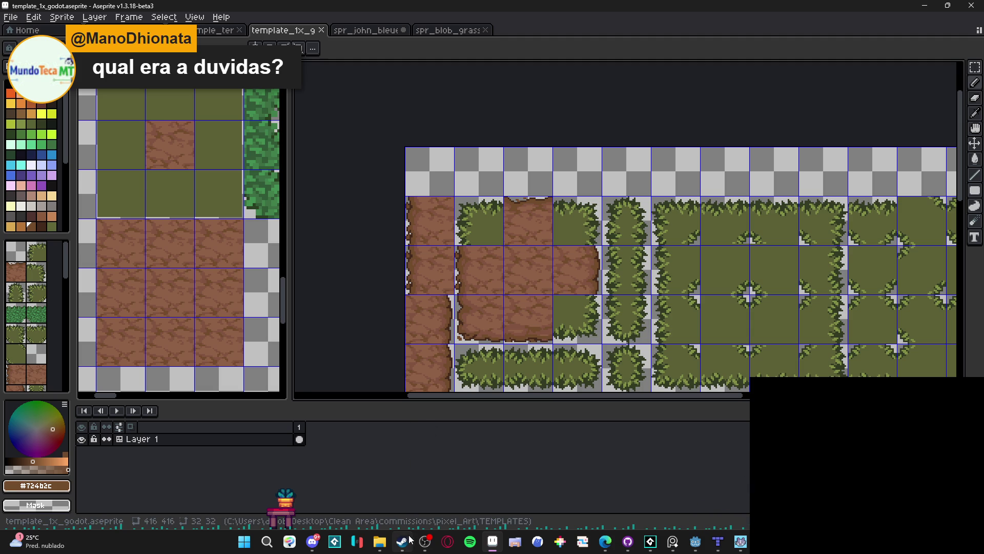
mouse_move(404, 542)
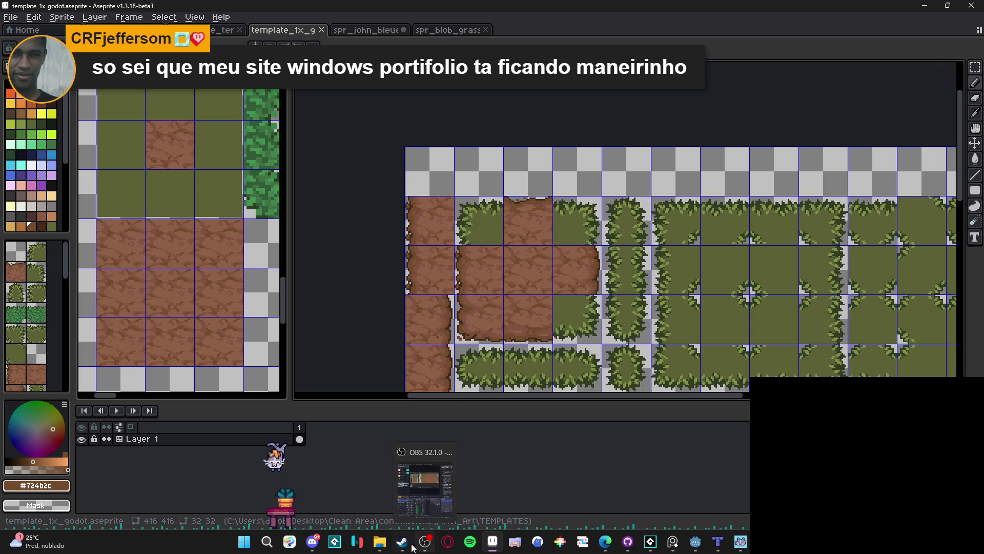
- Stop the running Desktop Friend game from the Steam library
left_click(403, 542)
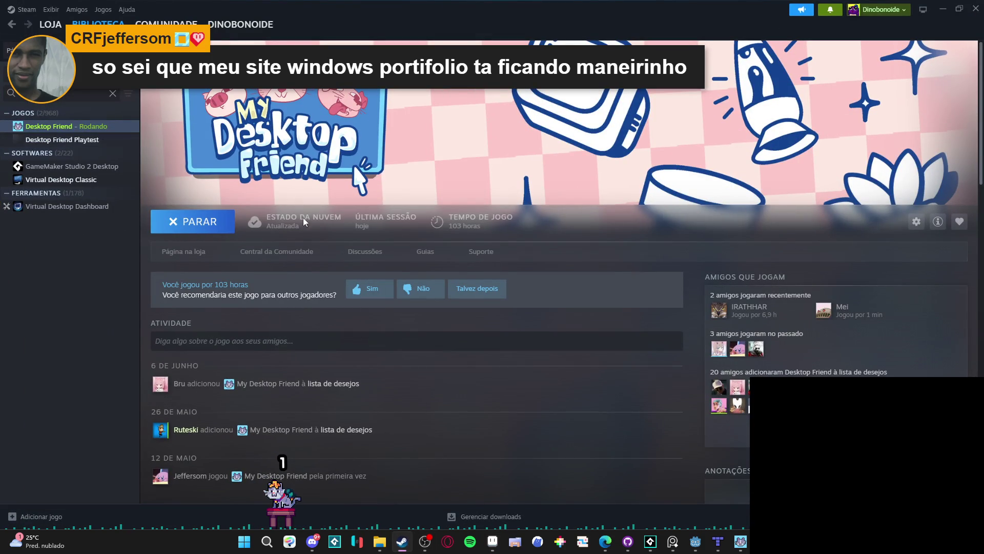
left_click(159, 218)
left_click(488, 281)
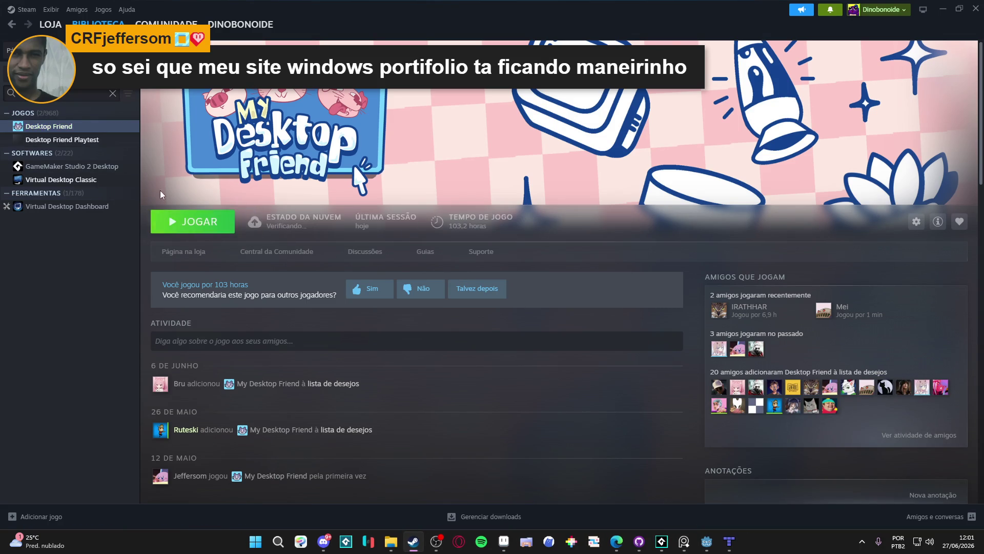
- Filter the library by 'game', select the running GameMaker, and bring its IDE forward
type("game")
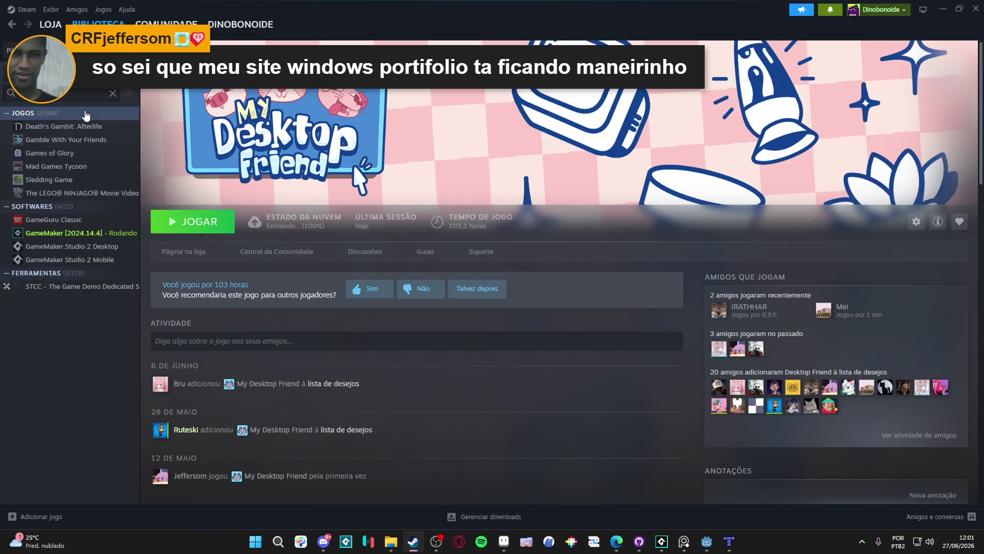
left_click(77, 220)
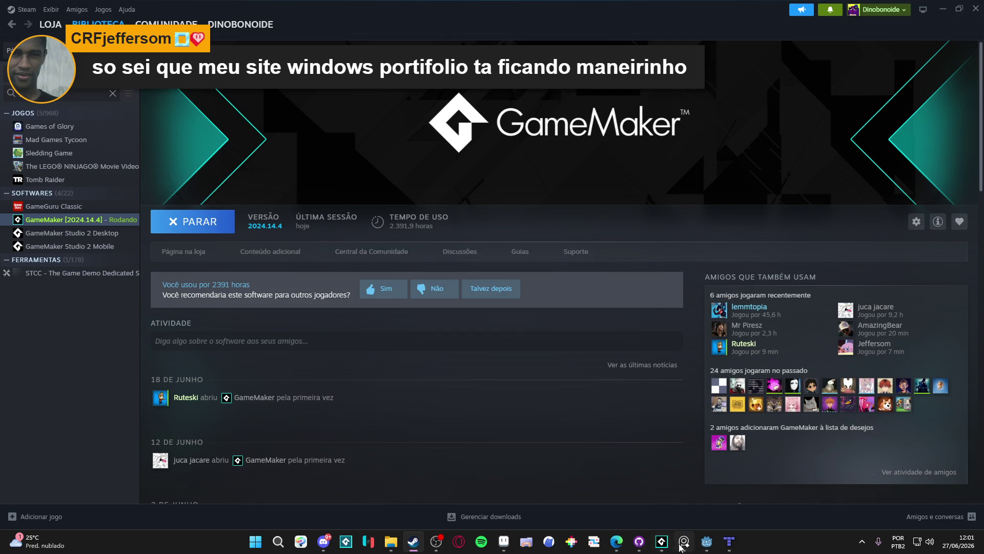
left_click(661, 542)
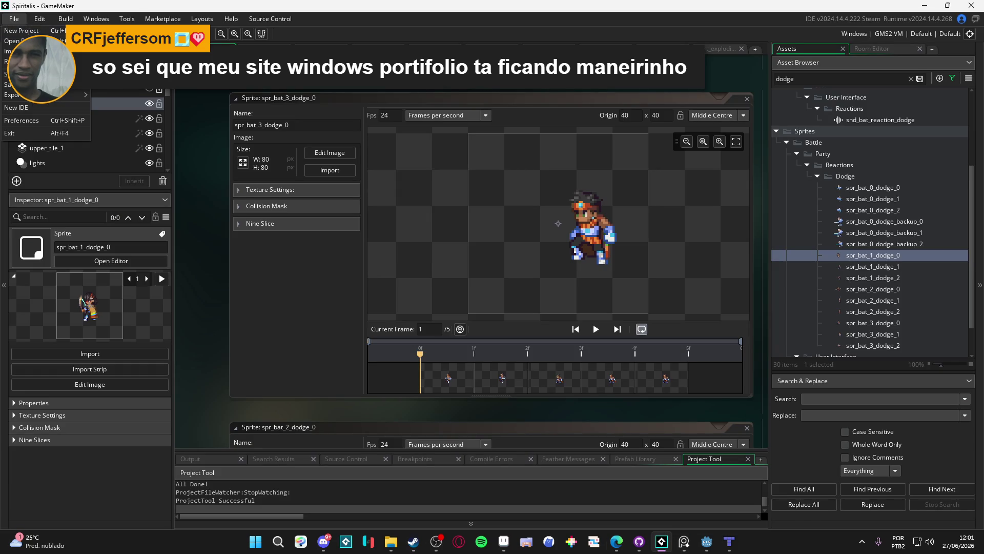
- Open the recent desktop_pet project and dismiss the Project Health warnings
mouse_move(46, 61)
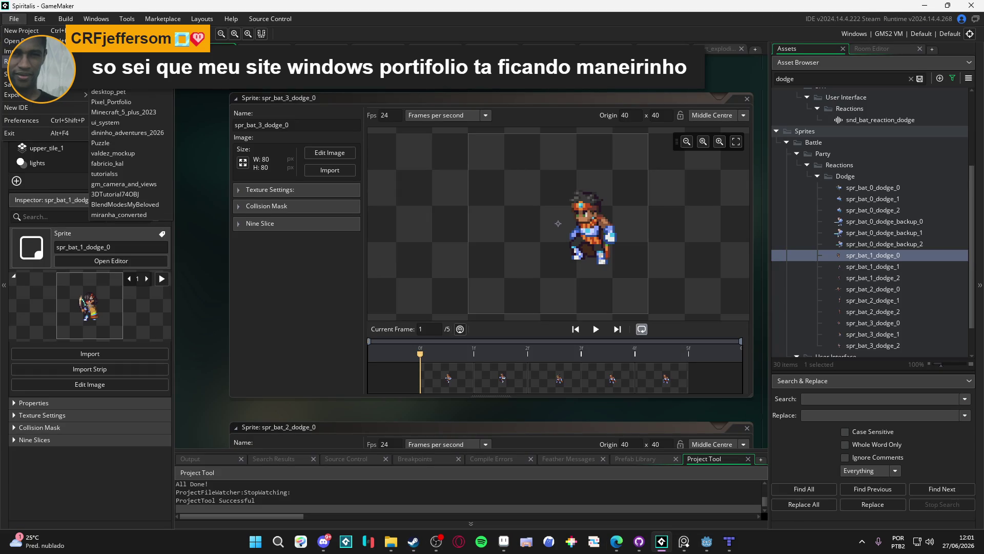
left_click(143, 101)
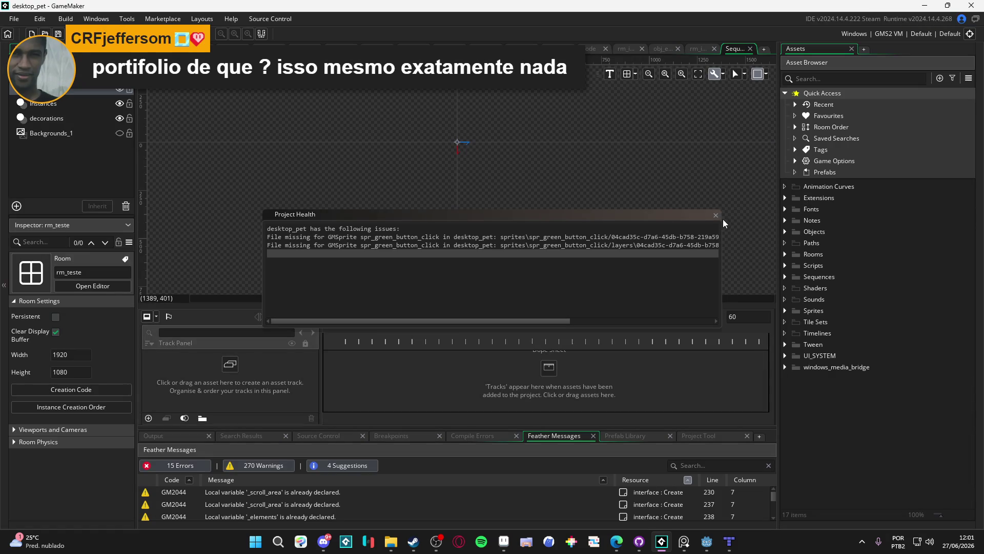
left_click(716, 215)
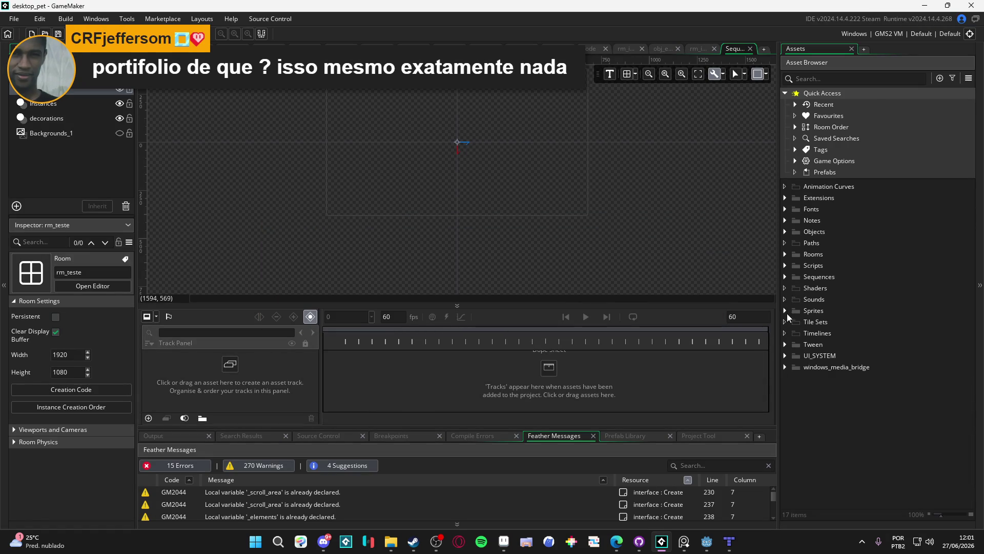
- Open rm_init's creation code and highlight rm_main's occurrences in it
left_click(787, 256)
double_click(815, 266)
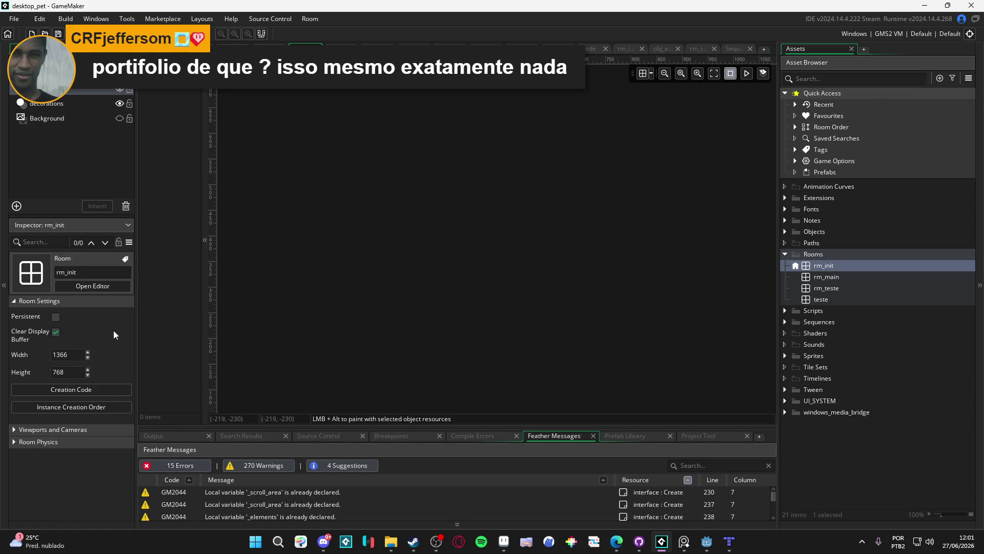
left_click(112, 396)
scroll(549, 209, "down", 1)
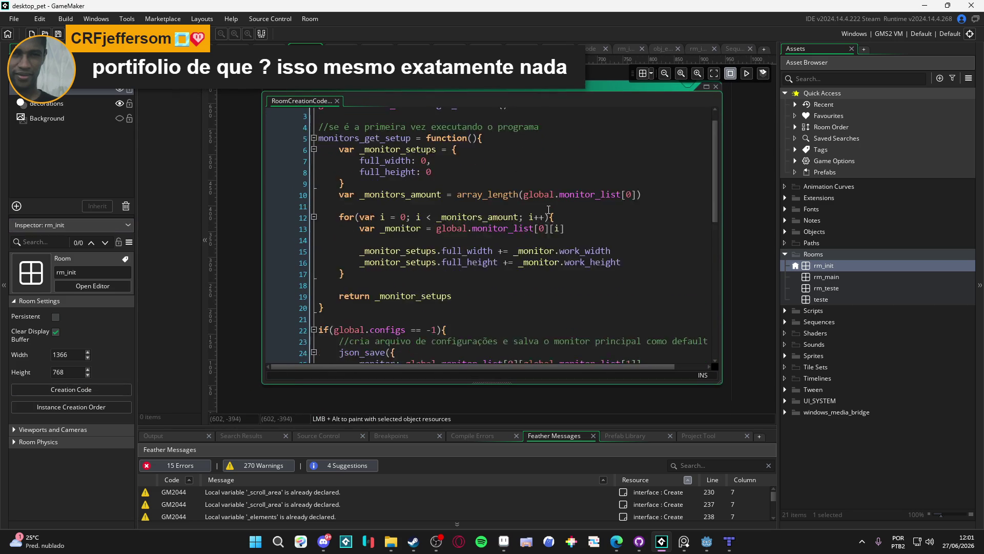
scroll(548, 209, "down", 10)
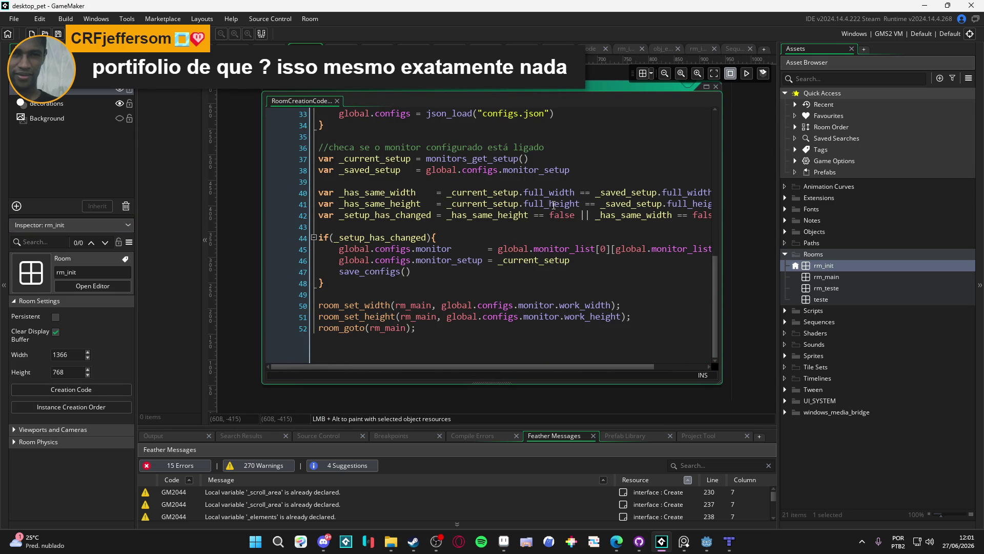
double_click(410, 307)
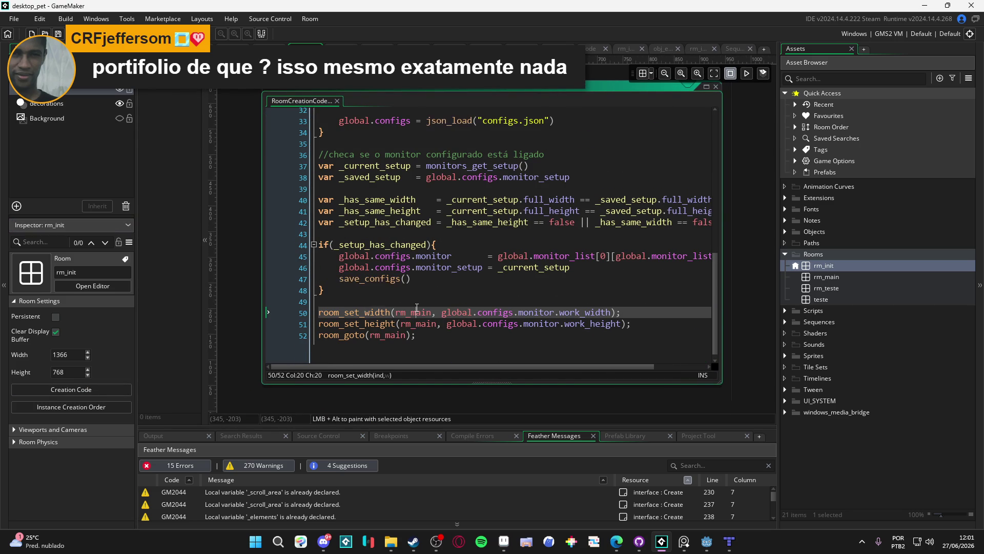
left_click(609, 313)
left_click(862, 75)
- Search 'camera', open obj_camera's Create code in a full tab, and read resolution_adapt and adjust_camera
type("camera")
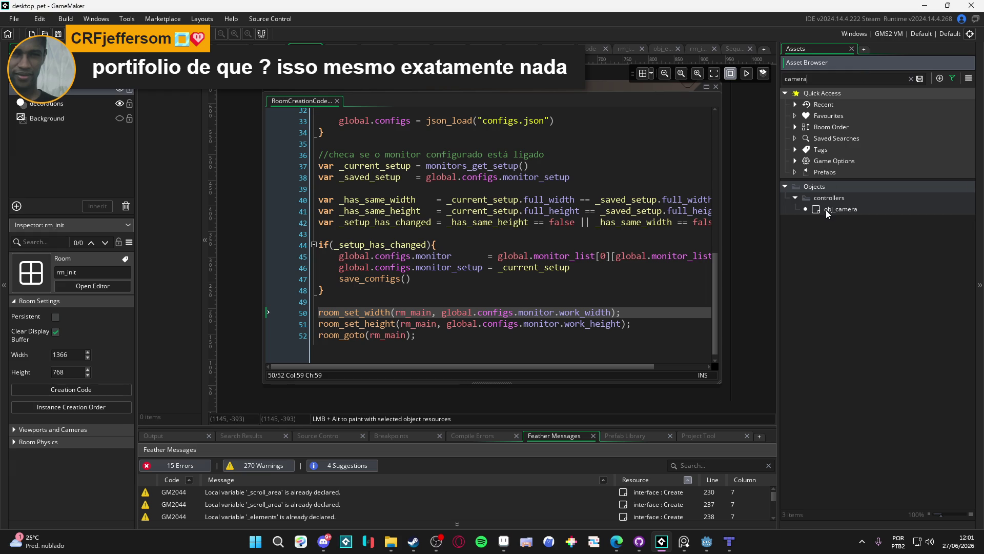
double_click(827, 210)
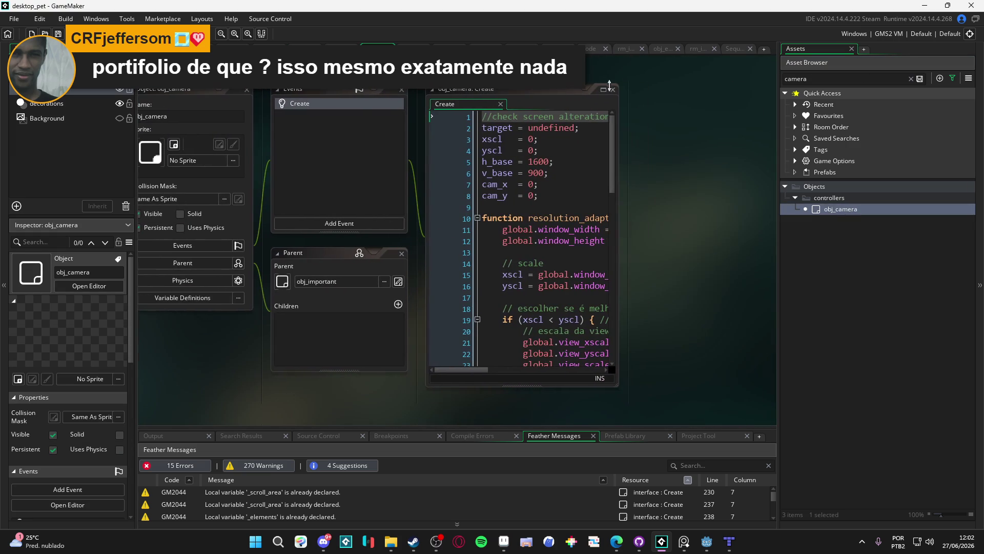
left_click(604, 91)
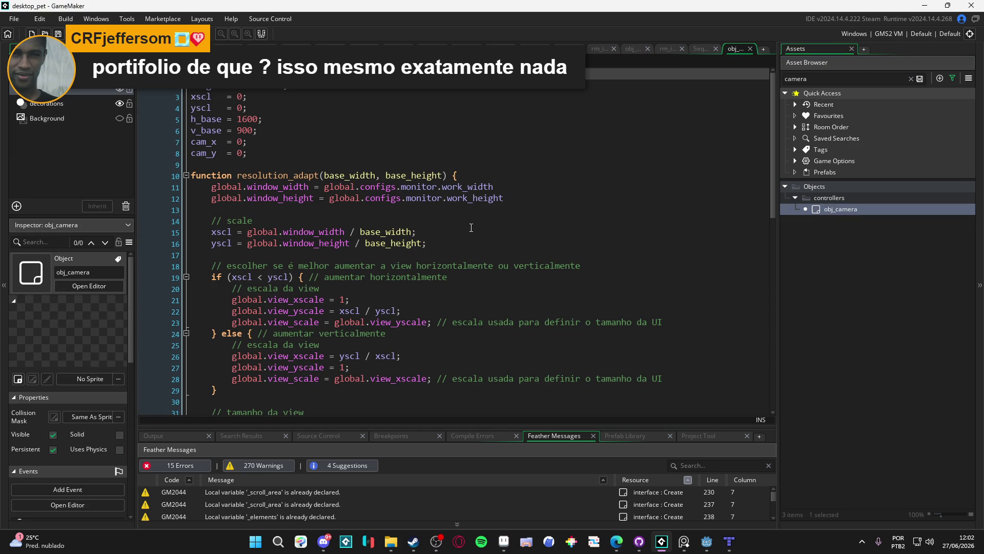
scroll(333, 192, "down", 3)
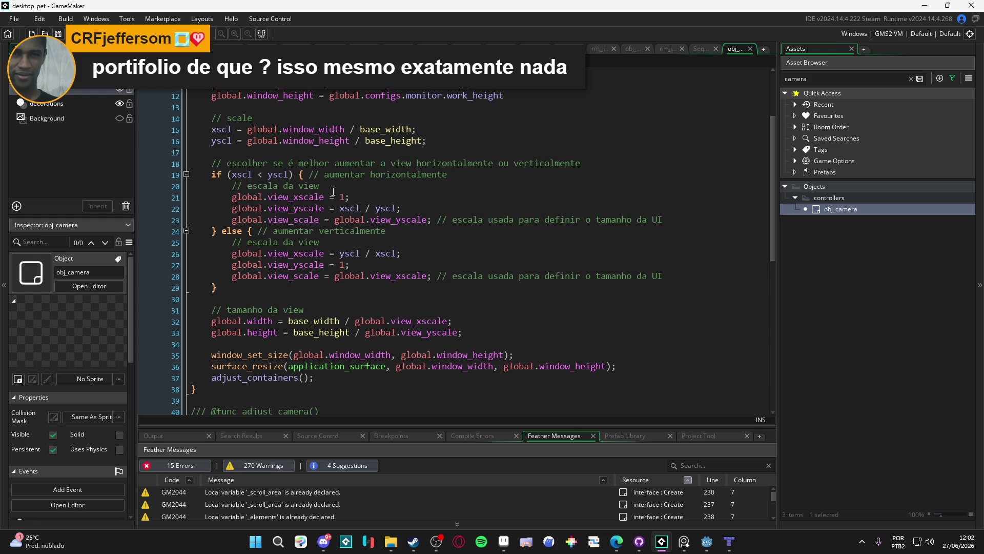
scroll(333, 192, "down", 4)
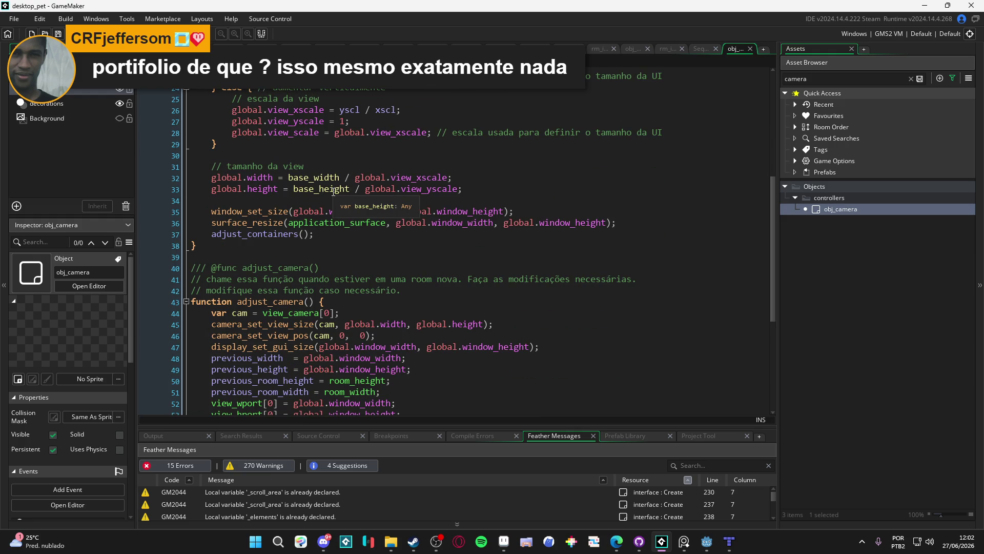
scroll(333, 192, "up", 4)
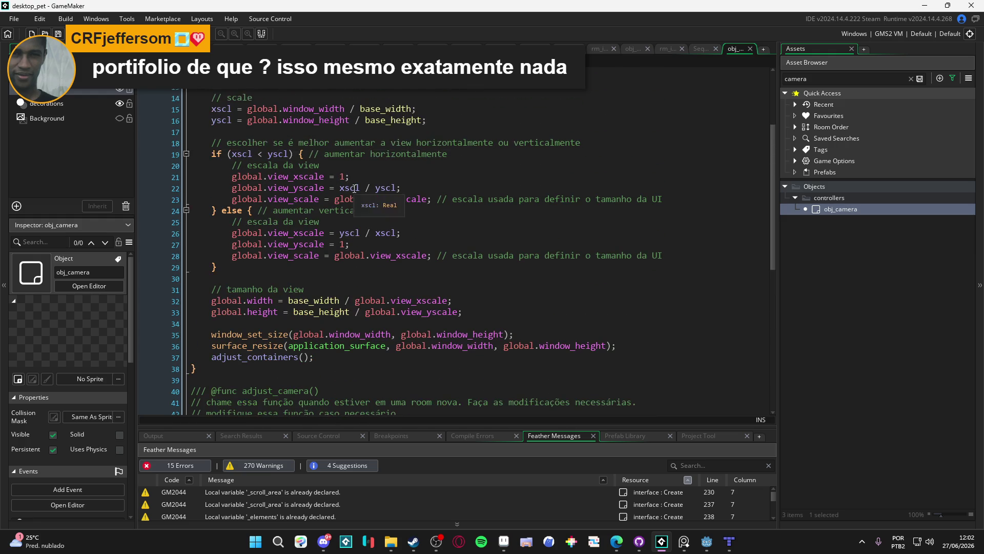
scroll(355, 188, "up", 1)
scroll(356, 188, "down", 7)
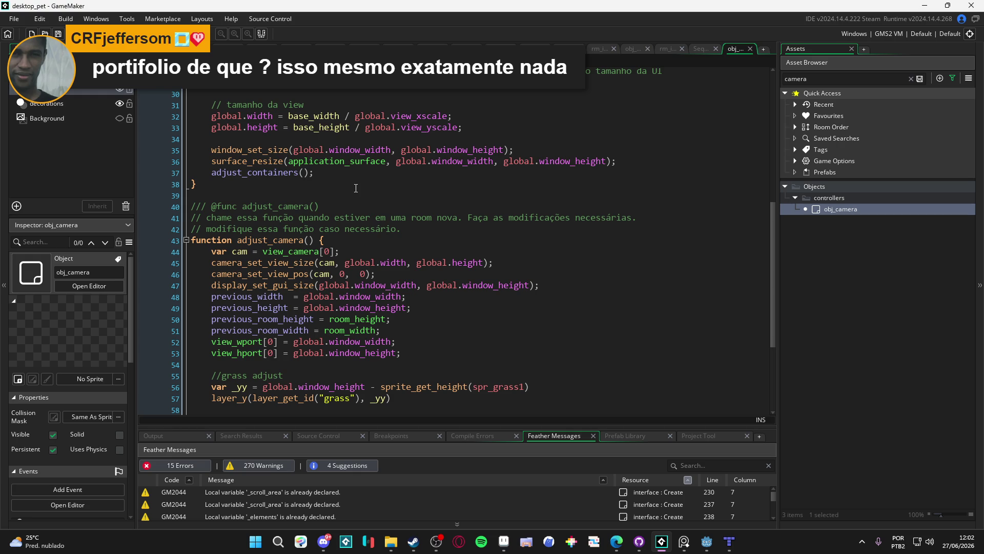
scroll(356, 188, "down", 2)
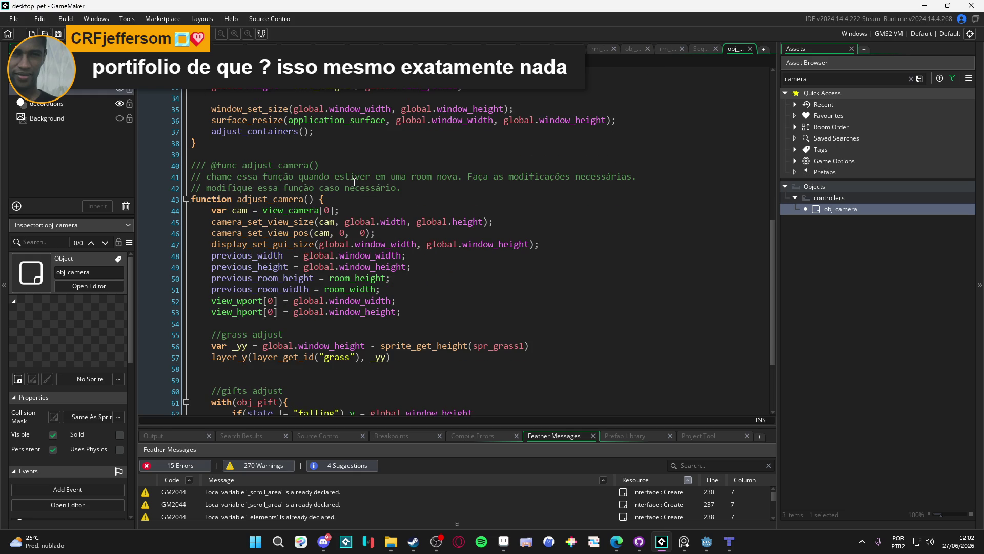
scroll(354, 182, "down", 1)
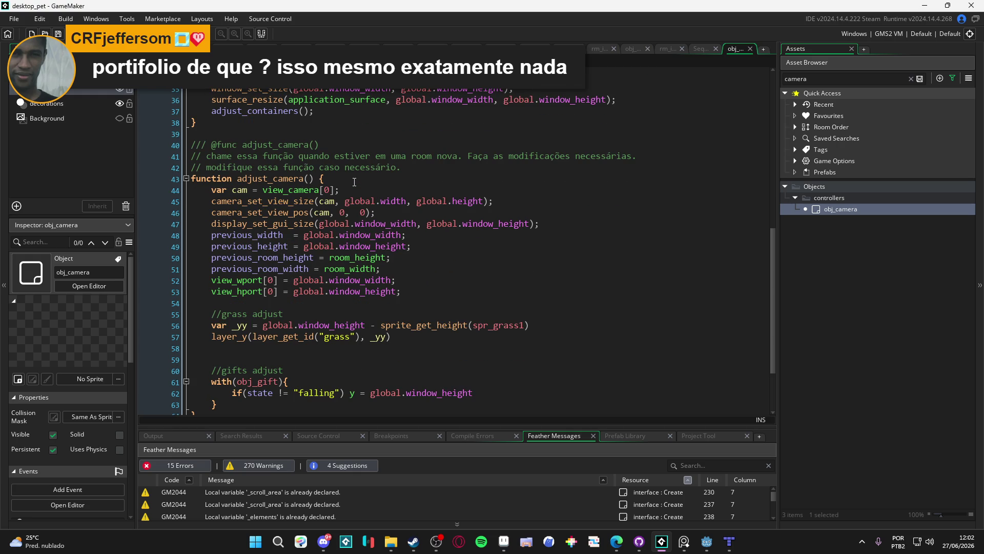
scroll(354, 182, "down", 2)
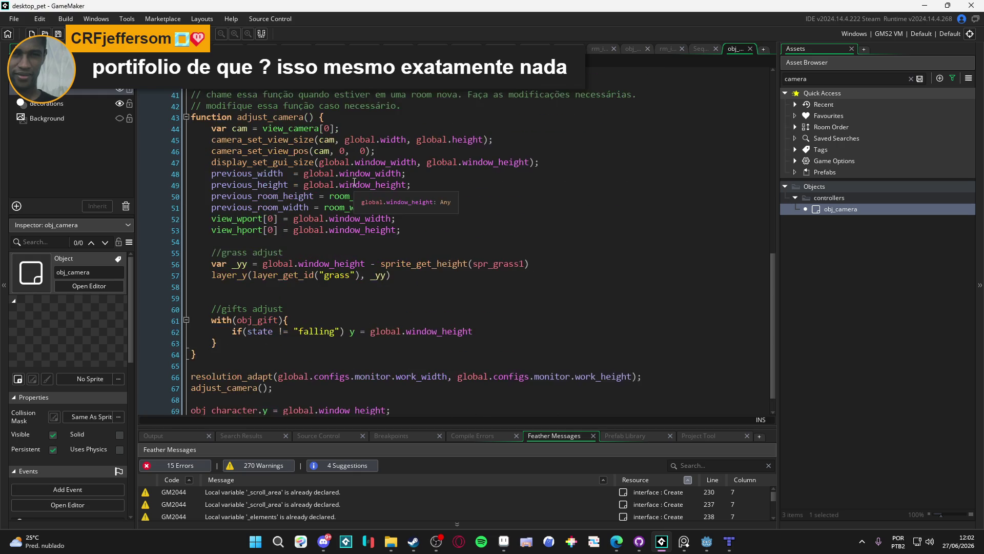
scroll(354, 182, "down", 1)
scroll(408, 215, "up", 4)
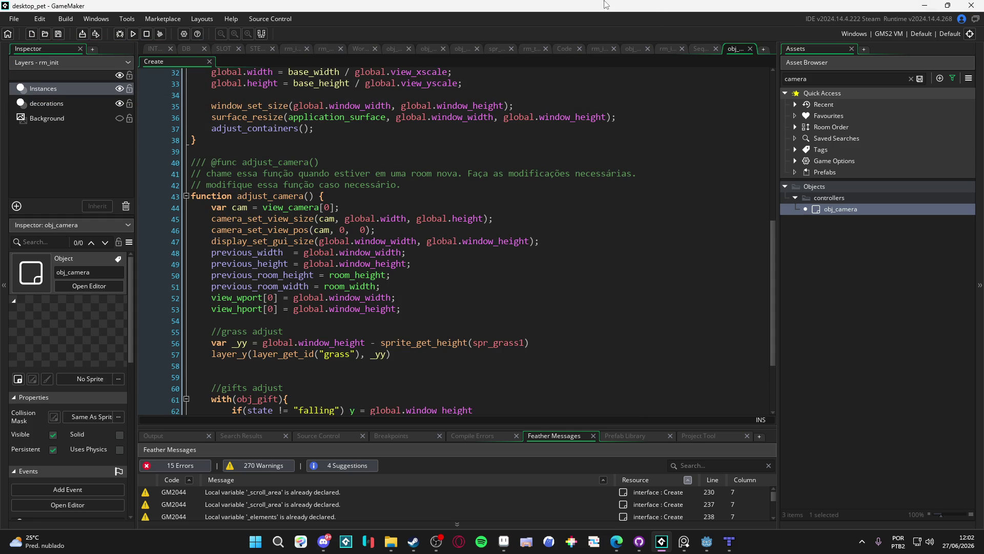
scroll(389, 205, "up", 9)
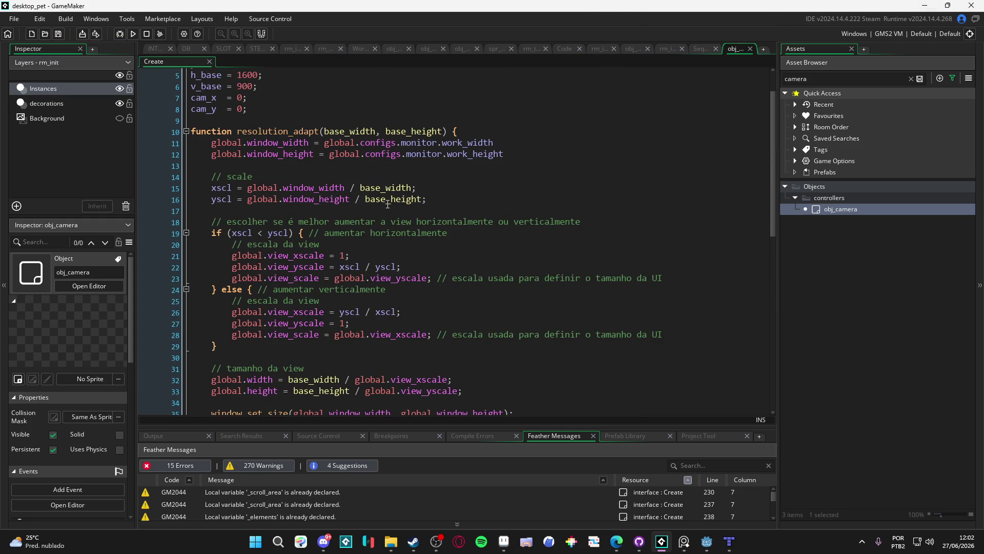
scroll(389, 205, "down", 12)
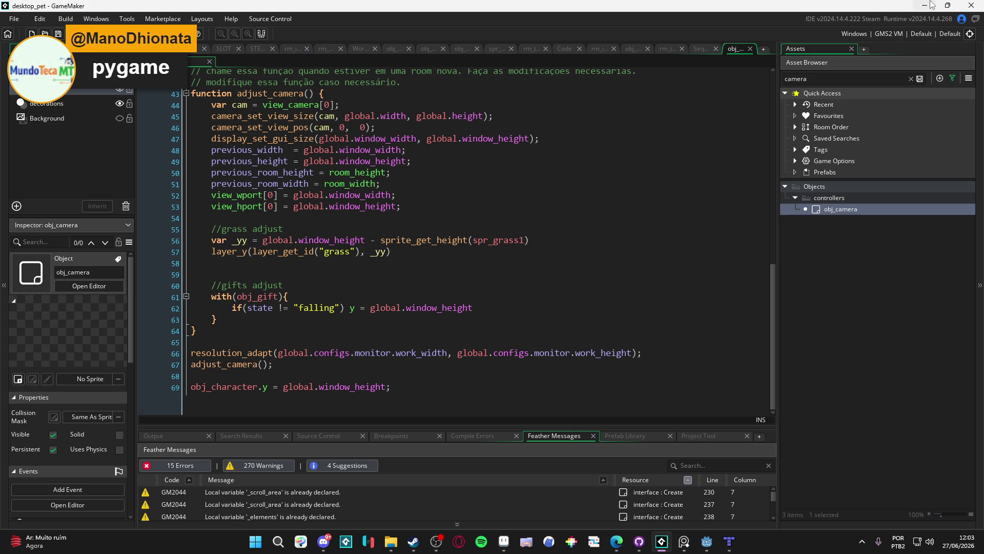
- Mark the previous_height line 49 and empty line 65 in adjust_camera, then switch to Edge
left_click(424, 160)
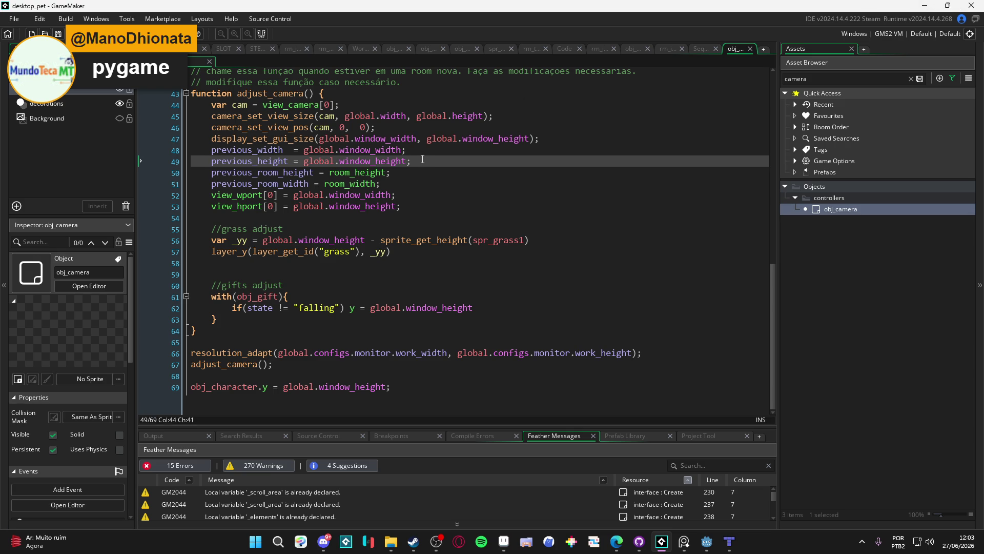
scroll(422, 159, "up", 2)
scroll(422, 159, "up", 1)
scroll(422, 159, "down", 4)
left_click(245, 341)
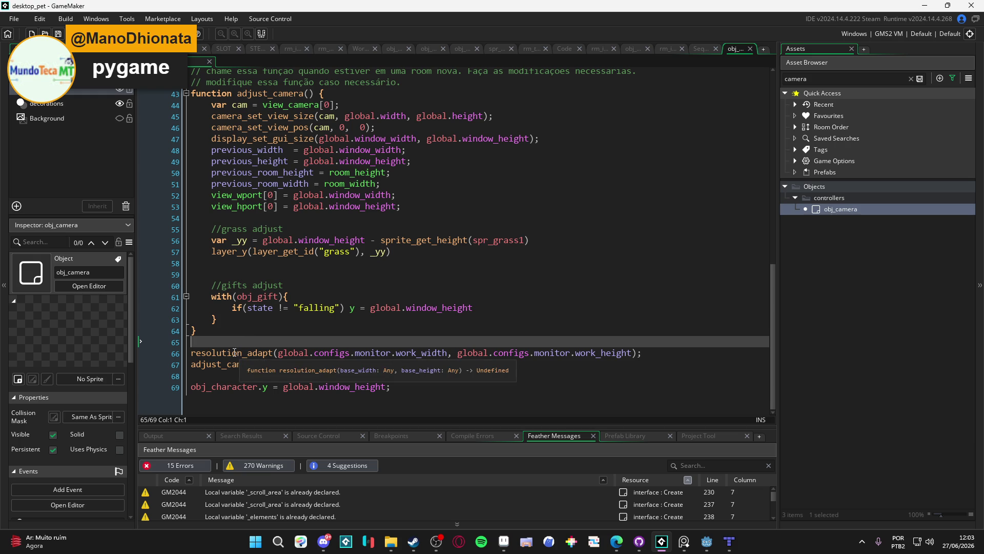
key("alt+Tab")
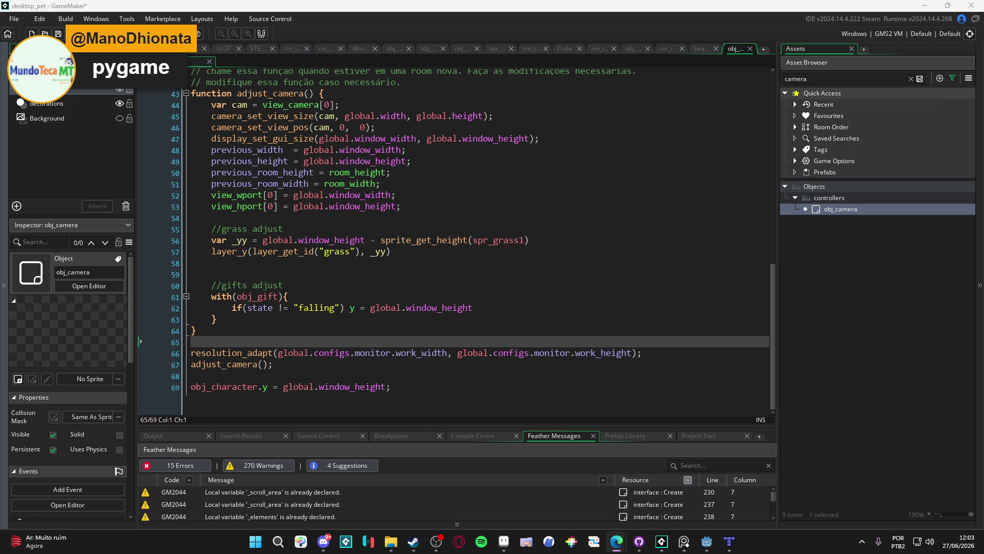